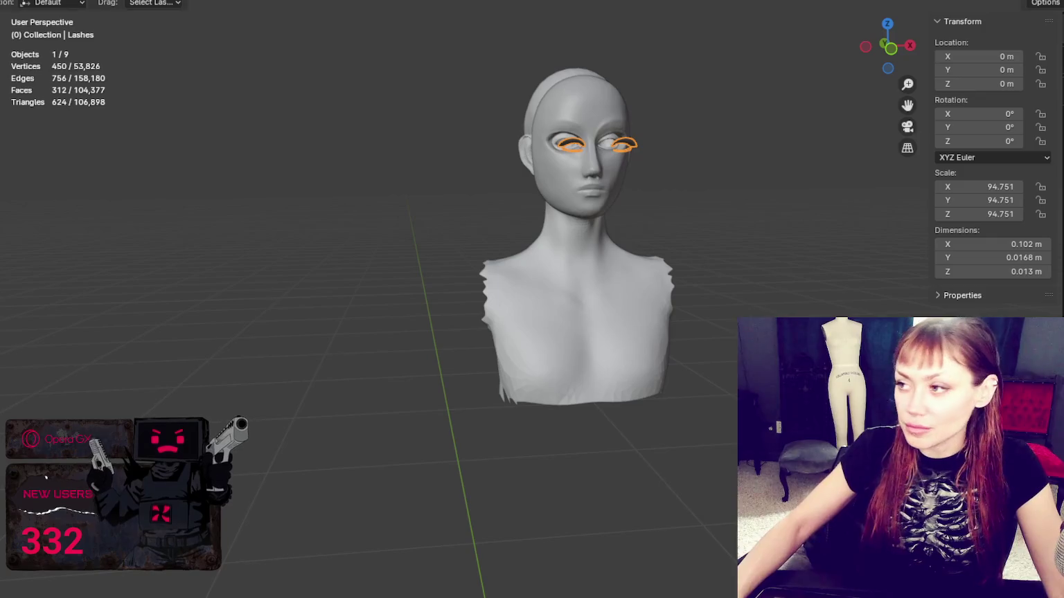
# Set the Lashes' origin to their own geometry with Object > Set Origin
pyautogui.hotkey('ctrl', 'z')
pyautogui.hotkey('ctrl', 'shift', 'z')
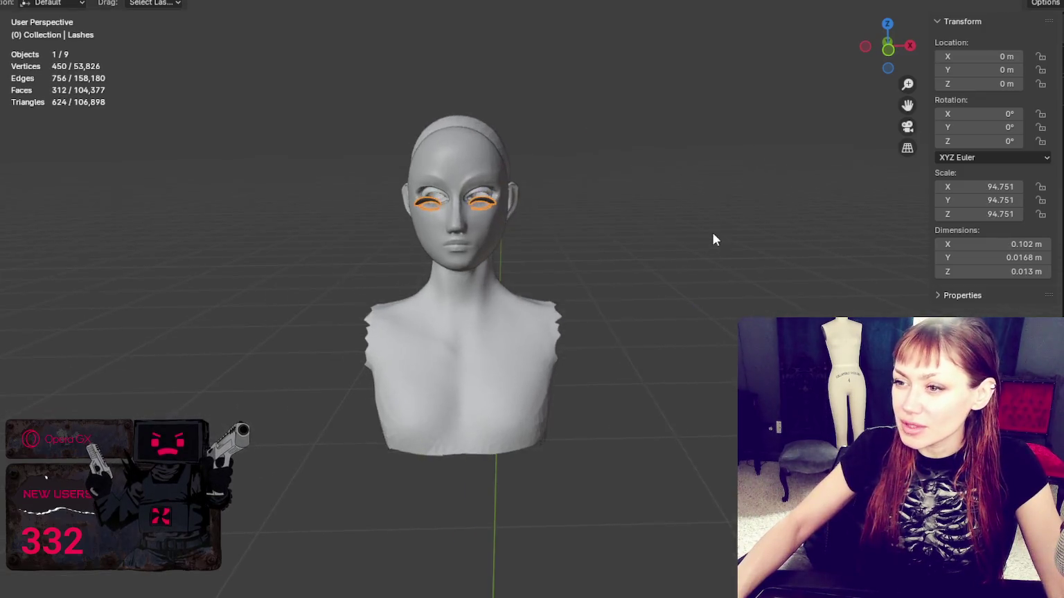
pyautogui.scroll(5, 713, 232)
pyautogui.scroll(2, 582, 190)
pyautogui.scroll(-5, 702, 231)
pyautogui.moveTo(702, 231)
pyautogui.mouseDown(button='middle')
pyautogui.moveTo(796, 197)
pyautogui.moveTo(496, 250)
pyautogui.moveTo(409, 218)
pyautogui.moveTo(550, 255)
pyautogui.moveTo(815, 253)
pyautogui.moveTo(685, 271)
pyautogui.mouseUp(button='middle')
pyautogui.scroll(3, 549, 255)
pyautogui.scroll(2, 550, 255)
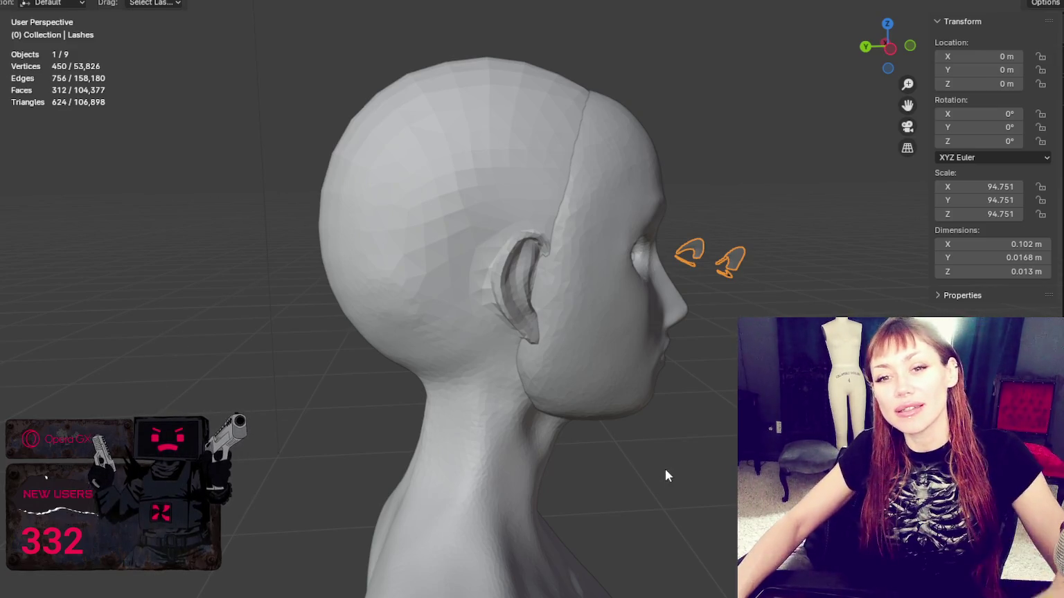
pyautogui.moveTo(765, 290)
pyautogui.mouseDown(button='middle')
pyautogui.moveTo(622, 310)
pyautogui.moveTo(727, 284)
pyautogui.moveTo(678, 256)
pyautogui.moveTo(605, 287)
pyautogui.moveTo(748, 322)
pyautogui.mouseUp(button='middle')
pyautogui.moveTo(741, 261); pyautogui.dragTo(810, 270, button='middle')
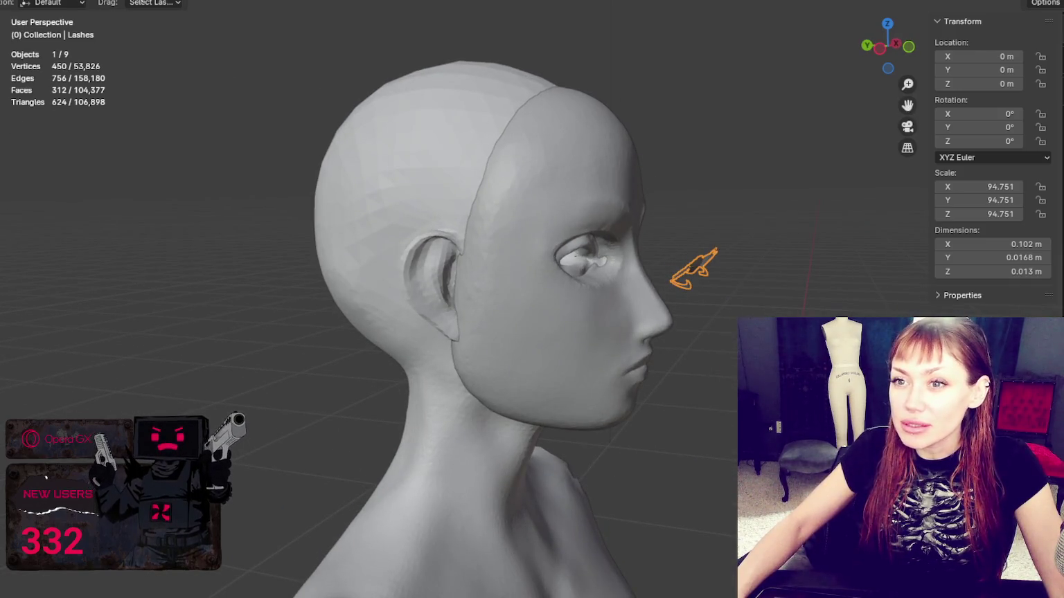
pyautogui.click(149, 1)
pyautogui.click(420, 62)
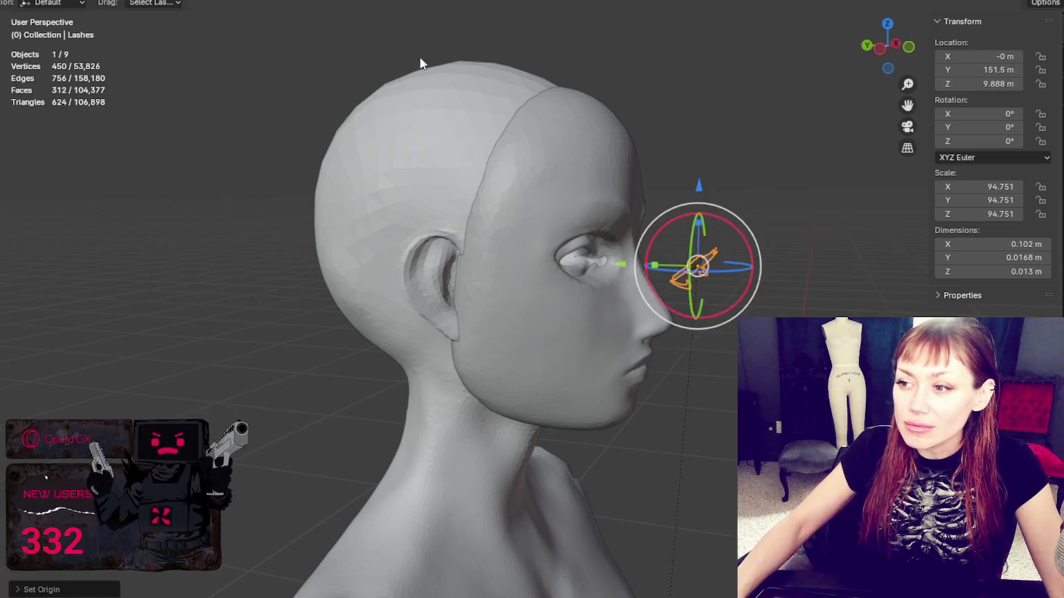
# Slide the lashes along Y in three moves until they sit on the eyes
pyautogui.press('g')
pyautogui.press('y')
pyautogui.click(614, 255)
pyautogui.moveTo(614, 255); pyautogui.dragTo(560, 249, button='middle')
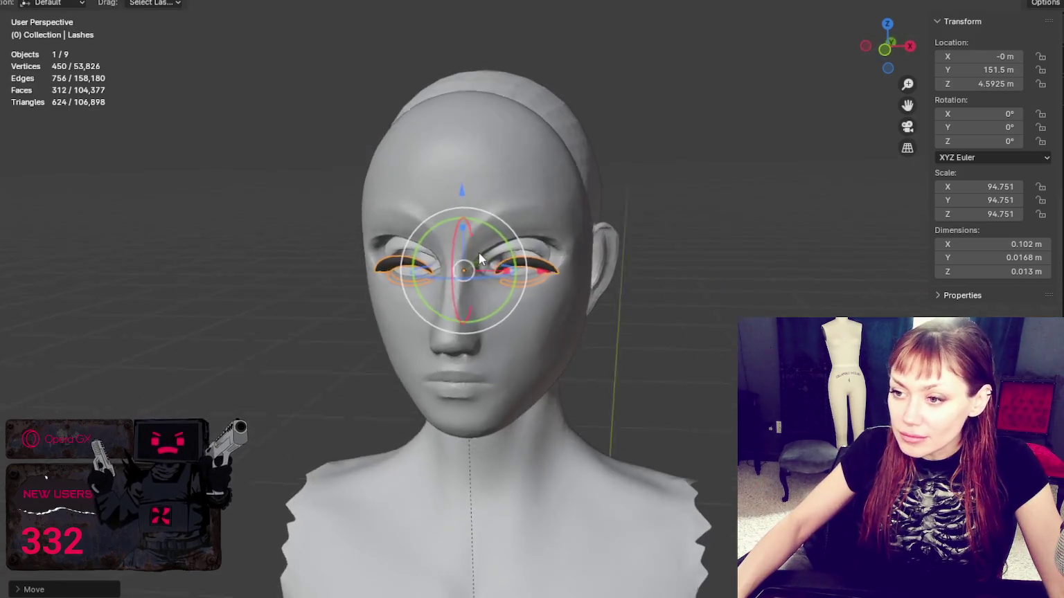
pyautogui.scroll(4, 695, 239)
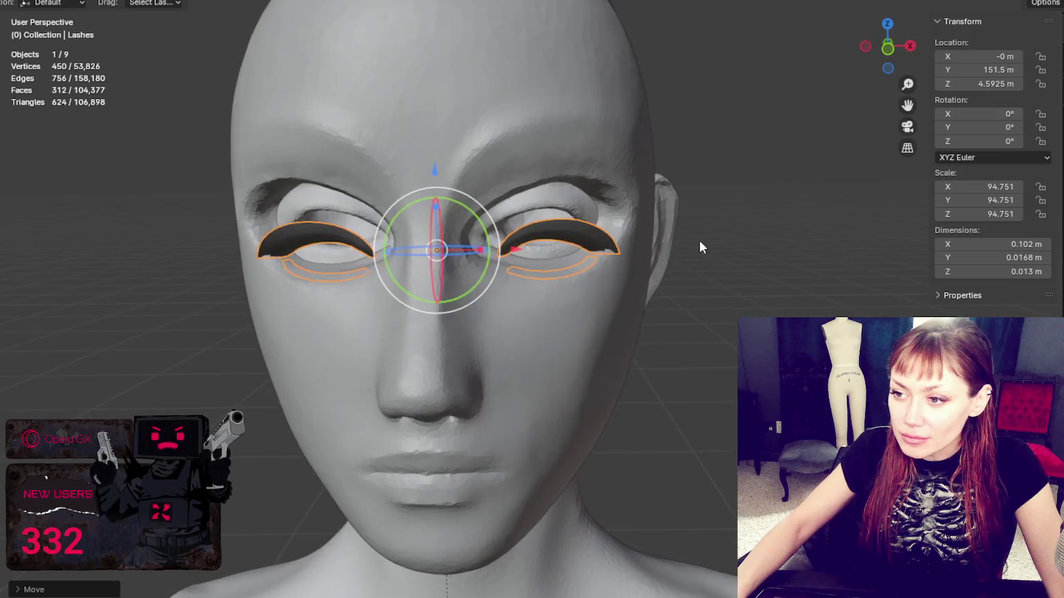
pyautogui.press('g')
pyautogui.press('y')
pyautogui.click(443, 173)
pyautogui.moveTo(444, 173)
pyautogui.mouseDown(button='middle')
pyautogui.moveTo(416, 215)
pyautogui.moveTo(549, 180)
pyautogui.moveTo(509, 196)
pyautogui.mouseUp(button='middle')
pyautogui.press('g')
pyautogui.press('y')
pyautogui.click(411, 217)
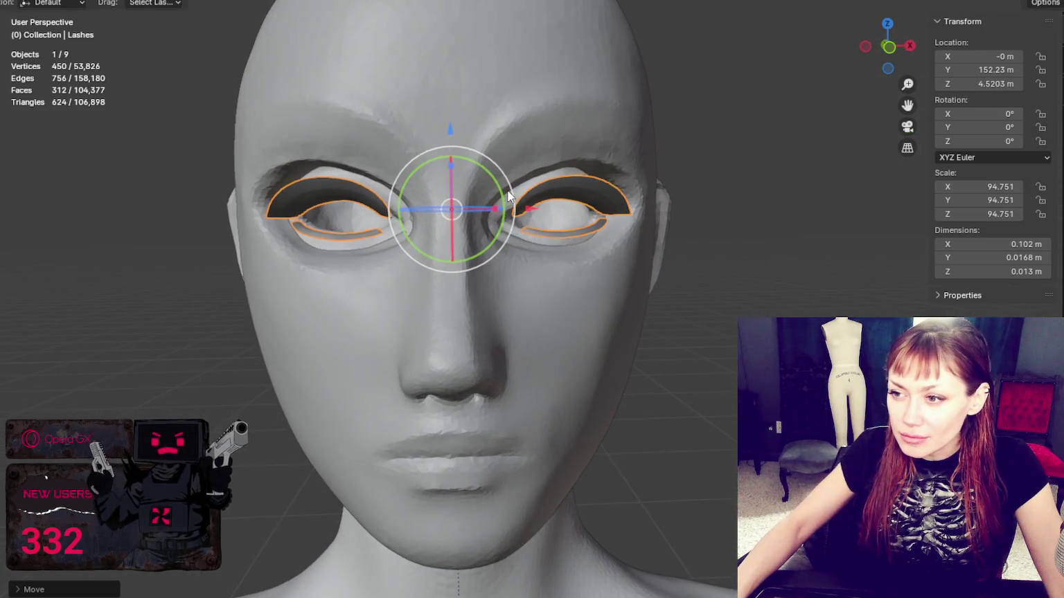
# Check the lashes' fit from the side and front, then select the 3-Head-smug bust for scaling
pyautogui.scroll(-3, 662, 223)
pyautogui.scroll(-2, 661, 223)
pyautogui.scroll(-3, 661, 223)
pyautogui.scroll(-2, 661, 222)
pyautogui.scroll(4, 662, 223)
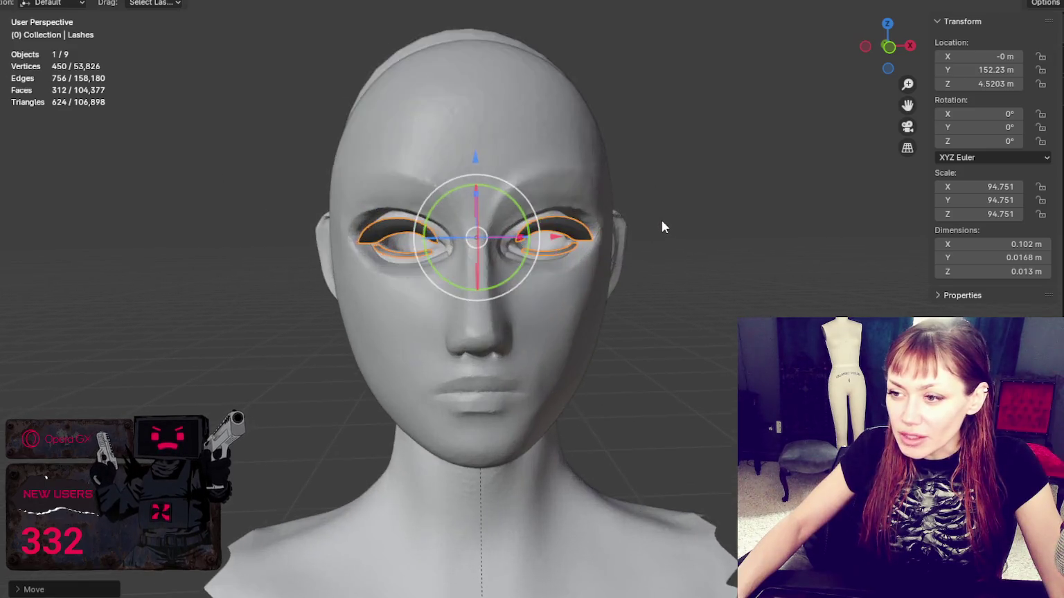
pyautogui.scroll(3, 661, 220)
pyautogui.moveTo(661, 220)
pyautogui.mouseDown(button='middle')
pyautogui.moveTo(619, 232)
pyautogui.moveTo(608, 212)
pyautogui.mouseUp(button='middle')
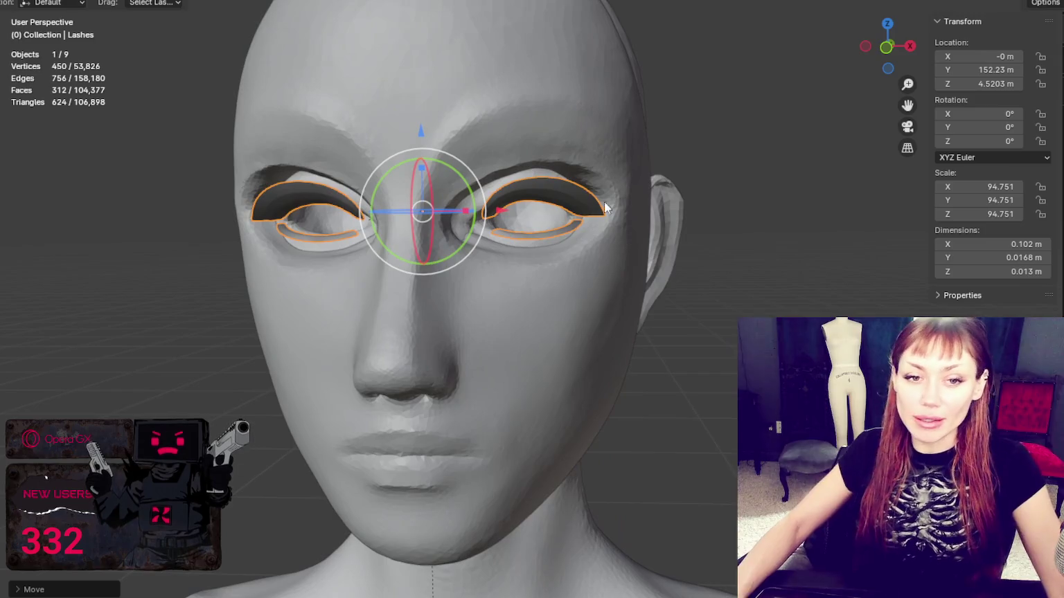
pyautogui.moveTo(695, 268)
pyautogui.mouseDown(button='middle')
pyautogui.moveTo(641, 135)
pyautogui.moveTo(720, 158)
pyautogui.moveTo(726, 149)
pyautogui.mouseUp(button='middle')
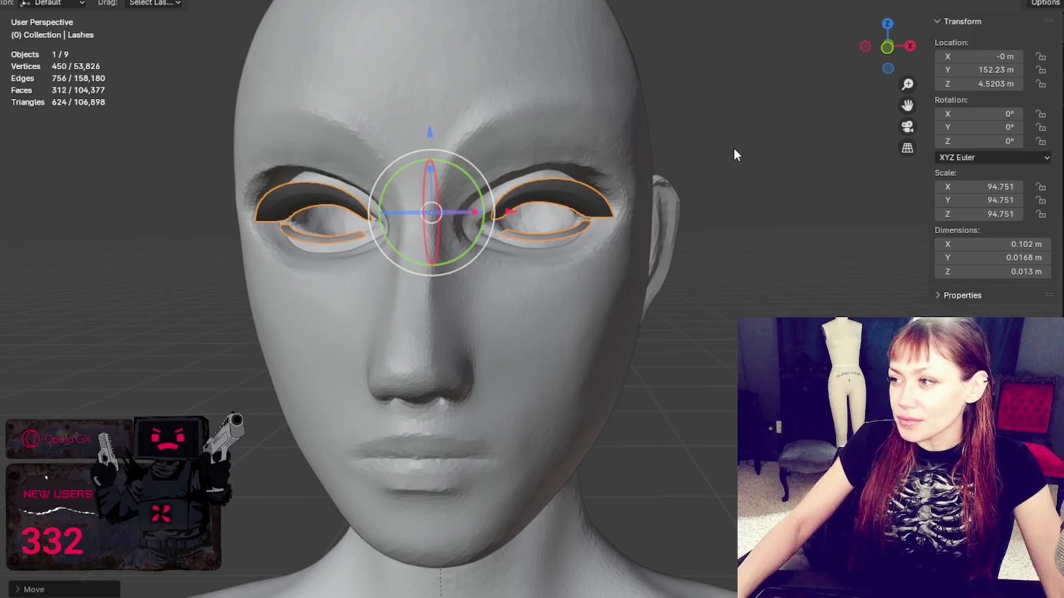
pyautogui.scroll(-3, 731, 153)
pyautogui.scroll(-2, 728, 162)
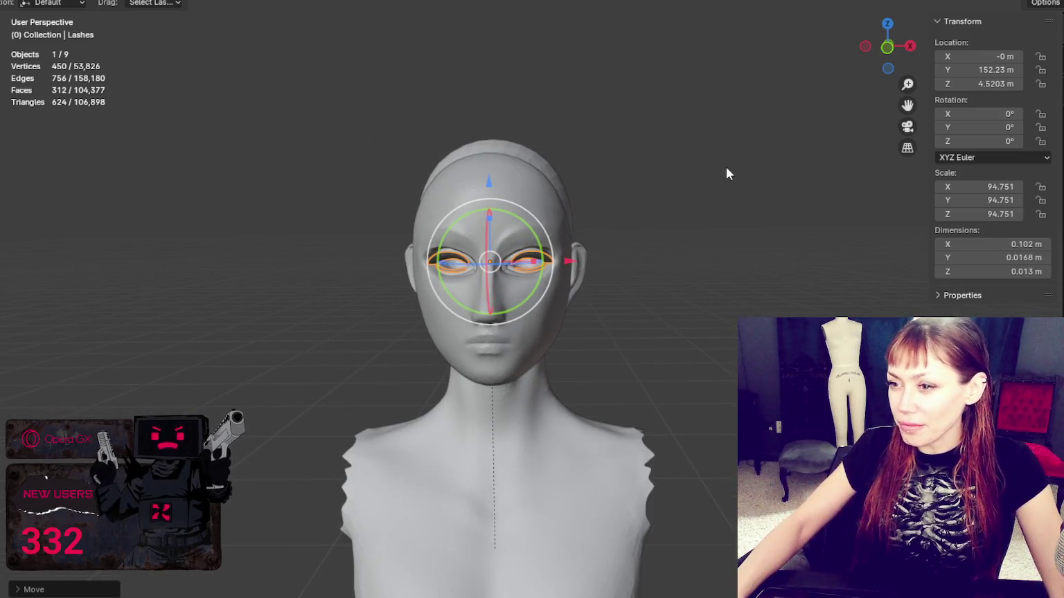
pyautogui.scroll(4, 725, 167)
pyautogui.scroll(-4, 716, 179)
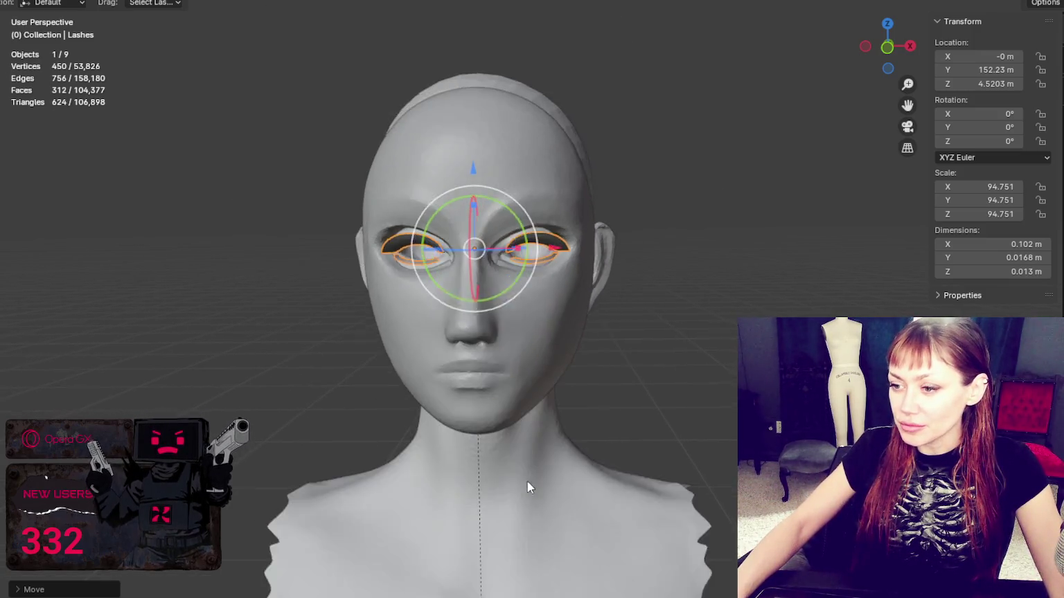
pyautogui.click(530, 461)
pyautogui.press('s')
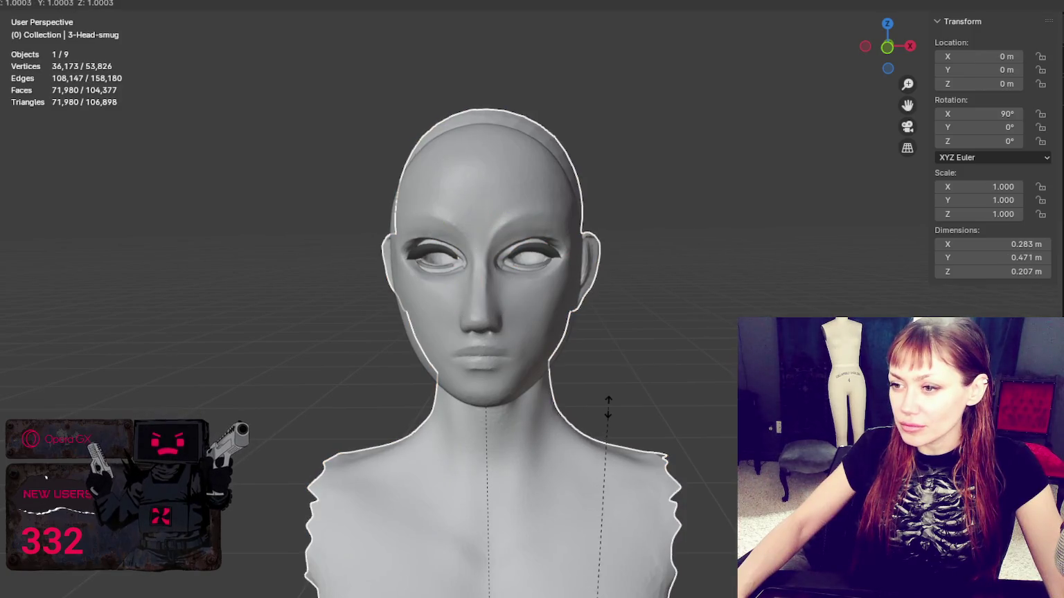
pyautogui.press('z')
pyautogui.click(660, 411)
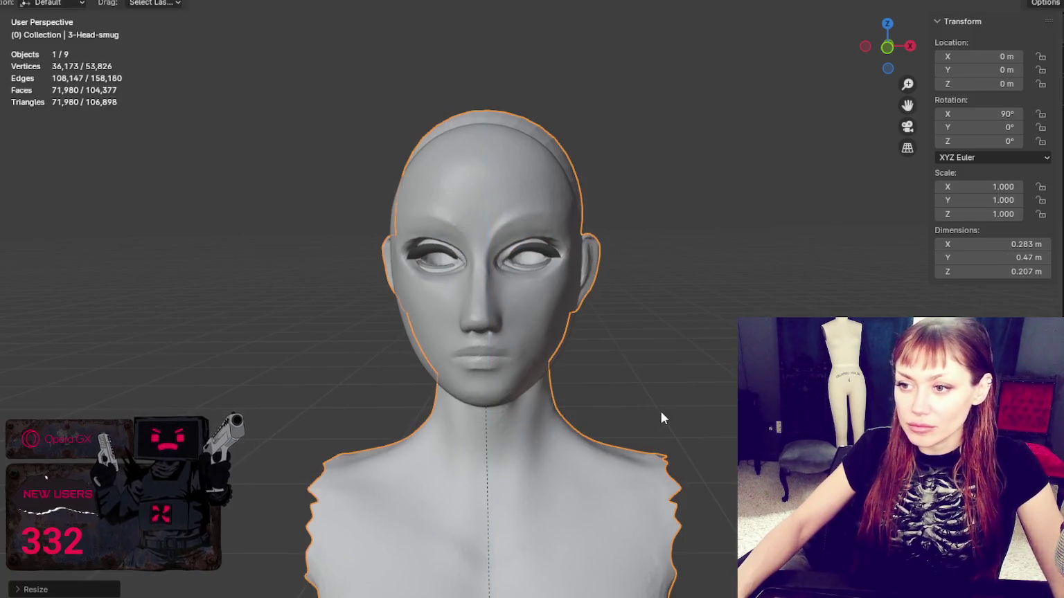
pyautogui.press('s')
pyautogui.press('Escape')
pyautogui.hotkey('ctrl', 'z')
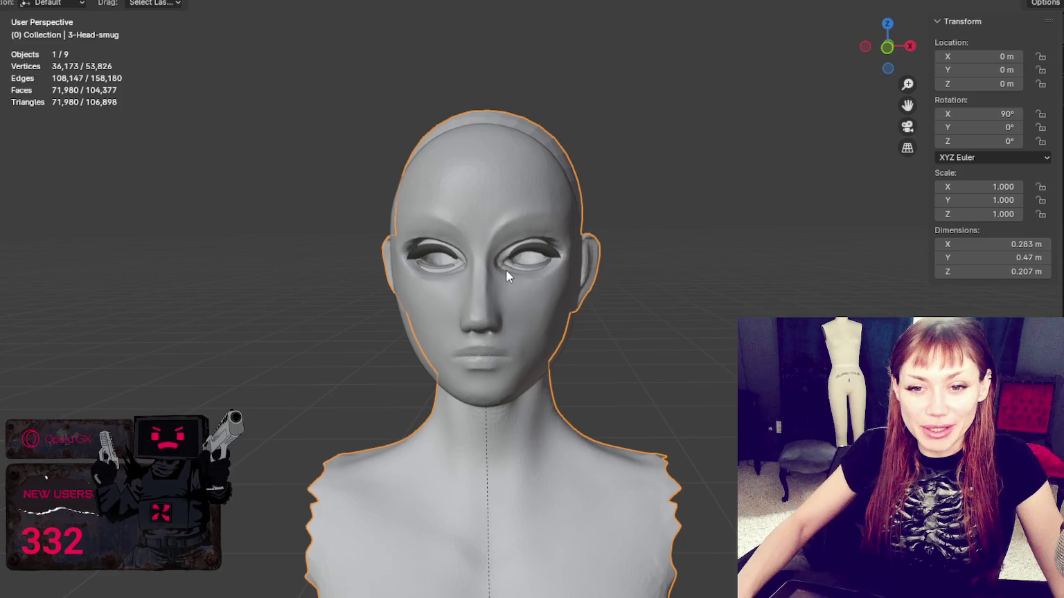
# Orbit from the ear's side view back to the bust's front and open the Object menu
pyautogui.scroll(2, 645, 275)
pyautogui.scroll(3, 644, 274)
pyautogui.moveTo(813, 208)
pyautogui.mouseDown(button='middle')
pyautogui.moveTo(987, 200)
pyautogui.moveTo(867, 250)
pyautogui.mouseUp(button='middle')
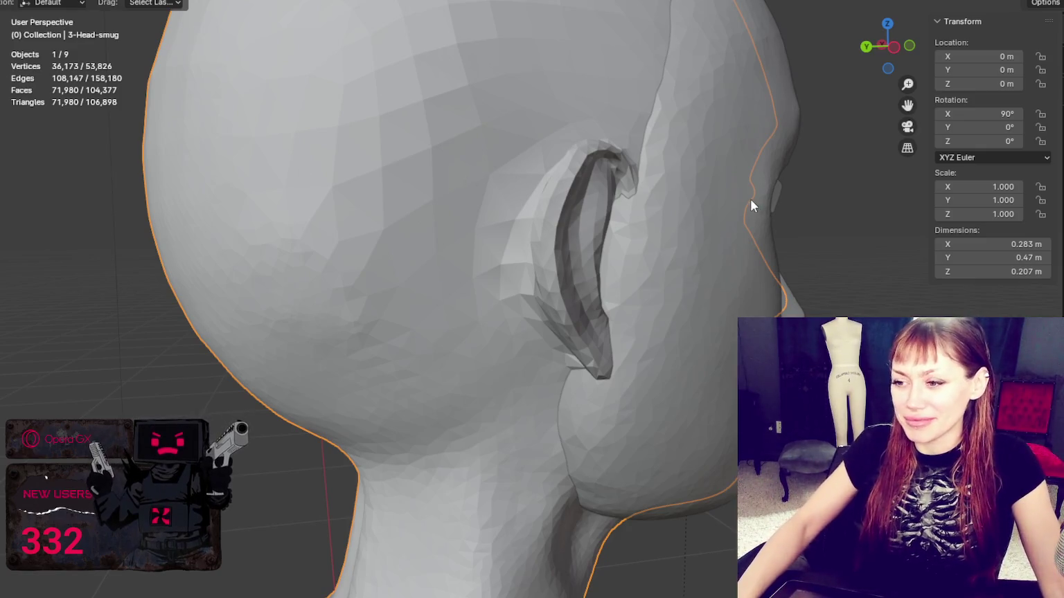
pyautogui.scroll(-5, 749, 199)
pyautogui.moveTo(738, 207)
pyautogui.mouseDown(button='middle')
pyautogui.moveTo(536, 198)
pyautogui.moveTo(604, 196)
pyautogui.moveTo(603, 362)
pyautogui.moveTo(565, 352)
pyautogui.moveTo(701, 335)
pyautogui.moveTo(866, 339)
pyautogui.mouseUp(button='middle')
pyautogui.scroll(-2, 604, 194)
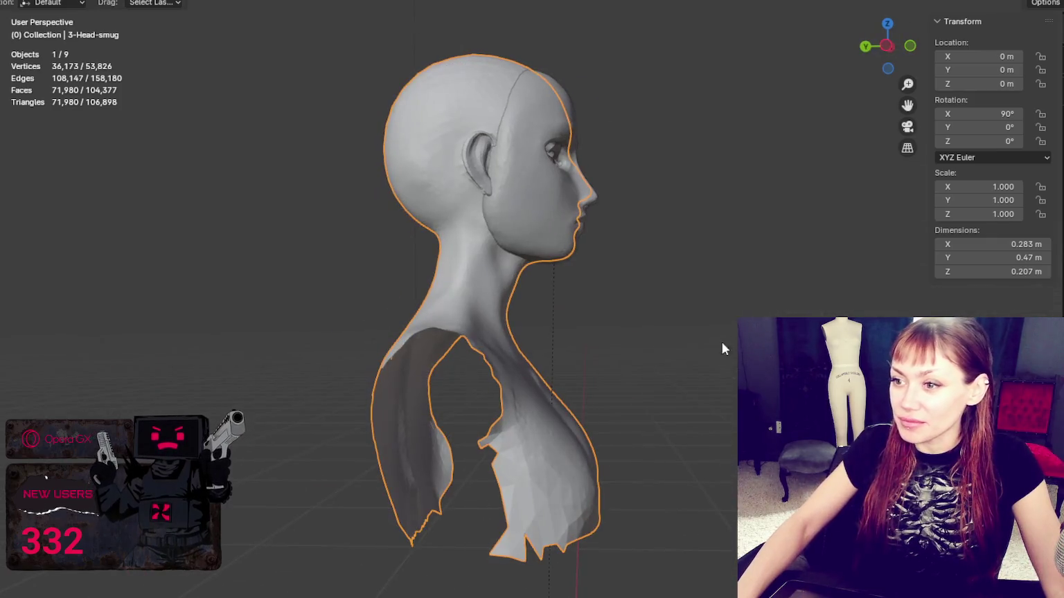
pyautogui.moveTo(546, 308); pyautogui.dragTo(437, 314, button='middle')
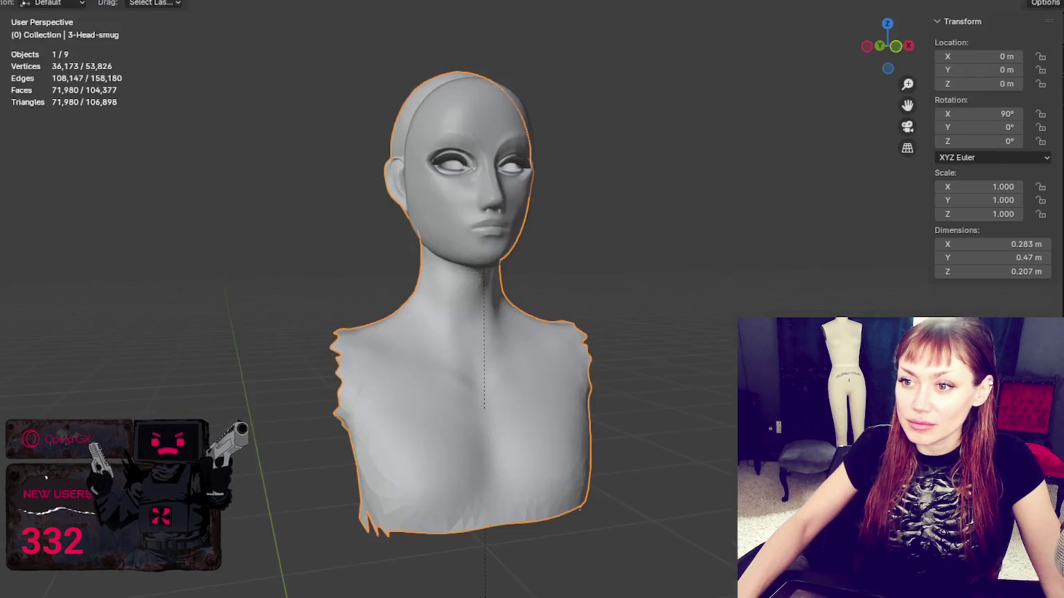
pyautogui.click(189, 2)
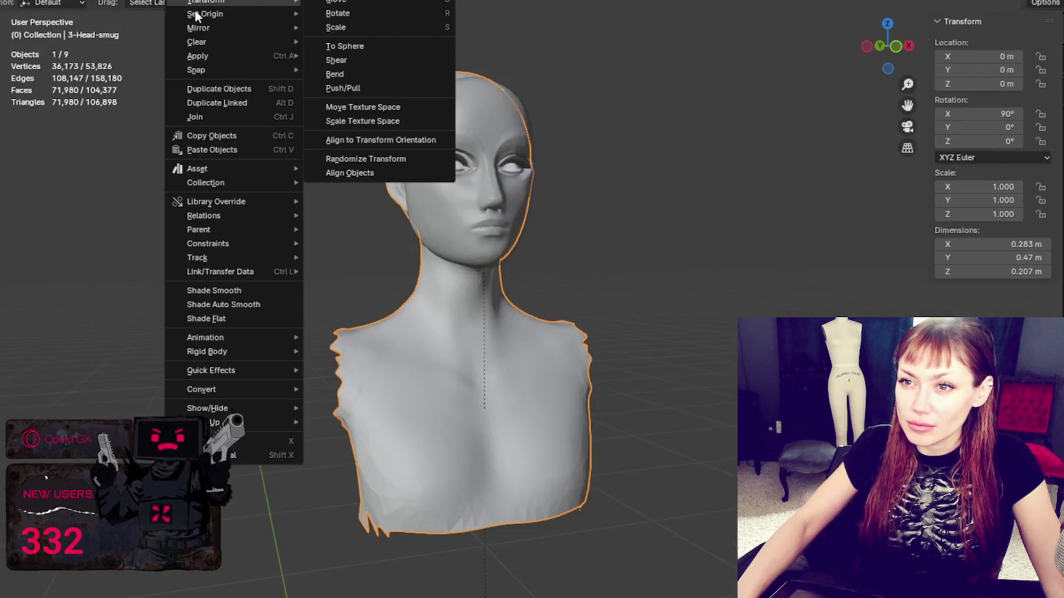
pyautogui.moveTo(204, 13)
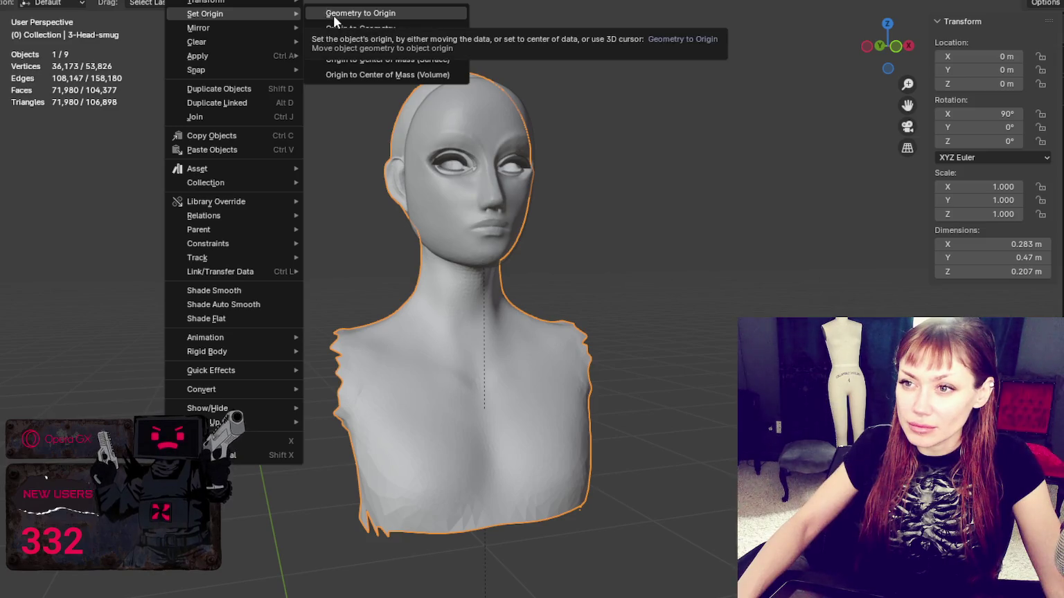
# Recentre the 3-Head-smug bust's origin on its geometry and scale it to about 1.109
pyautogui.click(341, 26)
pyautogui.press('s')
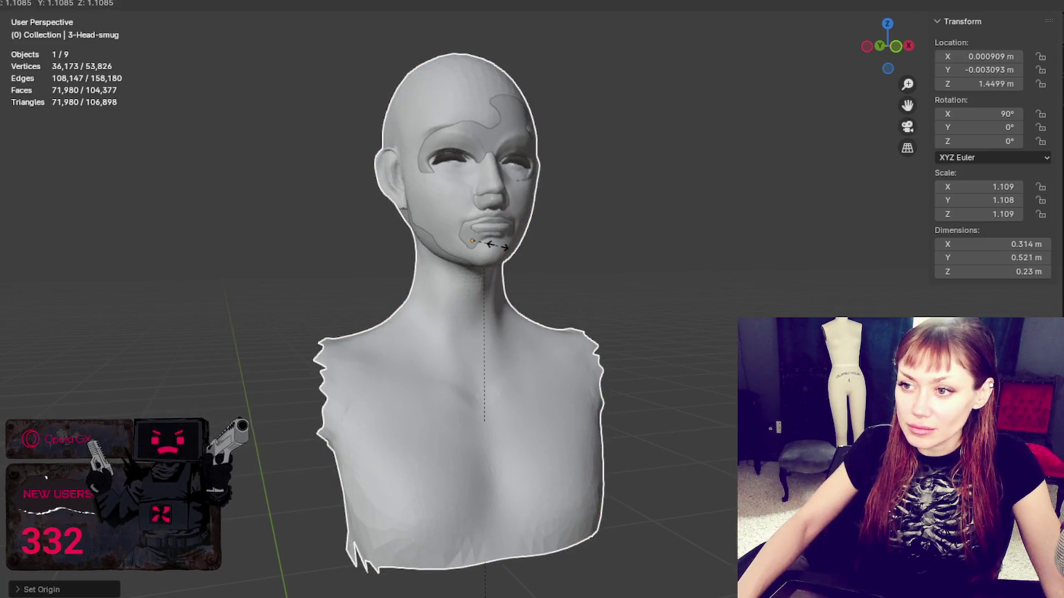
pyautogui.click(497, 245)
# Lower the bust slightly to Z 1.4434 m and shift it along Y
pyautogui.moveTo(474, 171); pyautogui.dragTo(470, 168)
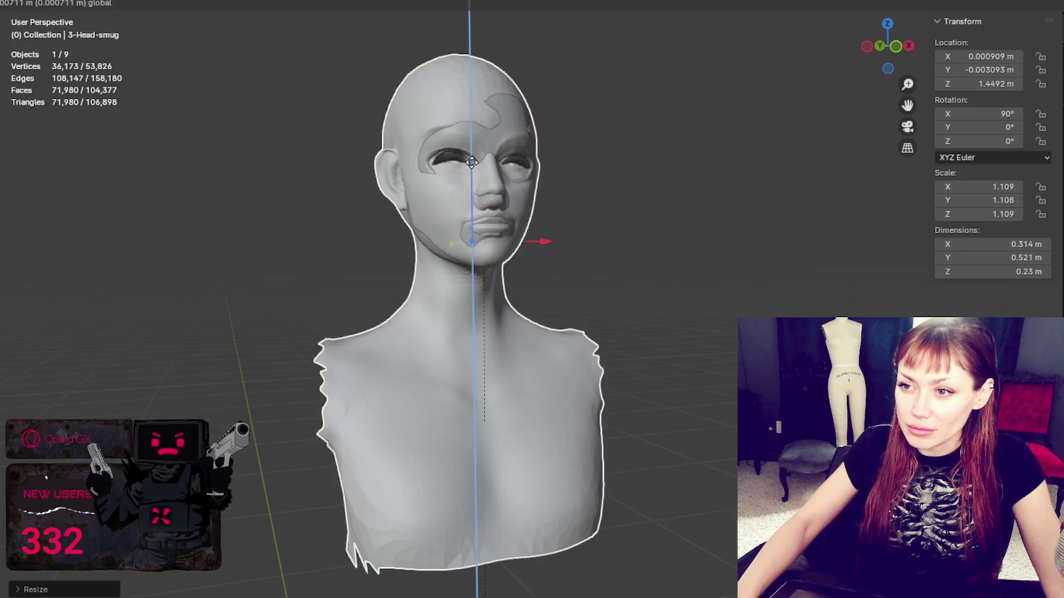
pyautogui.click(470, 168)
pyautogui.moveTo(473, 173); pyautogui.dragTo(441, 248, button='middle')
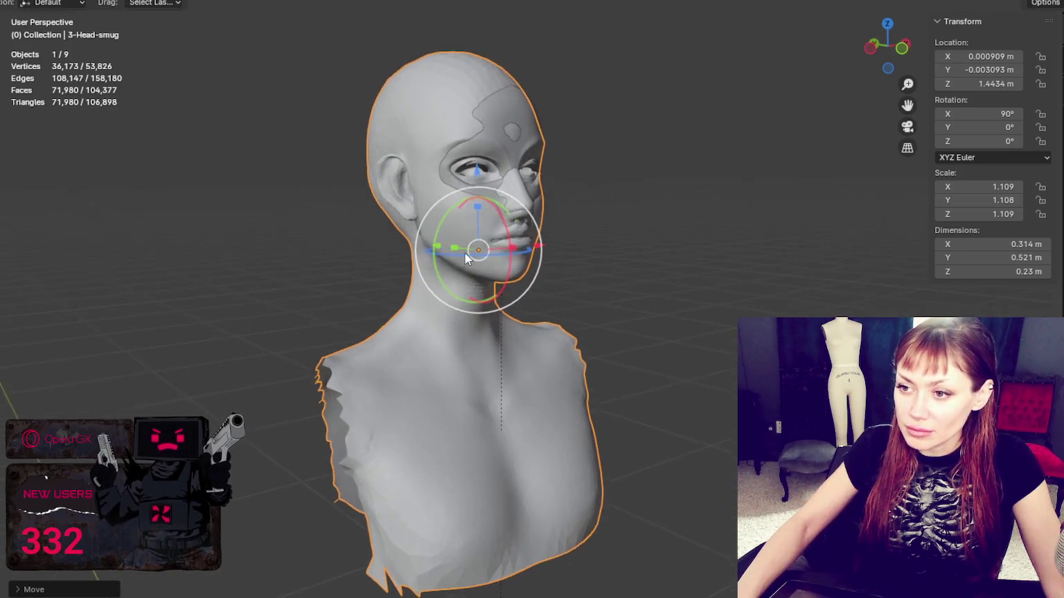
pyautogui.moveTo(439, 248); pyautogui.dragTo(437, 244)
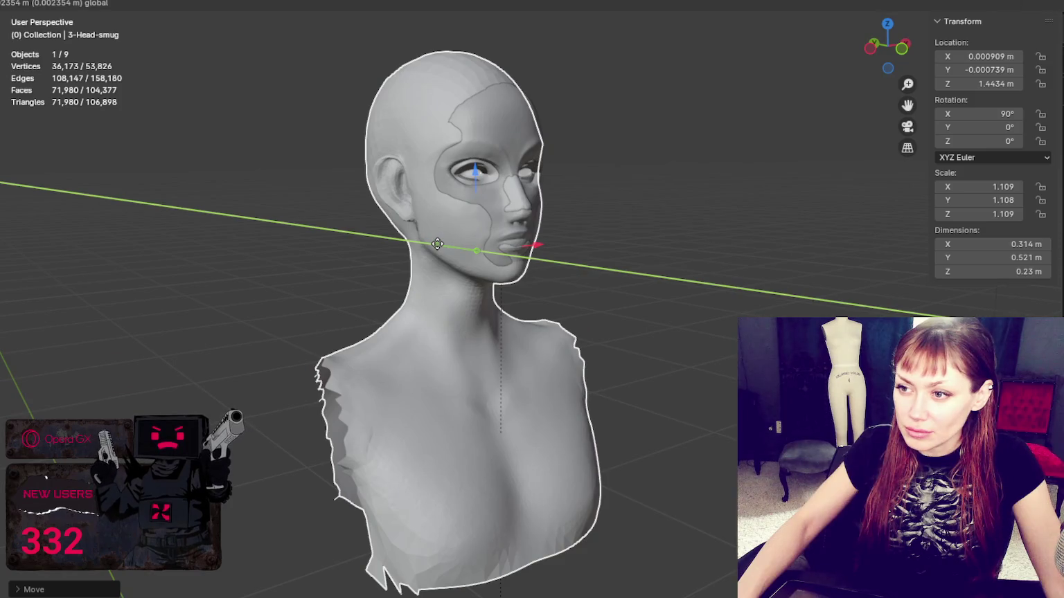
pyautogui.moveTo(437, 244); pyautogui.dragTo(485, 229, button='middle')
pyautogui.click(607, 180)
pyautogui.moveTo(607, 180)
pyautogui.mouseDown(button='middle')
pyautogui.moveTo(630, 175)
pyautogui.moveTo(648, 204)
pyautogui.moveTo(630, 209)
pyautogui.moveTo(648, 206)
pyautogui.mouseUp(button='middle')
pyautogui.scroll(2, 635, 173)
pyautogui.scroll(2, 618, 184)
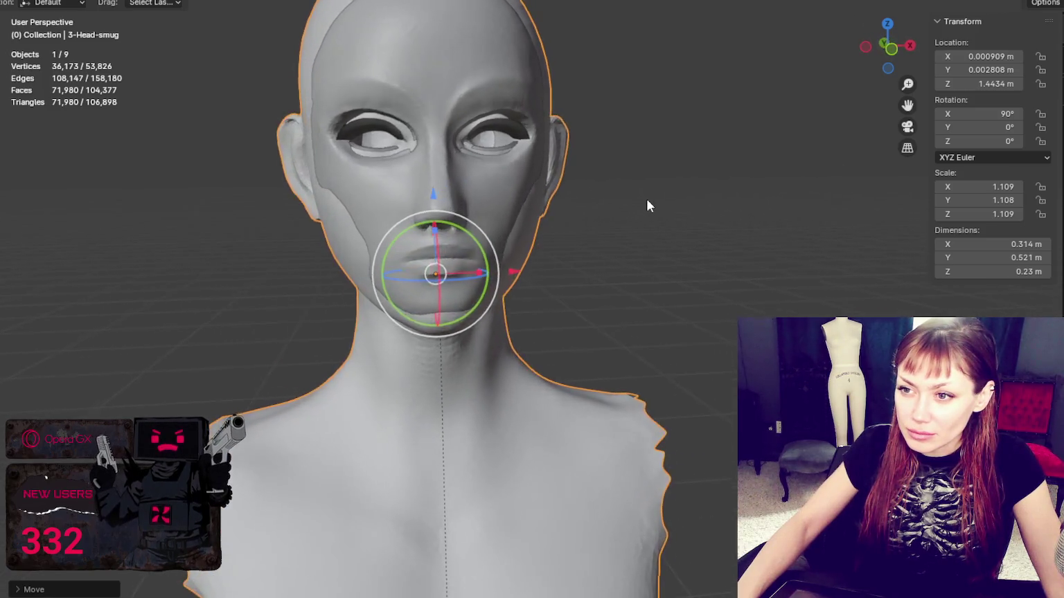
# Scale the face mask slightly and shift it sideways along X
pyautogui.click(485, 194)
pyautogui.press('s')
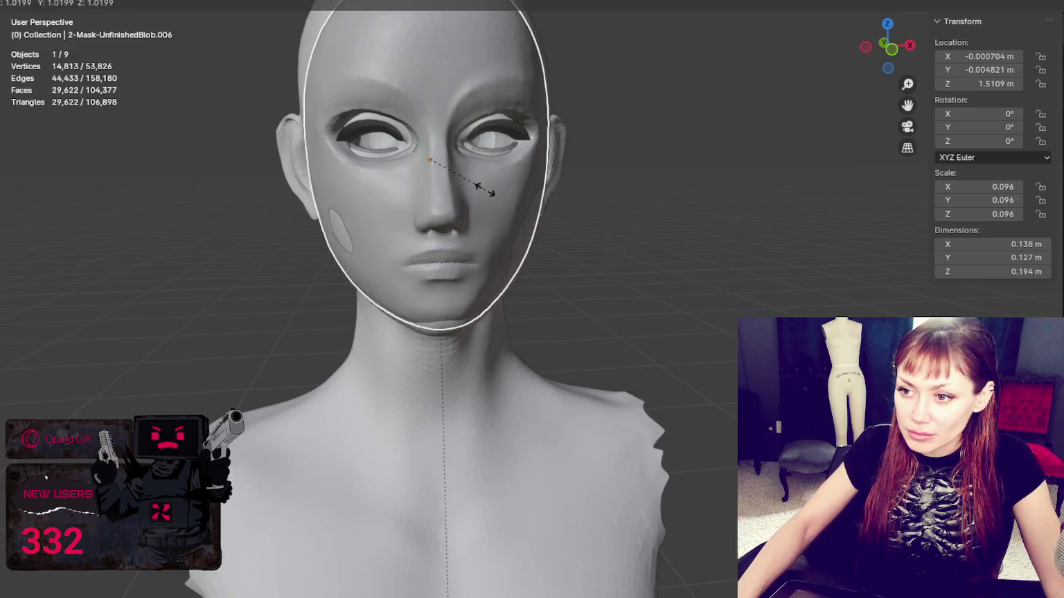
pyautogui.click(486, 190)
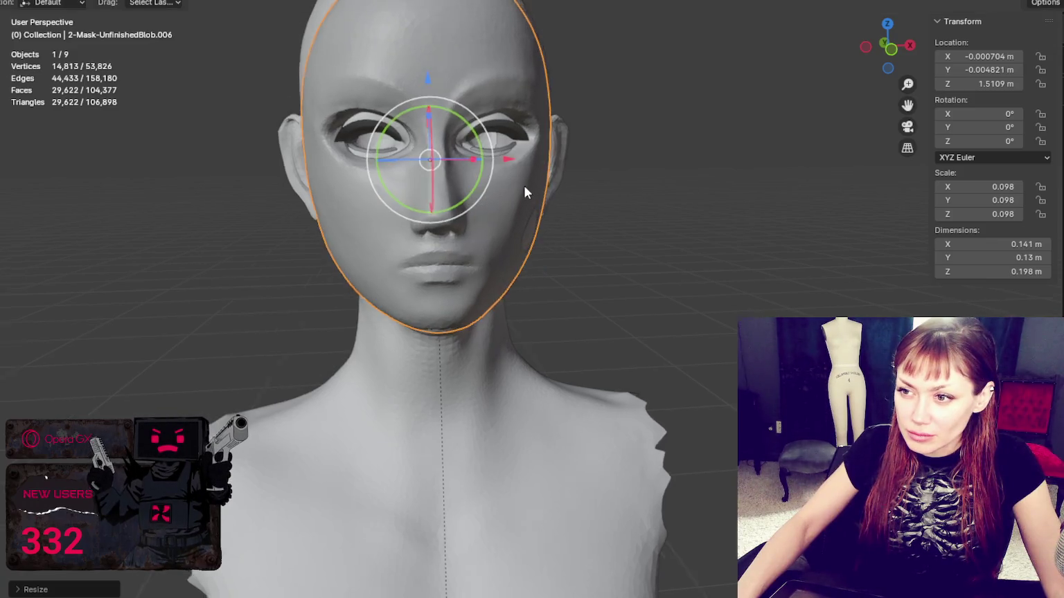
pyautogui.moveTo(505, 156); pyautogui.dragTo(509, 154)
pyautogui.click(501, 278)
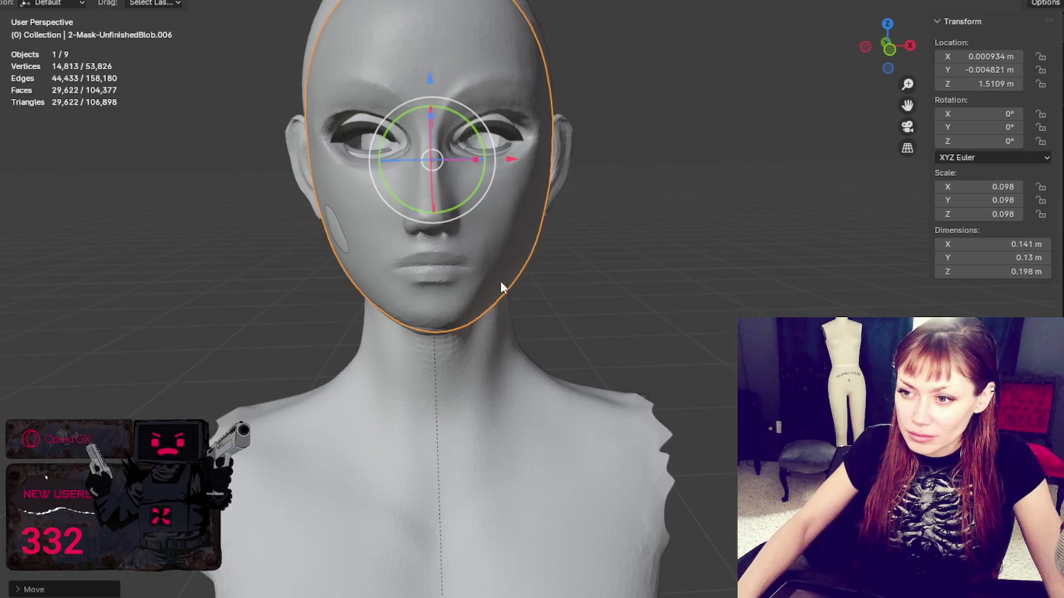
# Nudge the head bust along the X axis to line it up with the mask
pyautogui.click(489, 364)
pyautogui.press('g')
pyautogui.press('x')
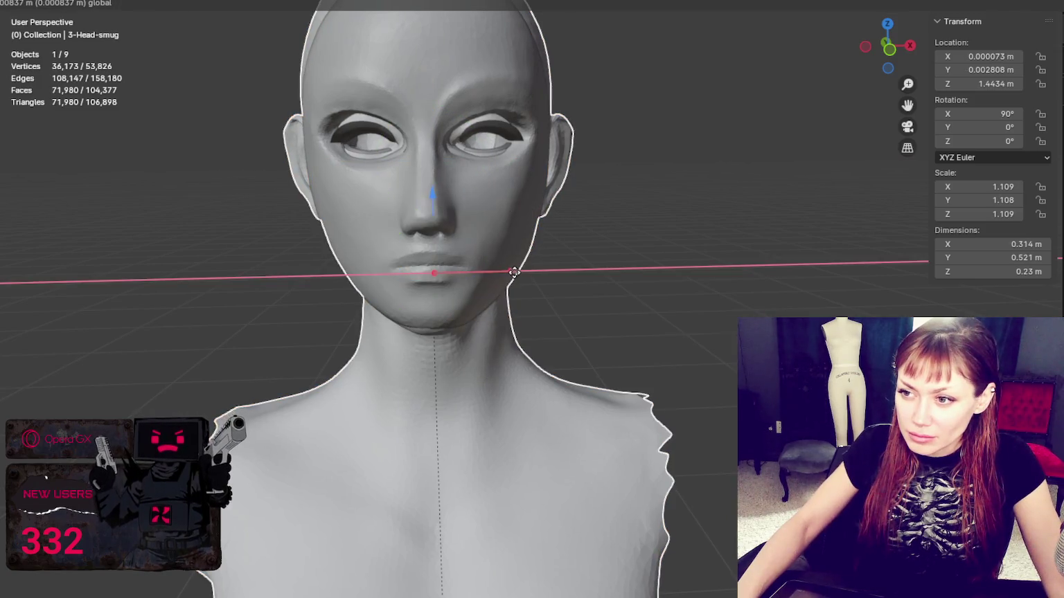
pyautogui.click(515, 272)
pyautogui.click(670, 216)
pyautogui.moveTo(670, 216); pyautogui.dragTo(530, 211, button='middle')
# Scale the 2-Mask-UnfinishedBlob.006 face mask up to 0.100
pyautogui.click(489, 199)
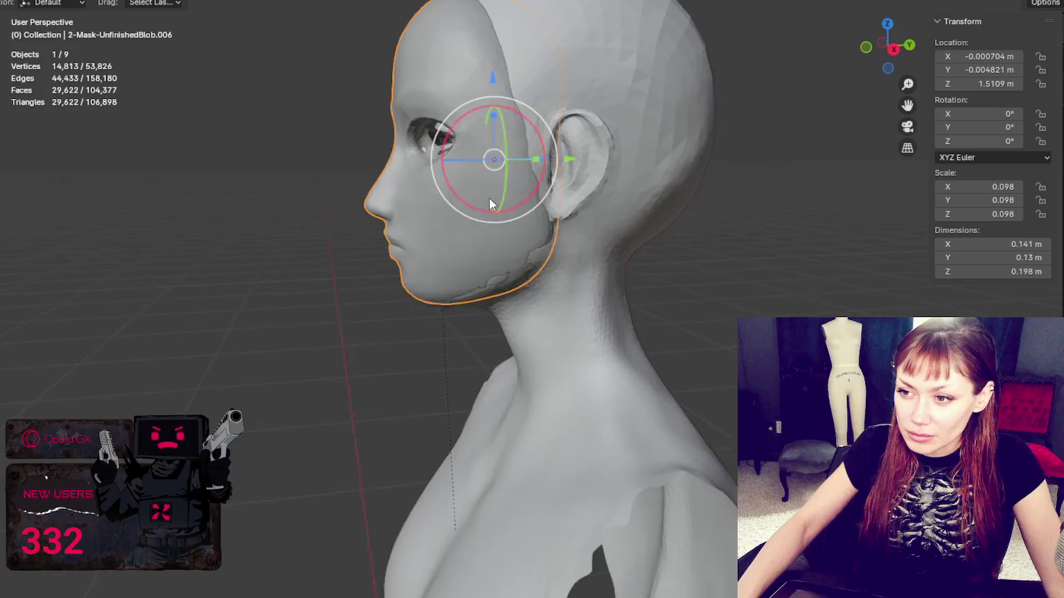
pyautogui.press('s')
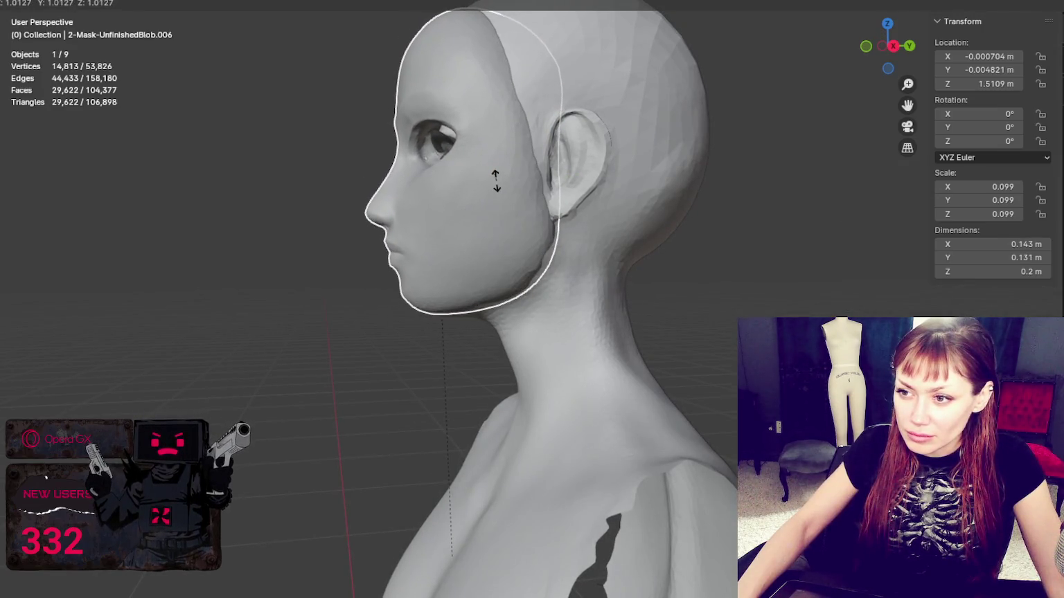
pyautogui.click(496, 181)
pyautogui.moveTo(496, 182); pyautogui.dragTo(608, 239, button='middle')
pyautogui.moveTo(623, 76); pyautogui.dragTo(658, 179, button='middle')
pyautogui.scroll(2, 658, 178)
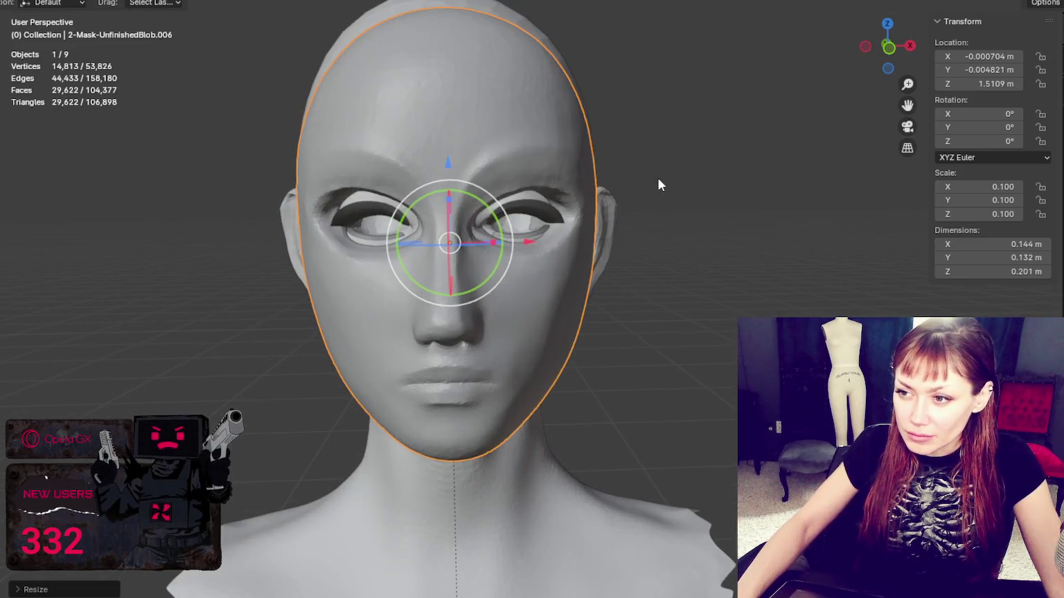
pyautogui.moveTo(533, 289); pyautogui.dragTo(512, 274, button='middle')
# Slide the face mask along Y to -0.0031 m so it sits flush on the face
pyautogui.moveTo(569, 239); pyautogui.dragTo(577, 239)
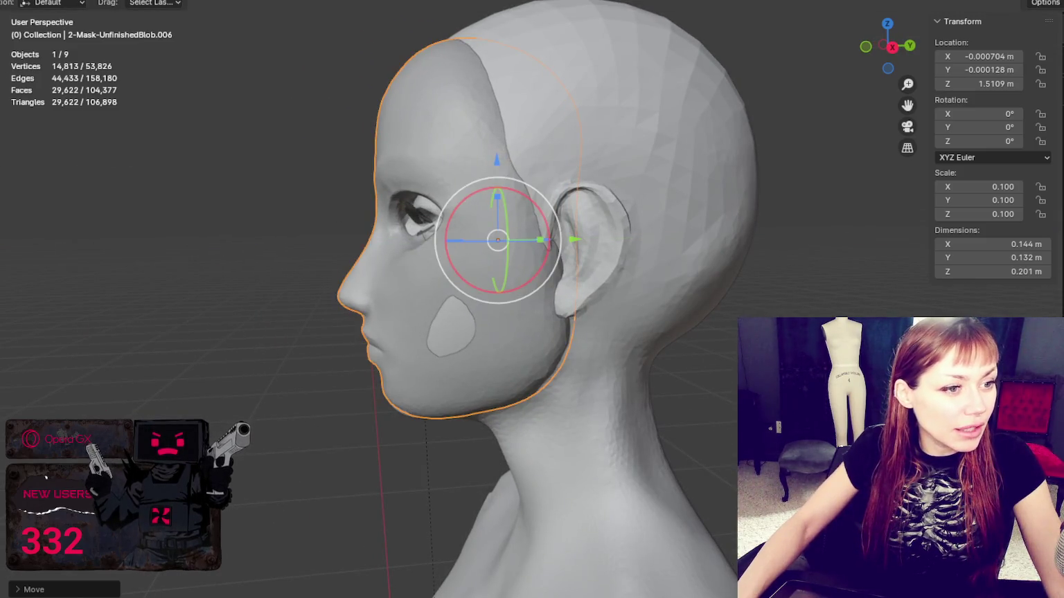
pyautogui.moveTo(548, 291)
pyautogui.mouseDown(button='middle')
pyautogui.moveTo(724, 291)
pyautogui.moveTo(513, 277)
pyautogui.moveTo(535, 255)
pyautogui.mouseUp(button='middle')
pyautogui.click(720, 288)
pyautogui.click(535, 255)
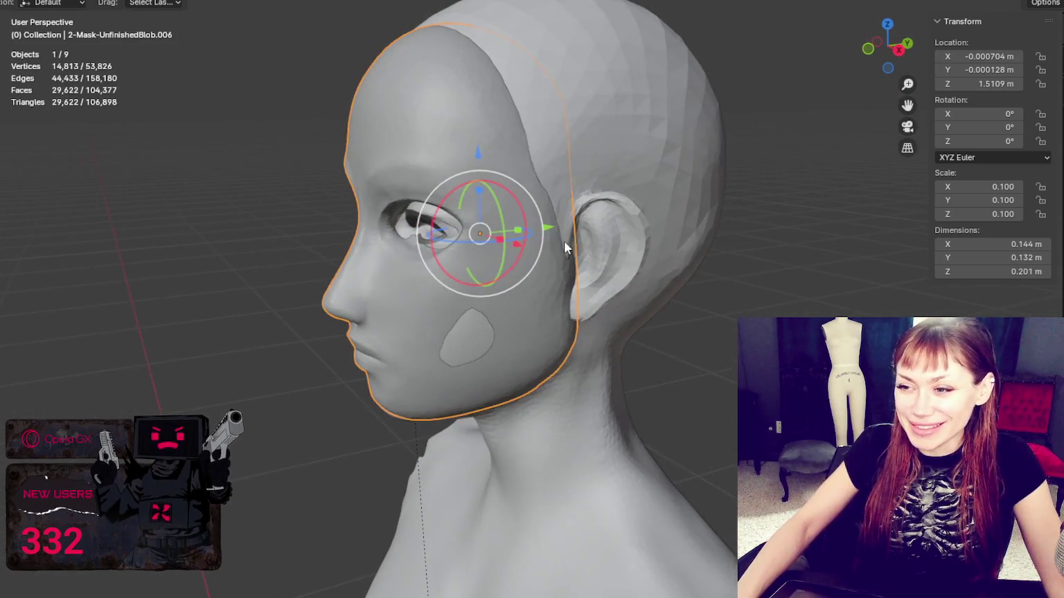
pyautogui.moveTo(548, 229); pyautogui.dragTo(541, 226)
pyautogui.click(541, 226)
pyautogui.moveTo(541, 226)
pyautogui.mouseDown(button='middle')
pyautogui.moveTo(693, 233)
pyautogui.moveTo(625, 221)
pyautogui.moveTo(736, 221)
pyautogui.mouseUp(button='middle')
pyautogui.scroll(-5, 699, 211)
pyautogui.click(732, 227)
pyautogui.scroll(4, 733, 232)
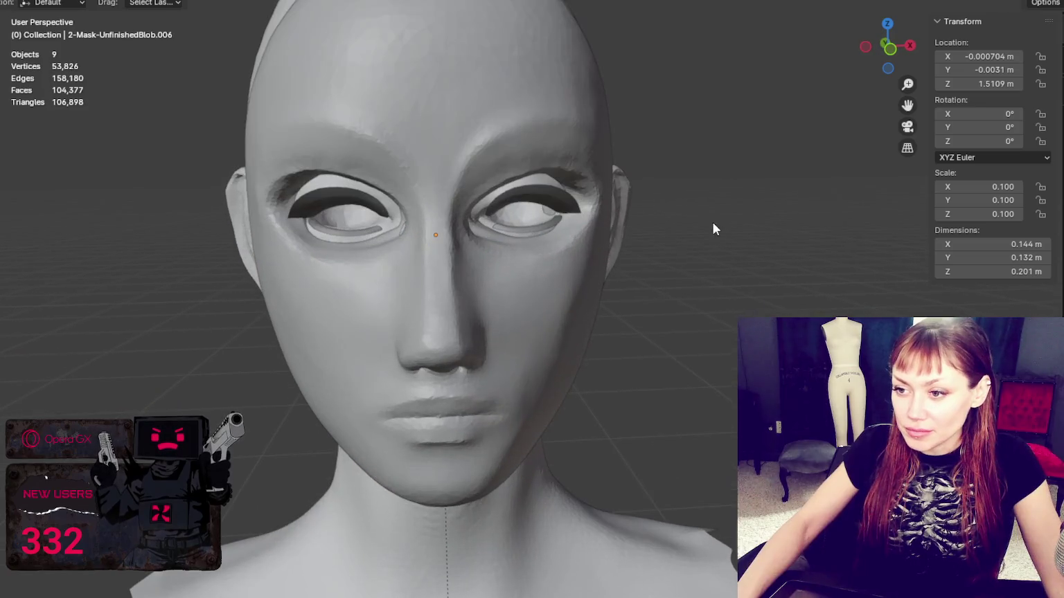
pyautogui.click(532, 223)
pyautogui.moveTo(518, 210); pyautogui.dragTo(514, 212)
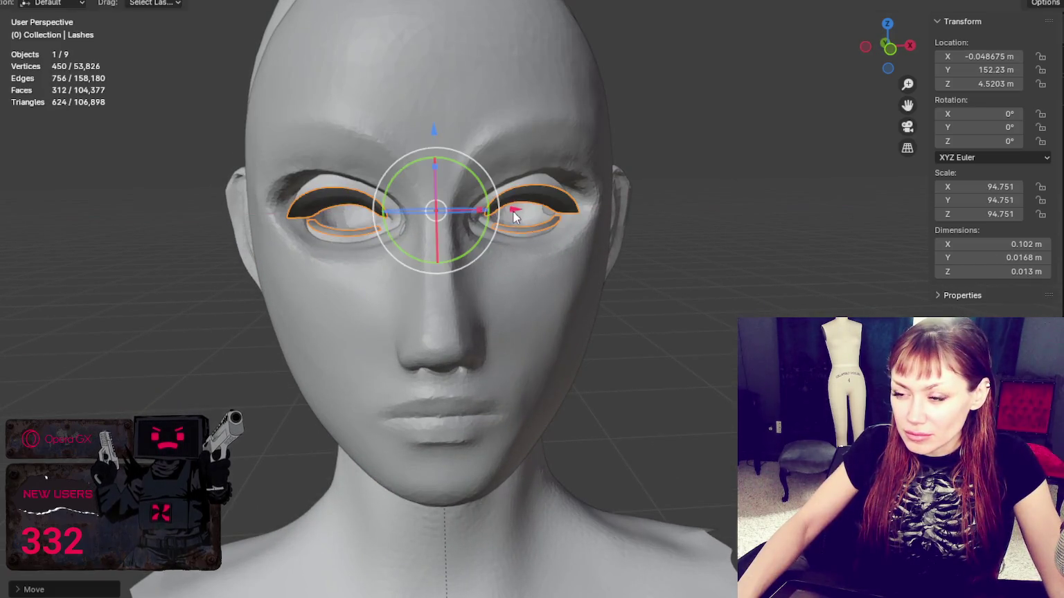
# Select the 2-Mask-UnfinishedBlob.006 face mask and start rescaling it, then cancel the scale
pyautogui.click(572, 290)
pyautogui.click(575, 298)
pyautogui.click(578, 299)
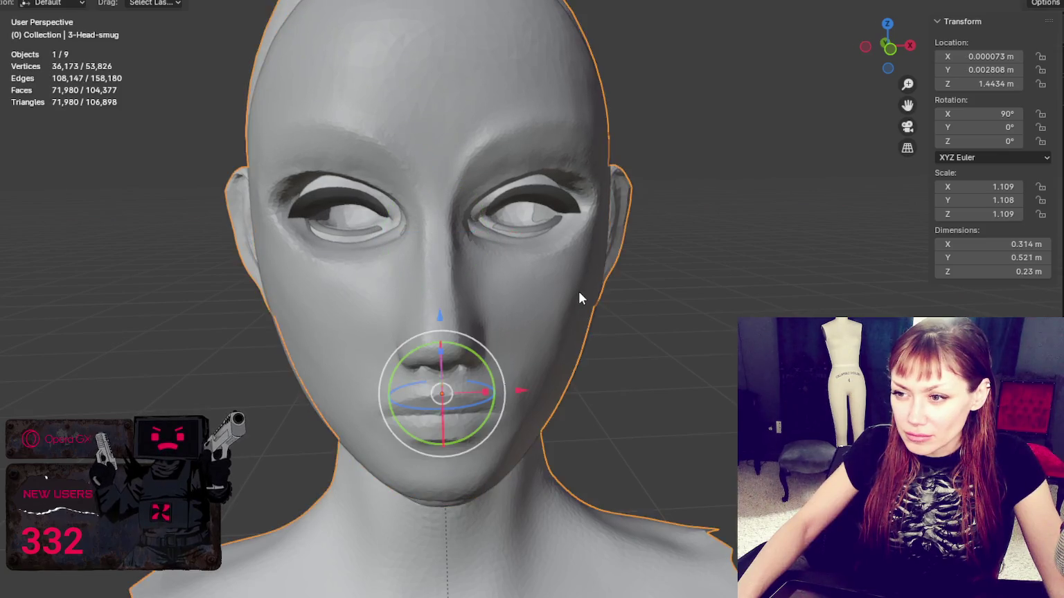
pyautogui.click(558, 267)
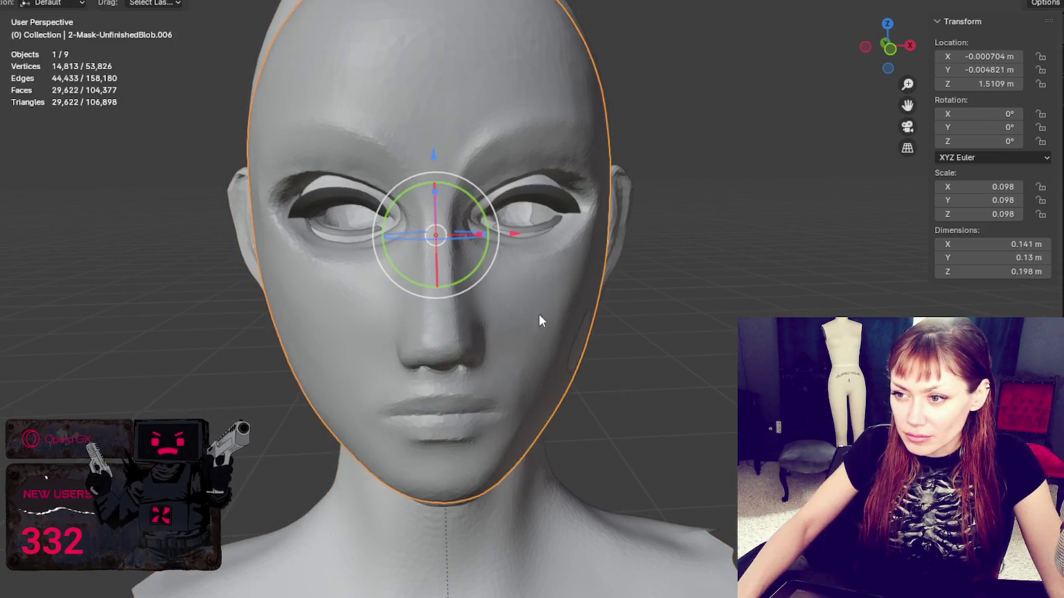
pyautogui.moveTo(518, 233); pyautogui.dragTo(549, 226, button='middle')
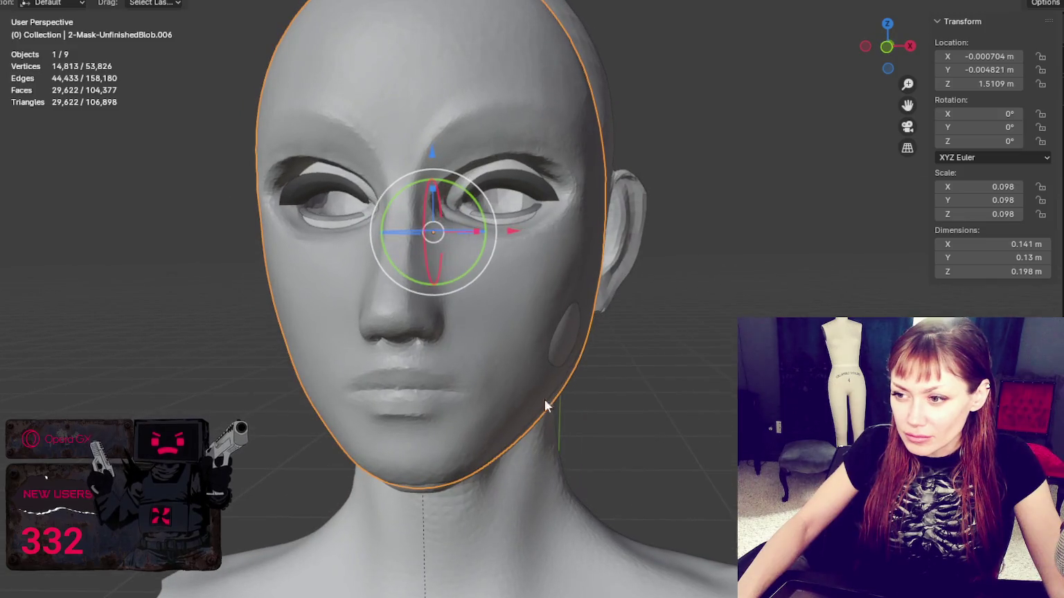
pyautogui.moveTo(621, 281); pyautogui.dragTo(604, 286, button='middle')
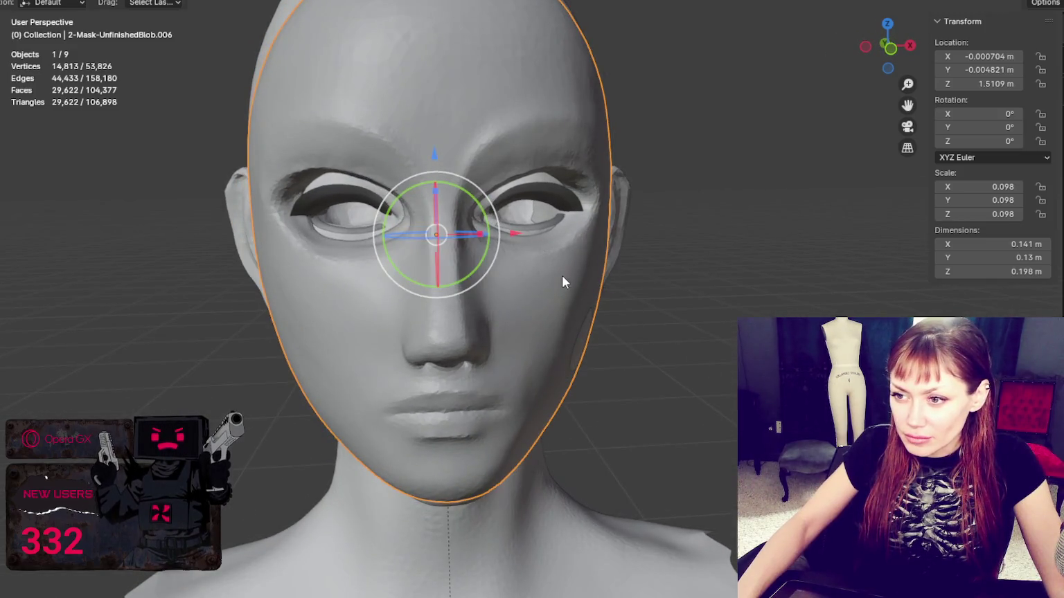
pyautogui.press('s')
pyautogui.press('Escape')
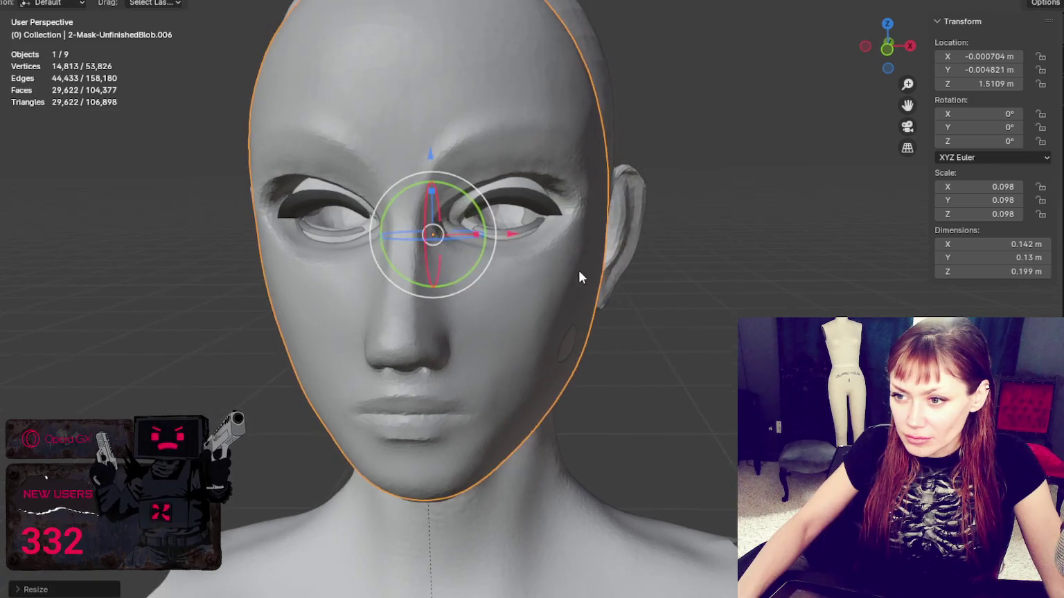
# Select the eyelashes, inspect the eyes from a three-quarter view, and undo the last change
pyautogui.click(556, 213)
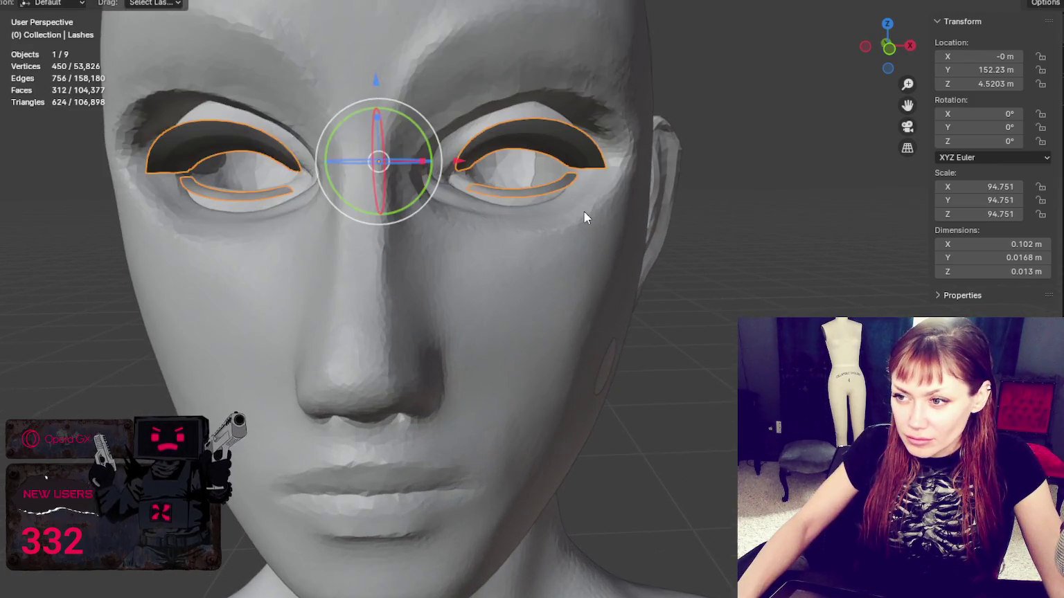
pyautogui.moveTo(566, 209)
pyautogui.mouseDown(button='middle')
pyautogui.moveTo(534, 184)
pyautogui.moveTo(609, 228)
pyautogui.moveTo(577, 209)
pyautogui.moveTo(439, 214)
pyautogui.moveTo(508, 183)
pyautogui.moveTo(603, 178)
pyautogui.moveTo(657, 190)
pyautogui.mouseUp(button='middle')
pyautogui.scroll(-3, 609, 229)
pyautogui.scroll(-2, 658, 190)
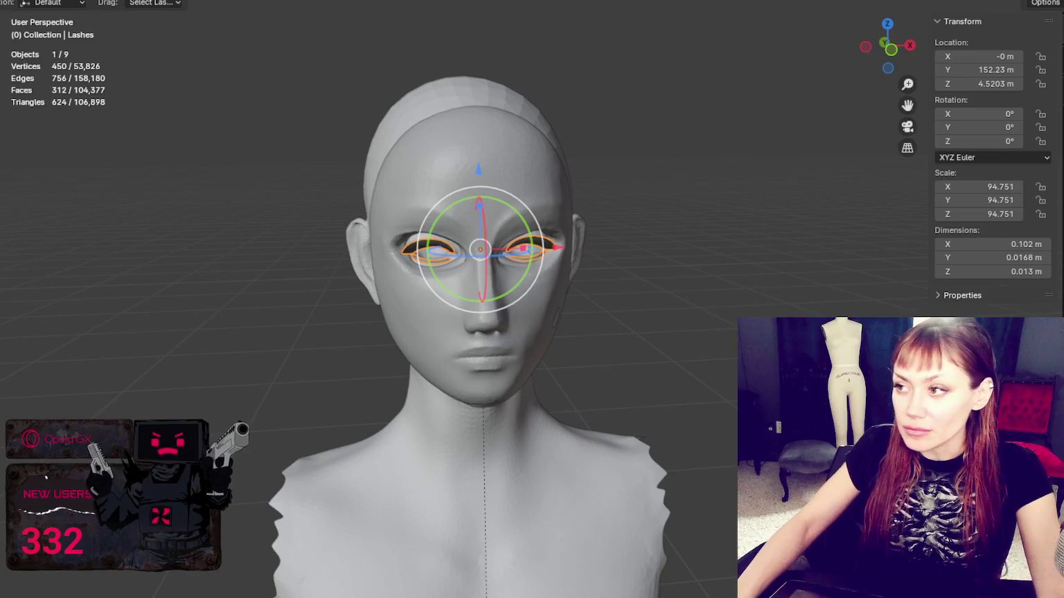
pyautogui.hotkey('ctrl', 'z')
pyautogui.hotkey('ctrl', 'z')
pyautogui.hotkey('ctrl', 'z')
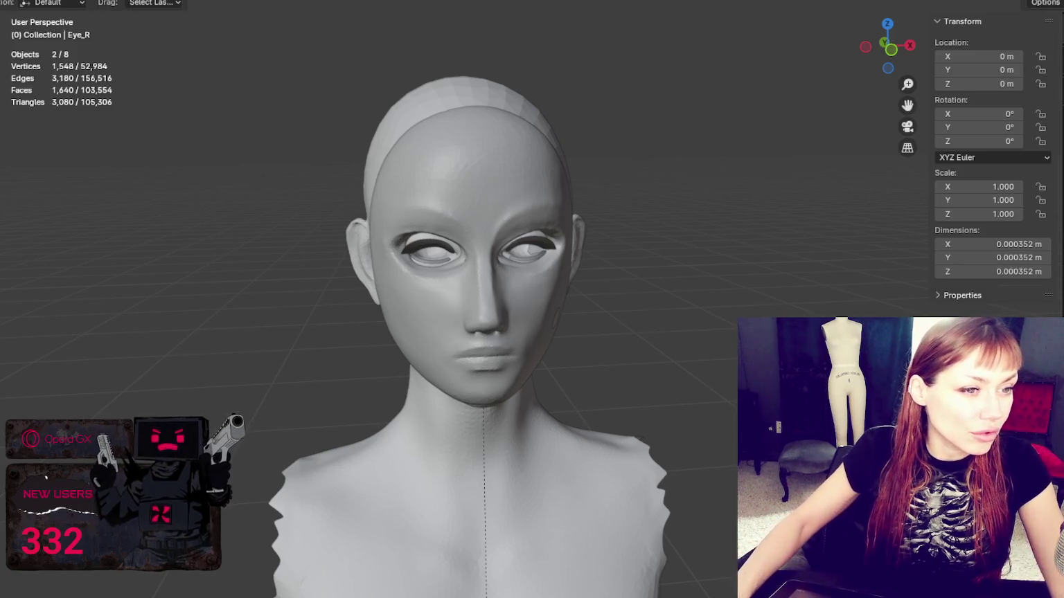
# Join both eyeballs into a single object
pyautogui.hotkey('shift', 'l')
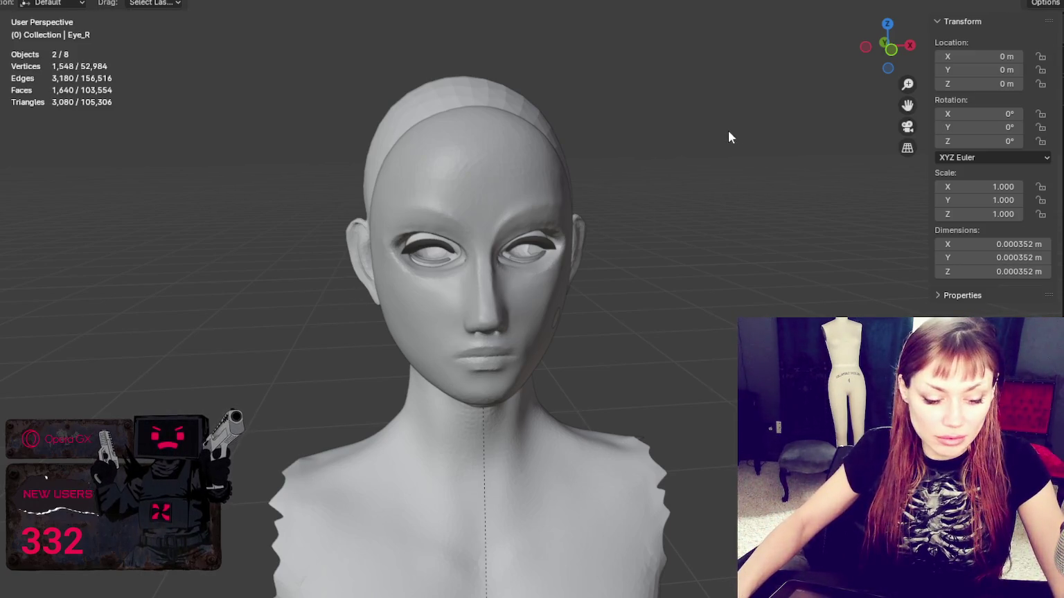
pyautogui.scroll(-4, 669, 304)
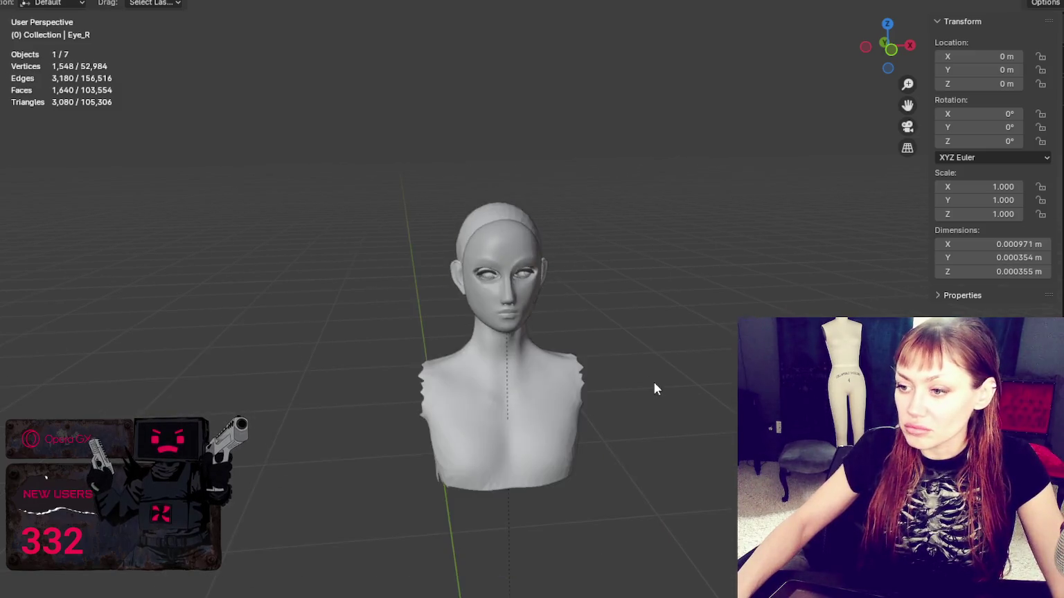
pyautogui.scroll(-4, 654, 382)
# Scale the joined eyeballs up in two passes to 95.123
pyautogui.press('s')
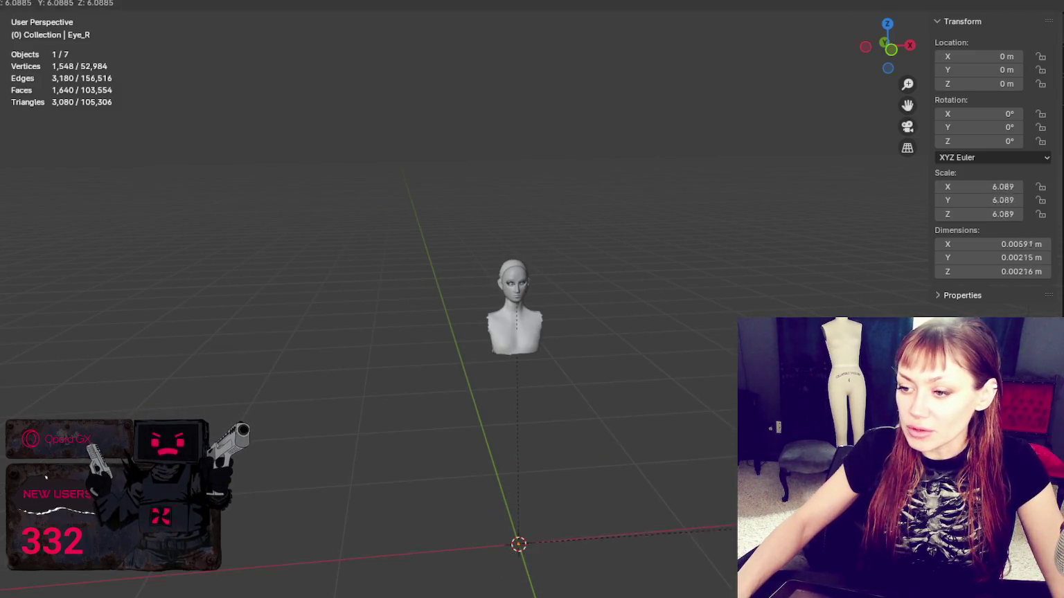
pyautogui.click(89, 397)
pyautogui.press('s')
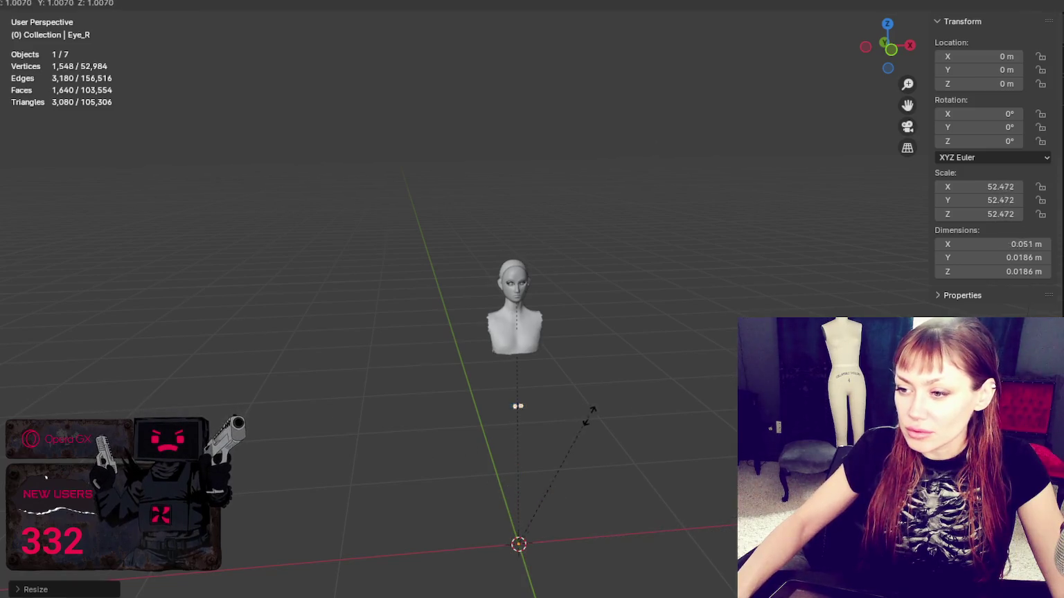
pyautogui.click(686, 423)
pyautogui.scroll(3, 605, 354)
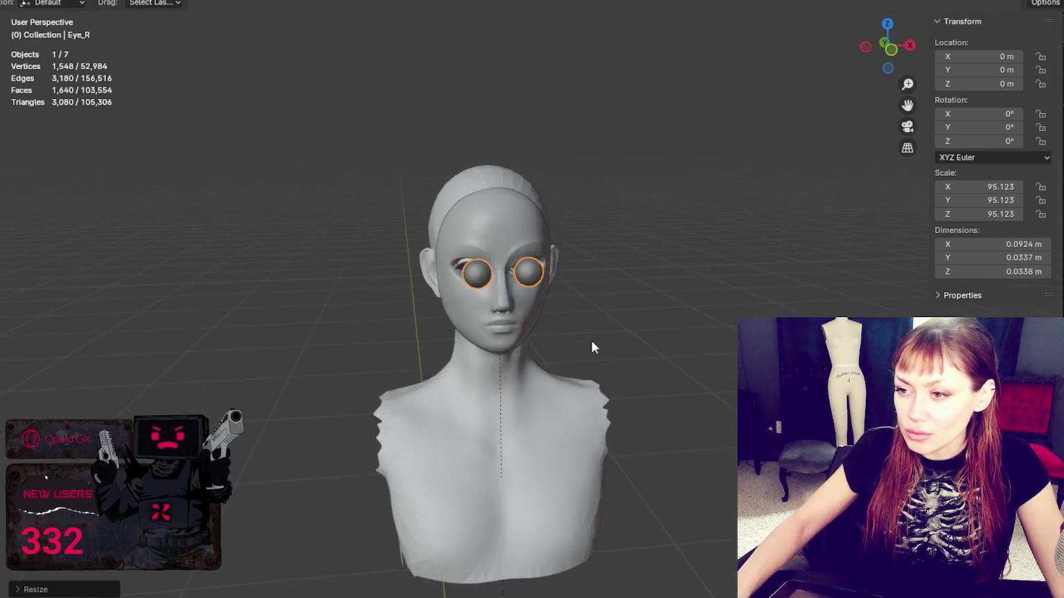
pyautogui.scroll(3, 605, 353)
pyautogui.click(149, 1)
pyautogui.moveTo(217, 13)
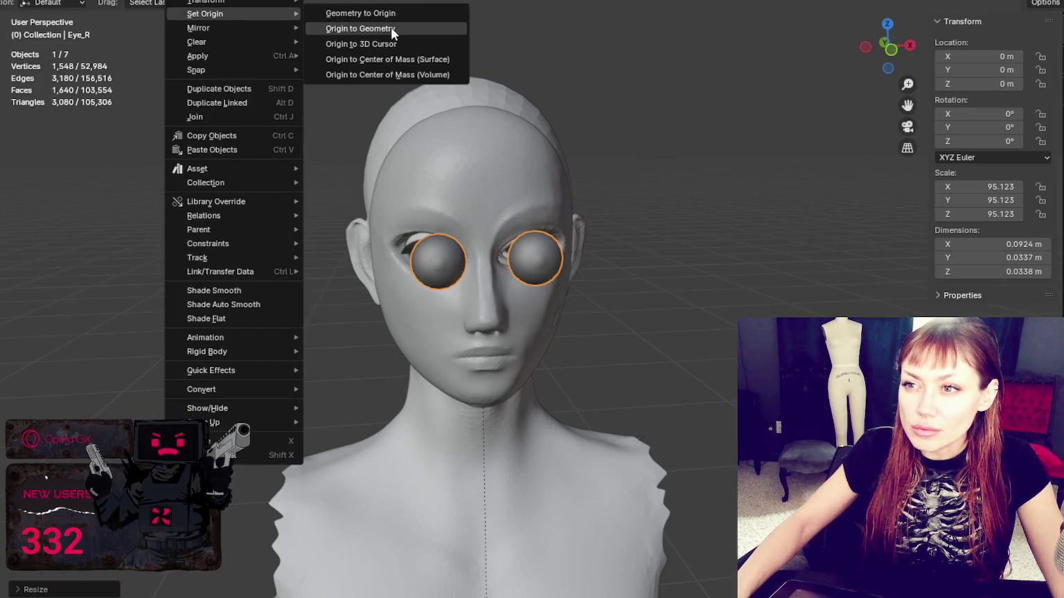
# Centre the eyeballs' origin on their geometry and push them back into the sockets
pyautogui.click(395, 28)
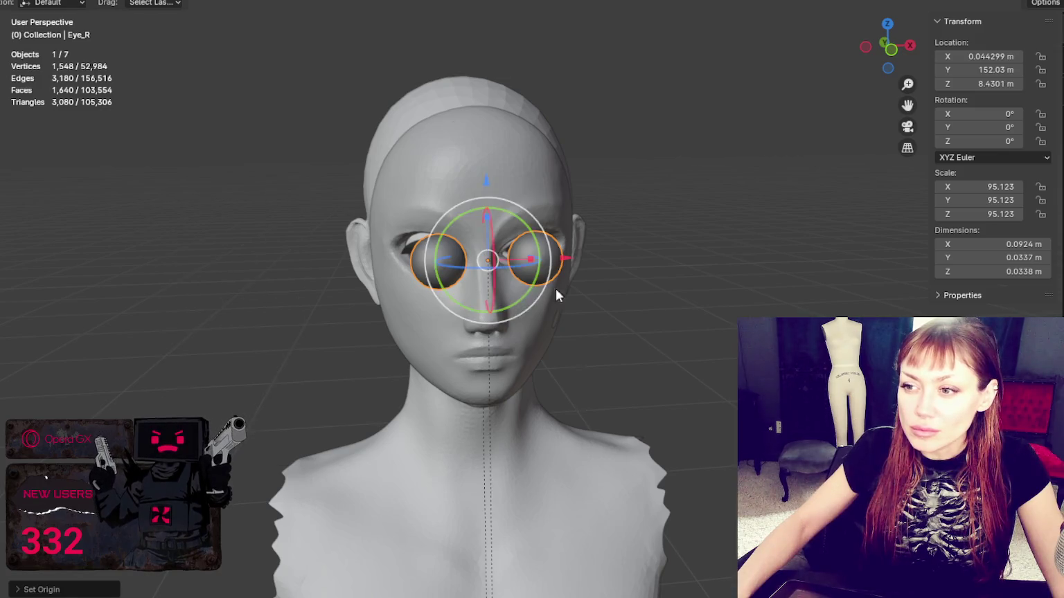
pyautogui.moveTo(429, 249); pyautogui.dragTo(570, 244, button='middle')
pyautogui.moveTo(571, 251); pyautogui.dragTo(512, 251)
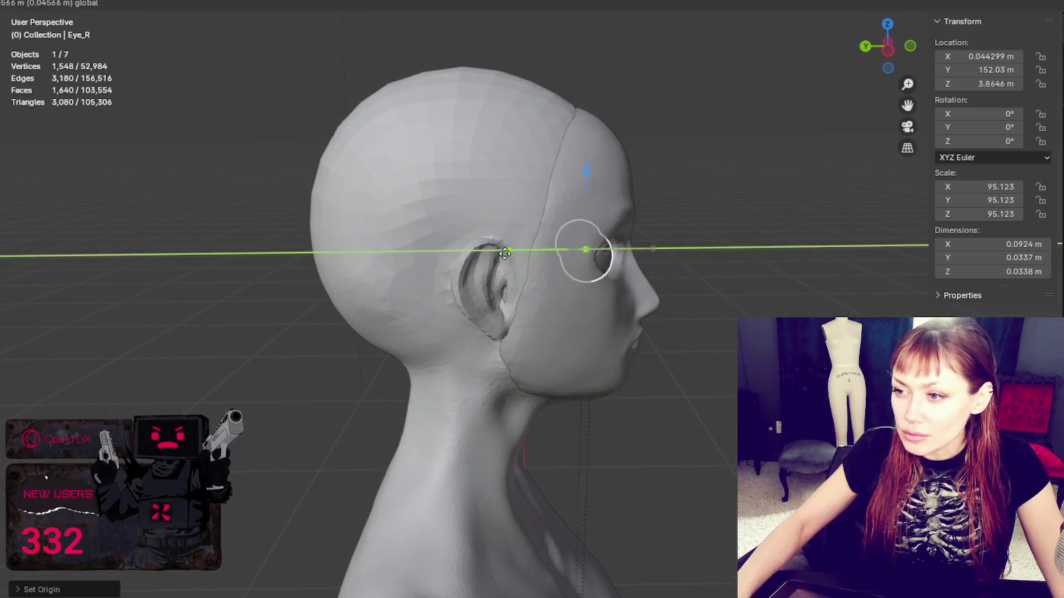
pyautogui.scroll(5, 536, 277)
pyautogui.moveTo(622, 256); pyautogui.dragTo(512, 252, button='middle')
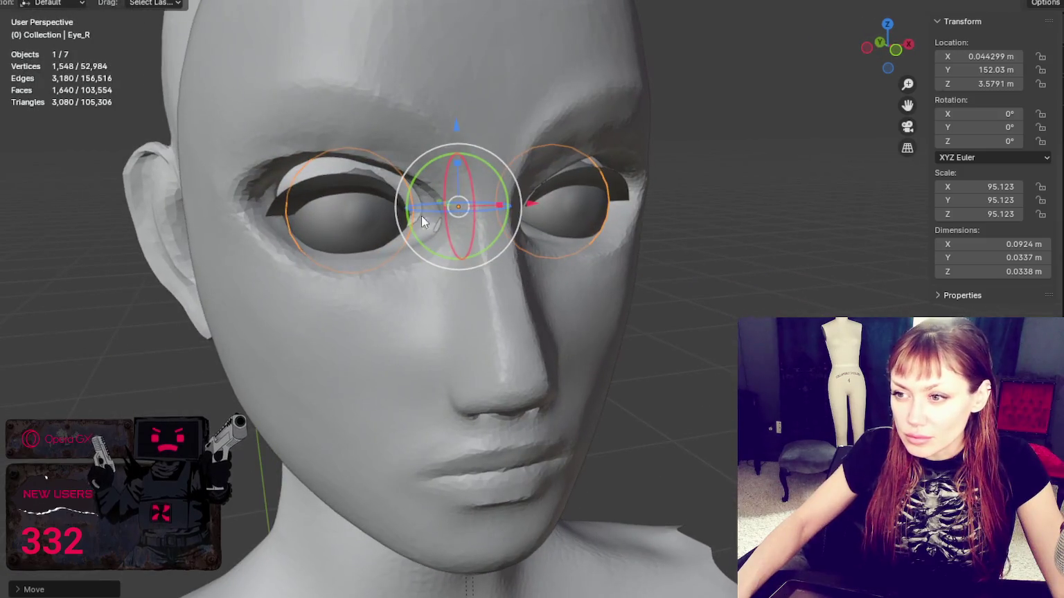
pyautogui.moveTo(443, 227); pyautogui.dragTo(442, 216, button='middle')
pyautogui.moveTo(443, 221); pyautogui.dragTo(485, 208)
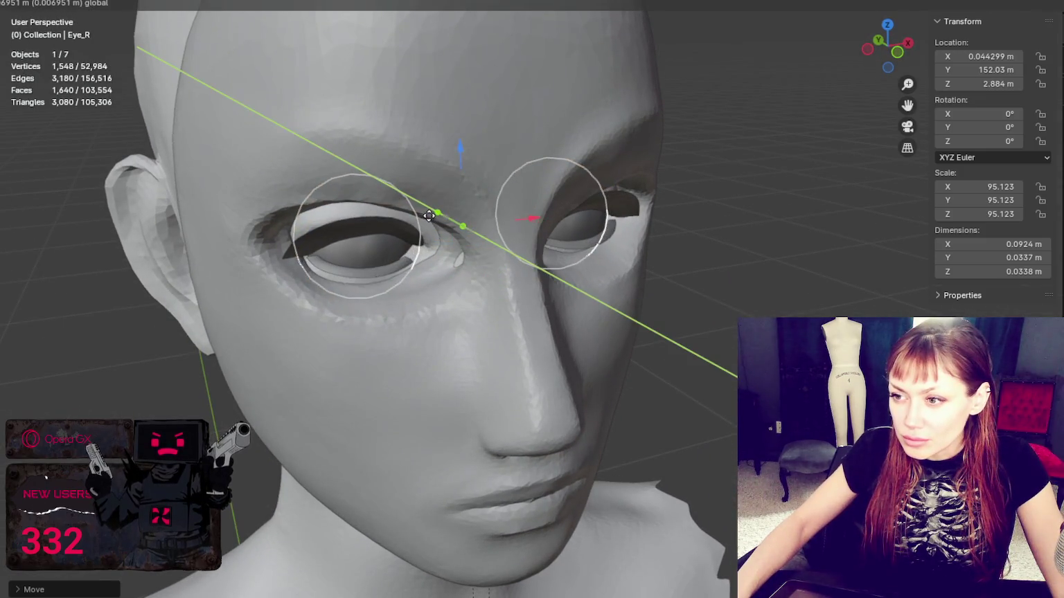
# Hide the eyelashes and raise the eyeballs slightly within the sockets
pyautogui.click(362, 229)
pyautogui.press('h')
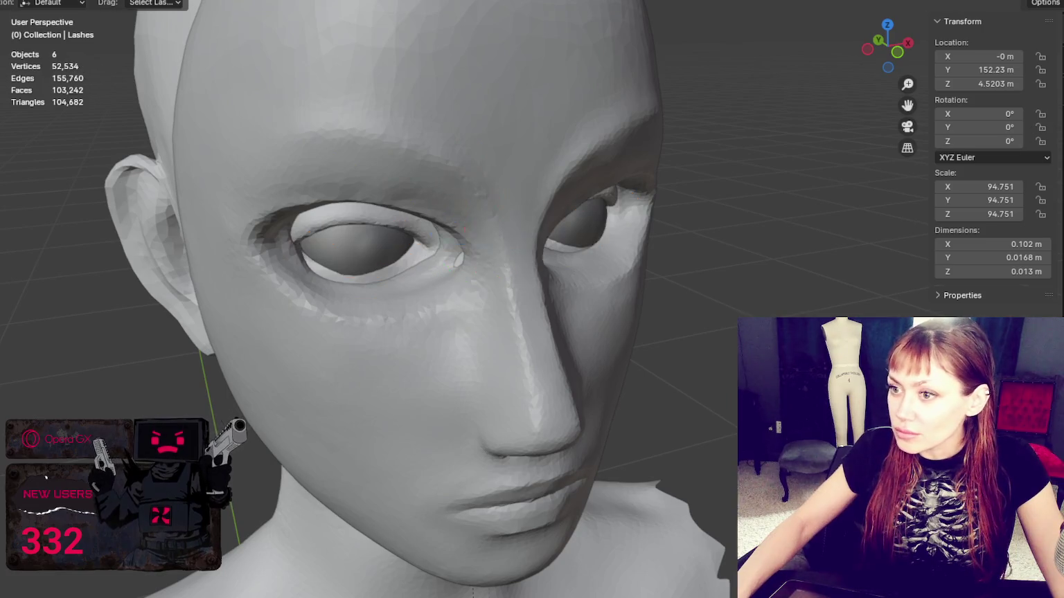
pyautogui.click(330, 250)
pyautogui.moveTo(330, 250)
pyautogui.mouseDown(button='middle')
pyautogui.moveTo(428, 223)
pyautogui.moveTo(417, 207)
pyautogui.moveTo(341, 212)
pyautogui.moveTo(573, 182)
pyautogui.moveTo(561, 186)
pyautogui.moveTo(563, 138)
pyautogui.moveTo(564, 201)
pyautogui.moveTo(564, 191)
pyautogui.mouseUp(button='middle')
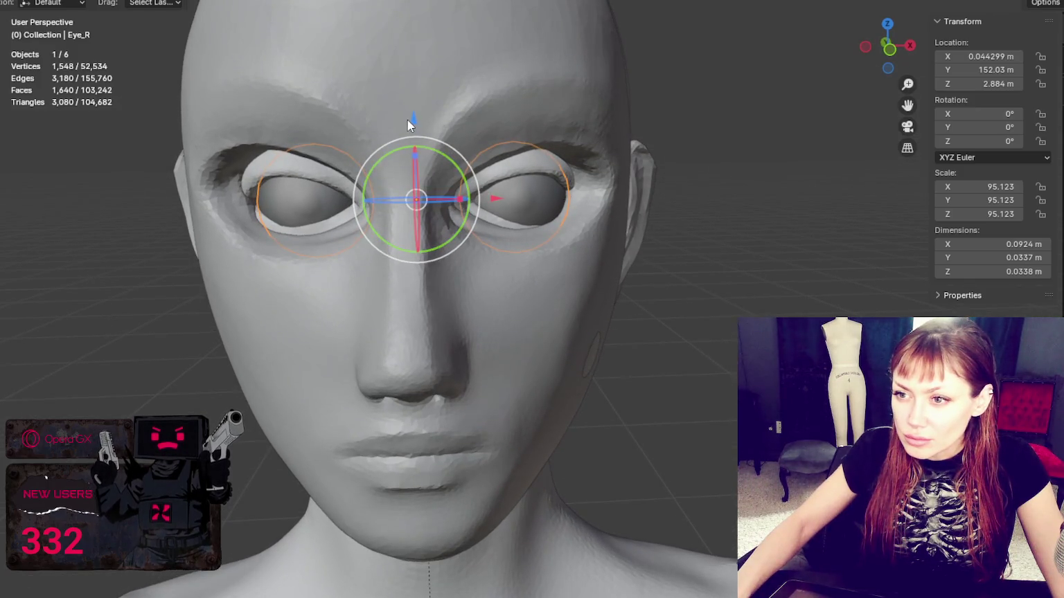
pyautogui.moveTo(414, 119); pyautogui.dragTo(420, 108)
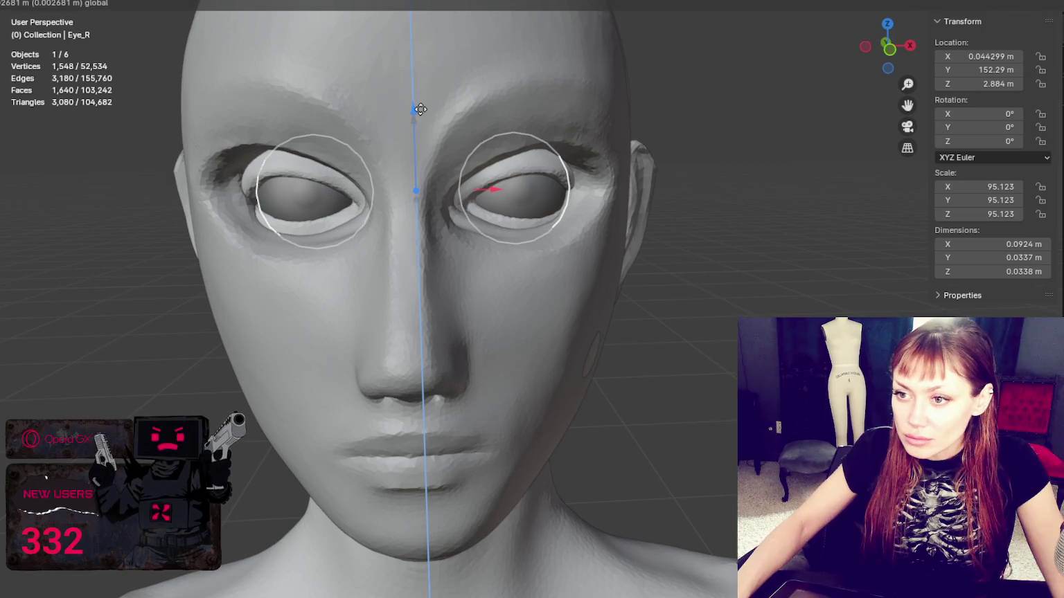
# Hide the face mask and switch the 3-Head-smug head into Sculpt Mode
pyautogui.click(599, 167)
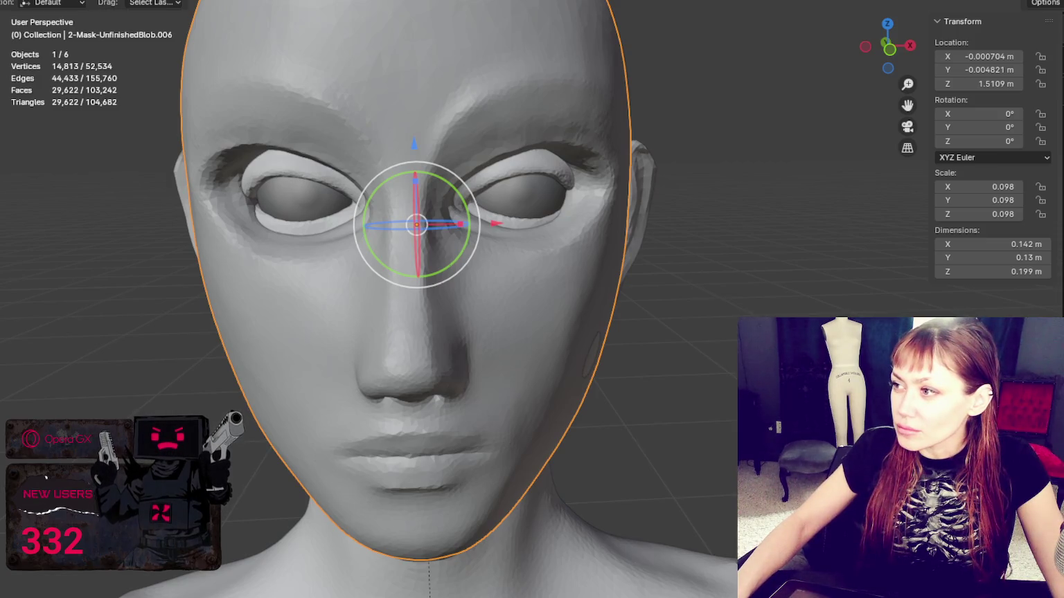
pyautogui.press('h')
pyautogui.click(509, 263)
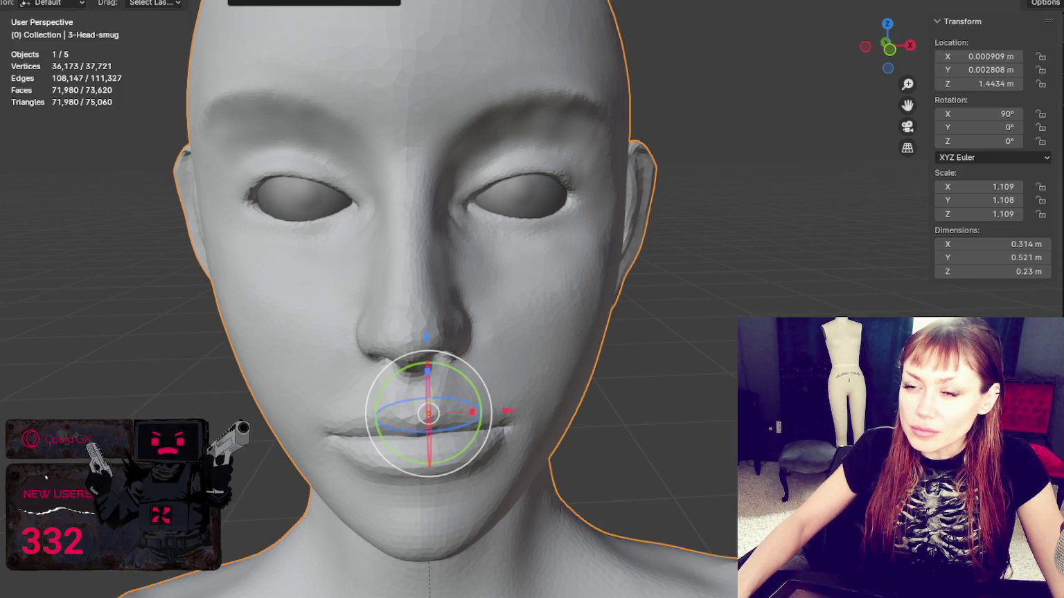
pyautogui.hotkey('ctrl', 'pagedown')
pyautogui.scroll(3, 558, 262)
pyautogui.moveTo(558, 261)
pyautogui.mouseDown(button='middle')
pyautogui.moveTo(544, 249)
pyautogui.moveTo(554, 243)
pyautogui.mouseUp(button='middle')
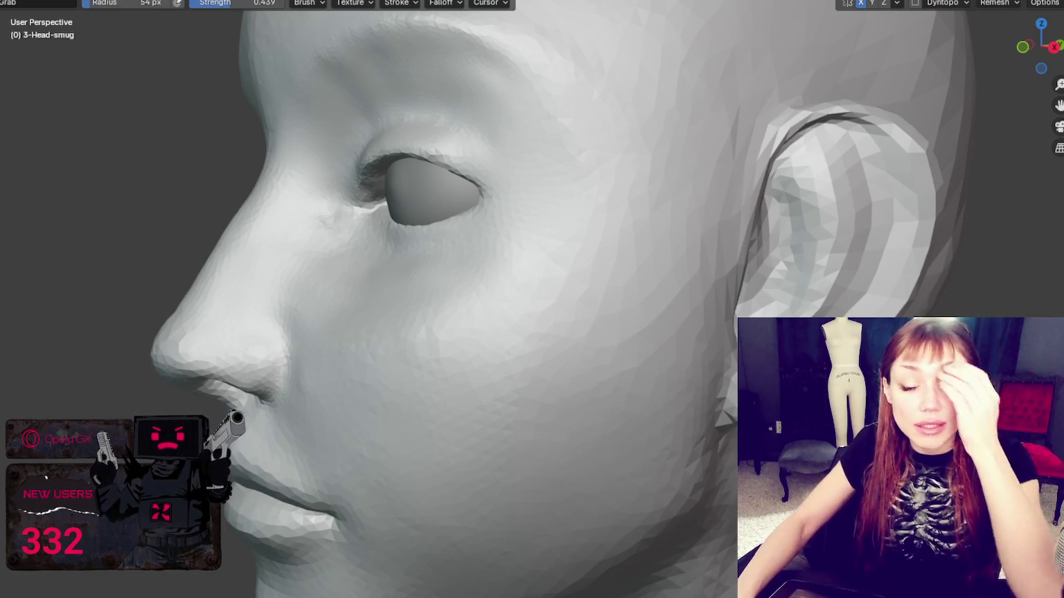
# Resize the Grab brush to 178 px, then to 98 px, checking the face from front and left profile
pyautogui.moveTo(571, 284); pyautogui.dragTo(475, 185, button='middle')
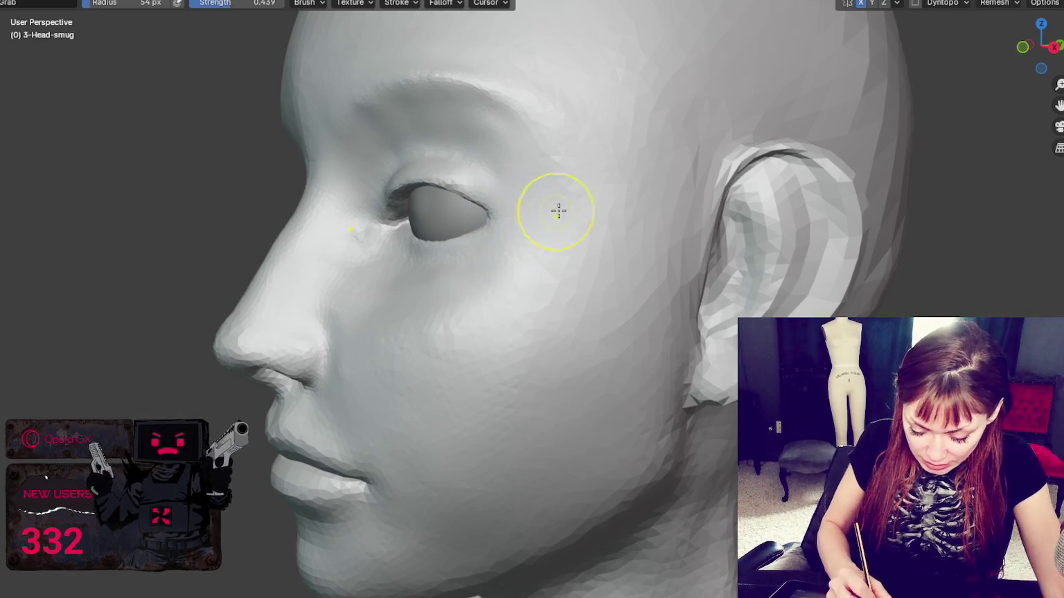
pyautogui.press('f')
pyautogui.click(604, 199)
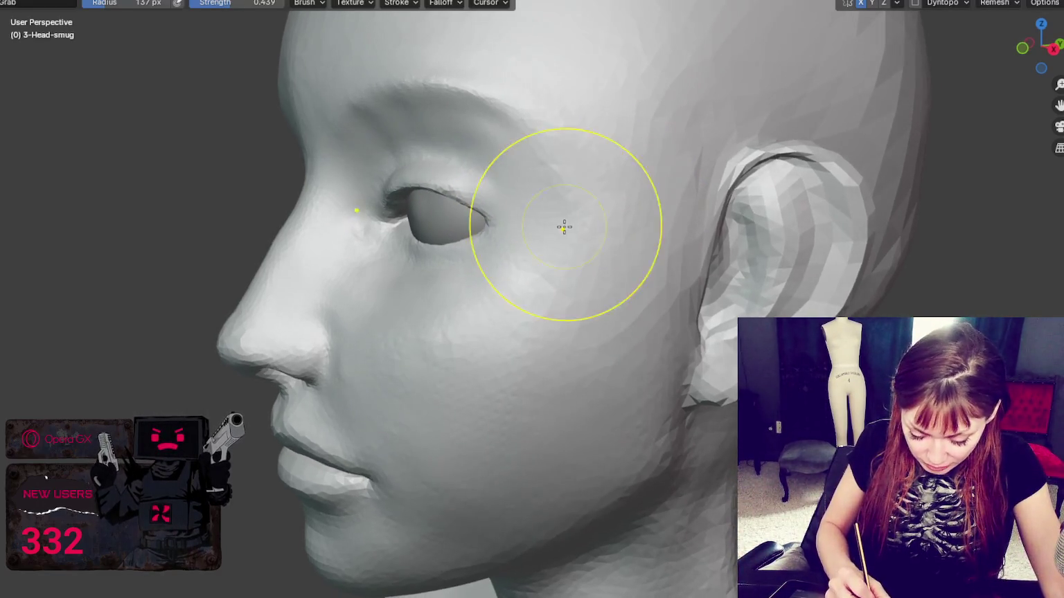
pyautogui.press('f')
pyautogui.click(575, 219)
pyautogui.moveTo(575, 219); pyautogui.dragTo(618, 201, button='middle')
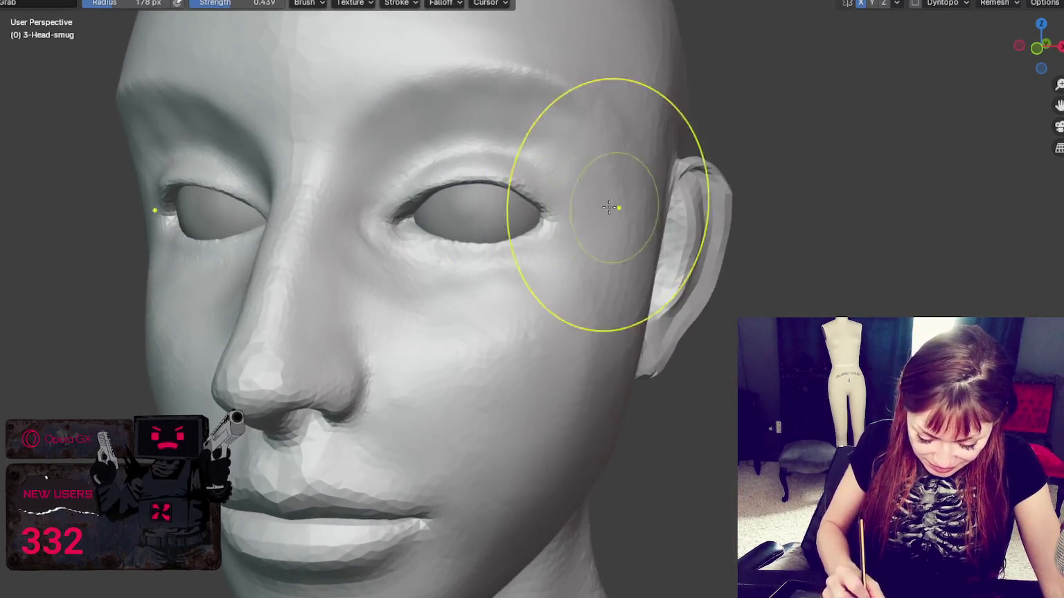
pyautogui.moveTo(412, 226); pyautogui.dragTo(369, 231, button='middle')
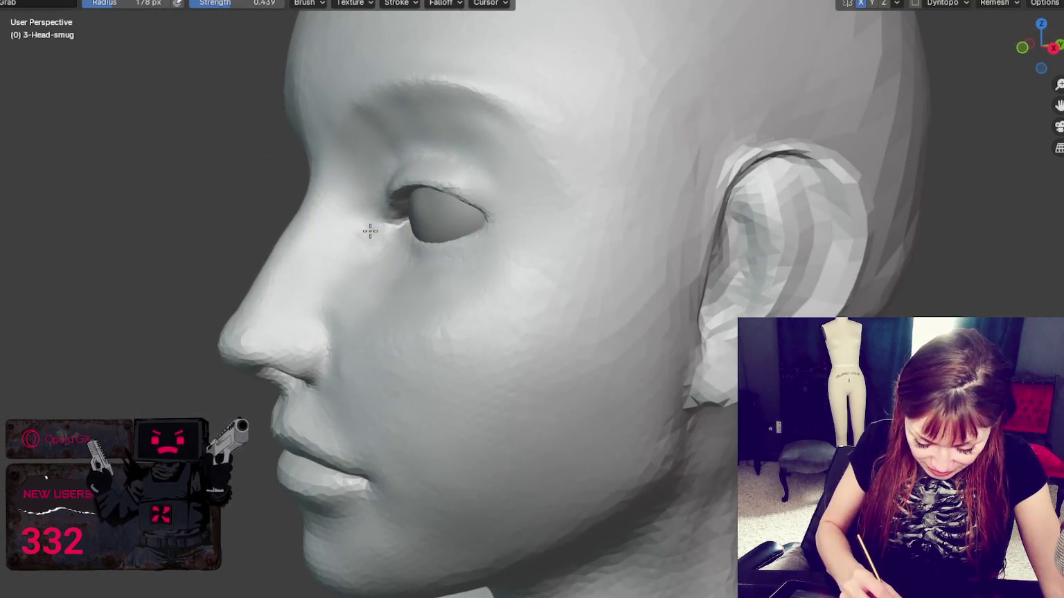
pyautogui.press('f')
pyautogui.click(411, 260)
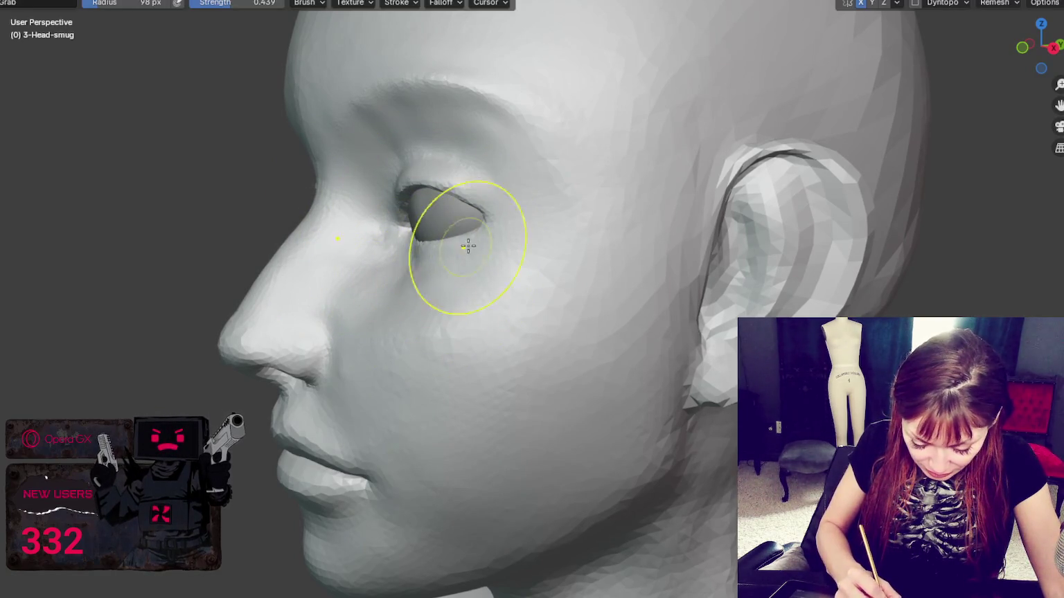
# With the brush at 106 px, pull both eyelids into shape symmetrically from the front
pyautogui.moveTo(493, 232)
pyautogui.mouseDown(button='middle')
pyautogui.moveTo(593, 221)
pyautogui.moveTo(558, 231)
pyautogui.mouseUp(button='middle')
pyautogui.press('f')
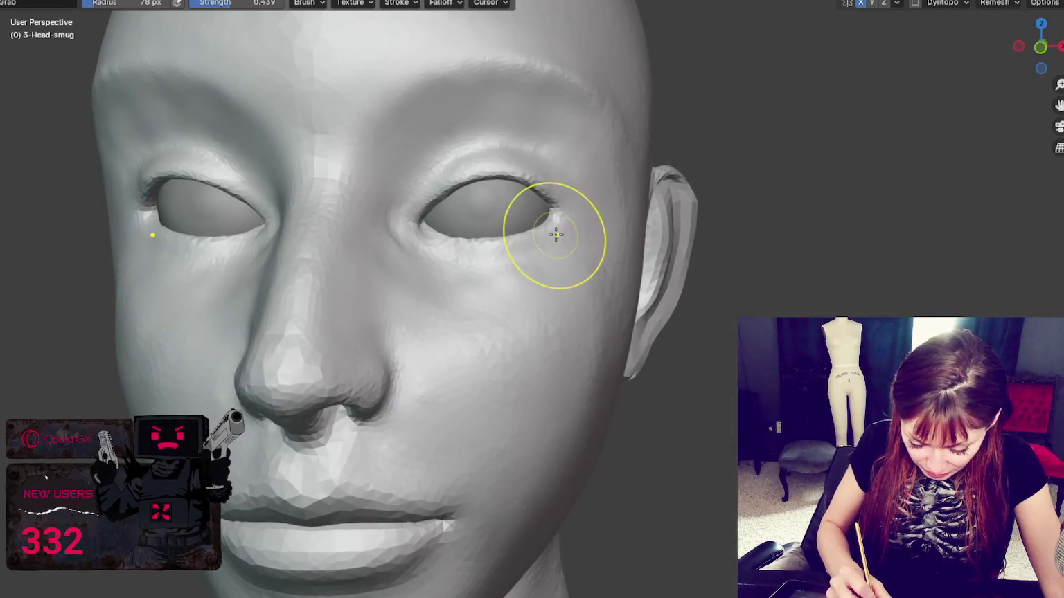
pyautogui.click(558, 231)
pyautogui.press('f')
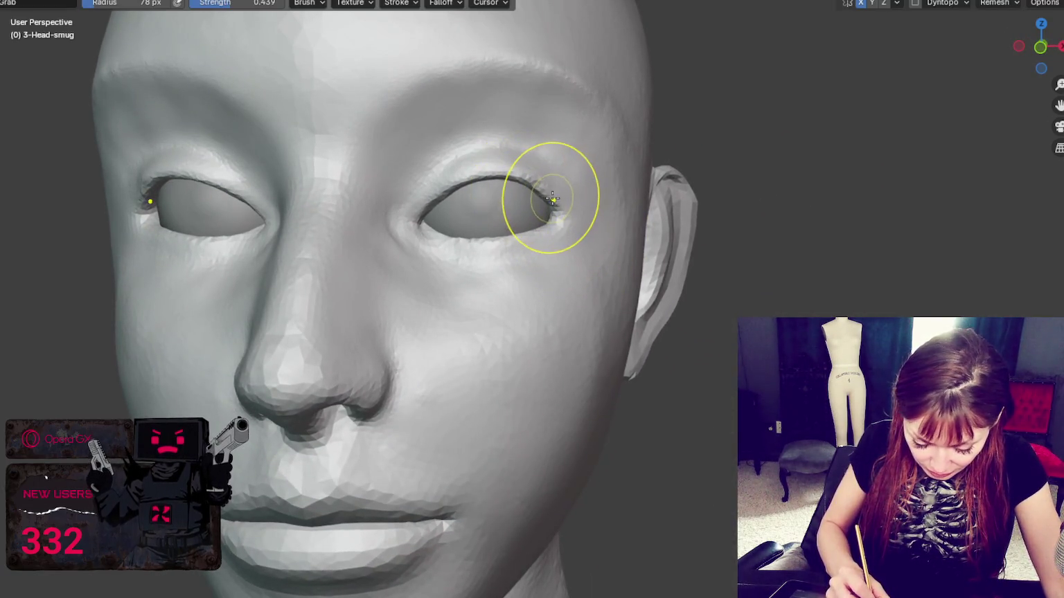
pyautogui.moveTo(551, 195); pyautogui.dragTo(577, 208, button='middle')
pyautogui.press('f')
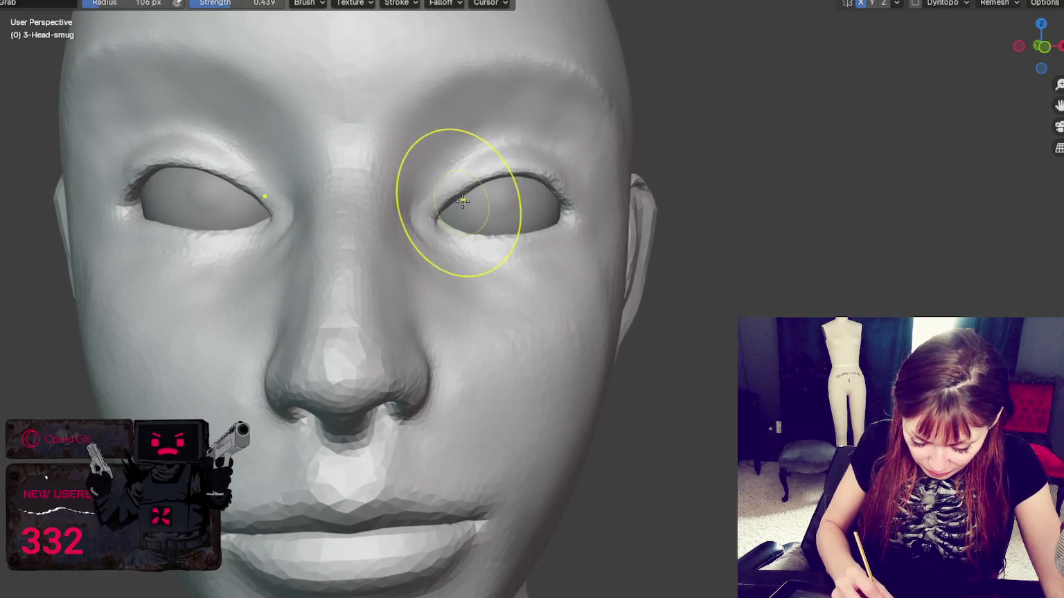
pyautogui.click(454, 179)
pyautogui.moveTo(499, 190); pyautogui.dragTo(519, 197)
# Reshape the right eye's inner corner and lower lid with the brush at 82 px, then 61 px
pyautogui.press('f')
pyautogui.click(530, 193)
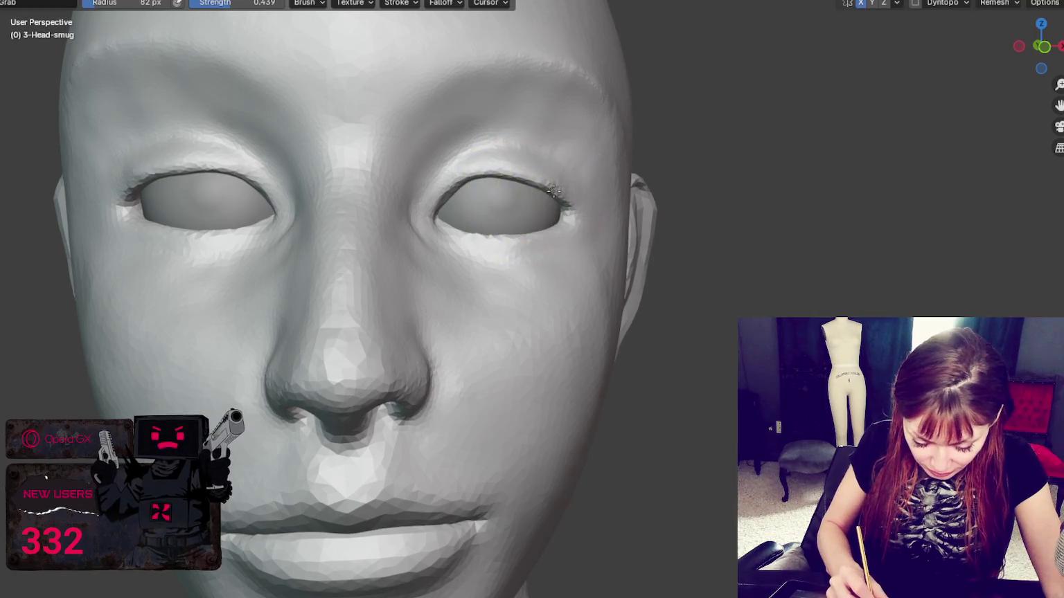
pyautogui.moveTo(529, 193)
pyautogui.mouseDown(button='middle')
pyautogui.moveTo(435, 290)
pyautogui.moveTo(426, 287)
pyautogui.mouseUp(button='middle')
pyautogui.moveTo(426, 287); pyautogui.dragTo(515, 287)
pyautogui.press('f')
pyautogui.click(506, 313)
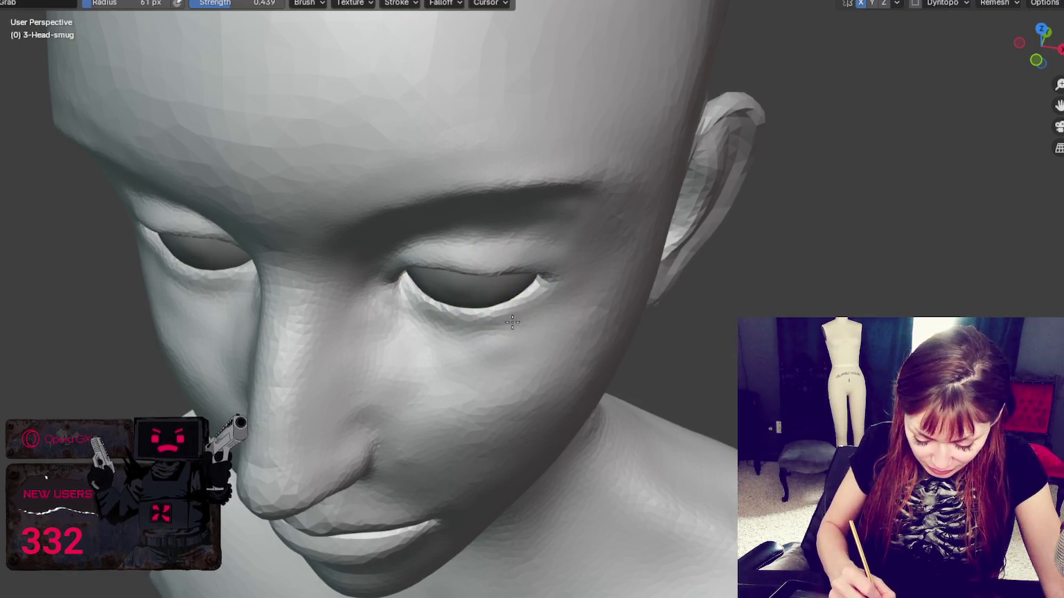
pyautogui.moveTo(468, 304); pyautogui.dragTo(456, 290)
# Inspect the head from the front and below, then pull the mesh at the eye's inner corner
pyautogui.moveTo(456, 290)
pyautogui.mouseDown(button='middle')
pyautogui.moveTo(478, 274)
pyautogui.moveTo(497, 291)
pyautogui.moveTo(451, 290)
pyautogui.mouseUp(button='middle')
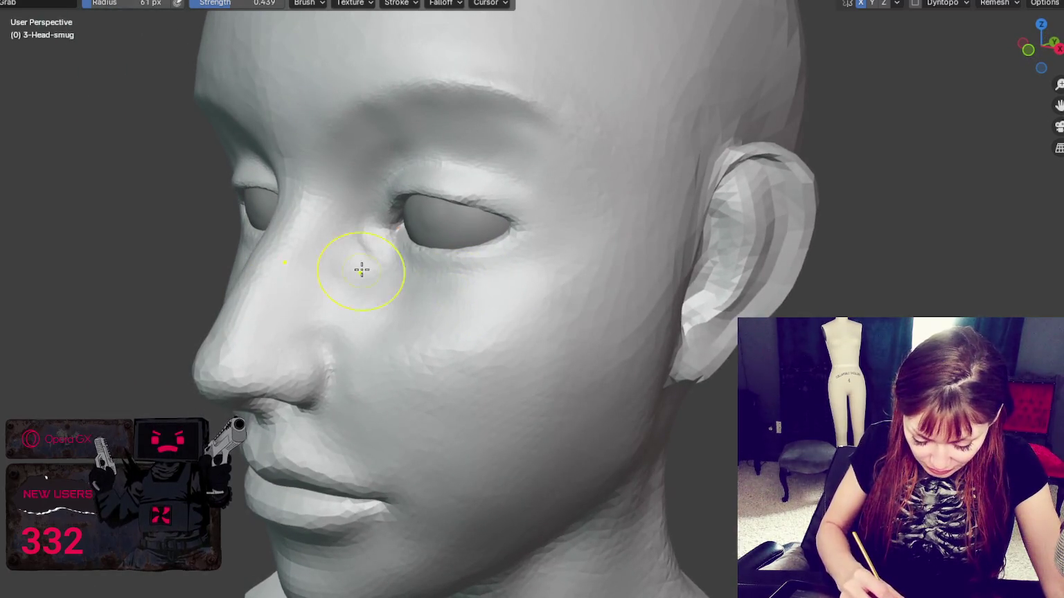
pyautogui.moveTo(346, 276)
pyautogui.mouseDown(button='middle')
pyautogui.moveTo(553, 268)
pyautogui.moveTo(567, 266)
pyautogui.moveTo(561, 226)
pyautogui.mouseUp(button='middle')
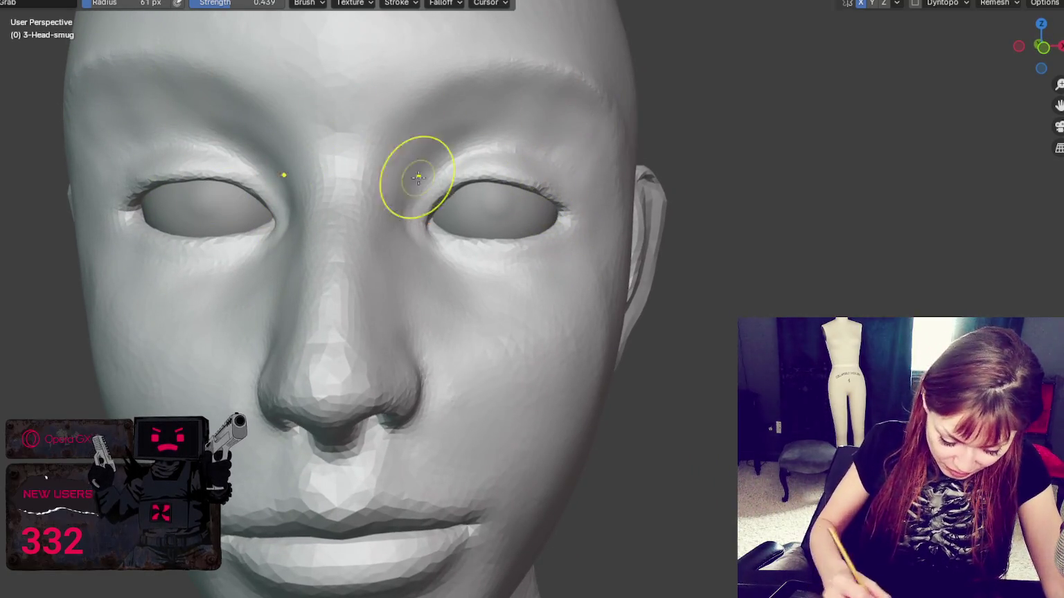
pyautogui.moveTo(142, 192); pyautogui.dragTo(133, 196)
pyautogui.moveTo(594, 183)
pyautogui.mouseDown(button='middle')
pyautogui.moveTo(570, 171)
pyautogui.moveTo(577, 123)
pyautogui.moveTo(567, 147)
pyautogui.mouseUp(button='middle')
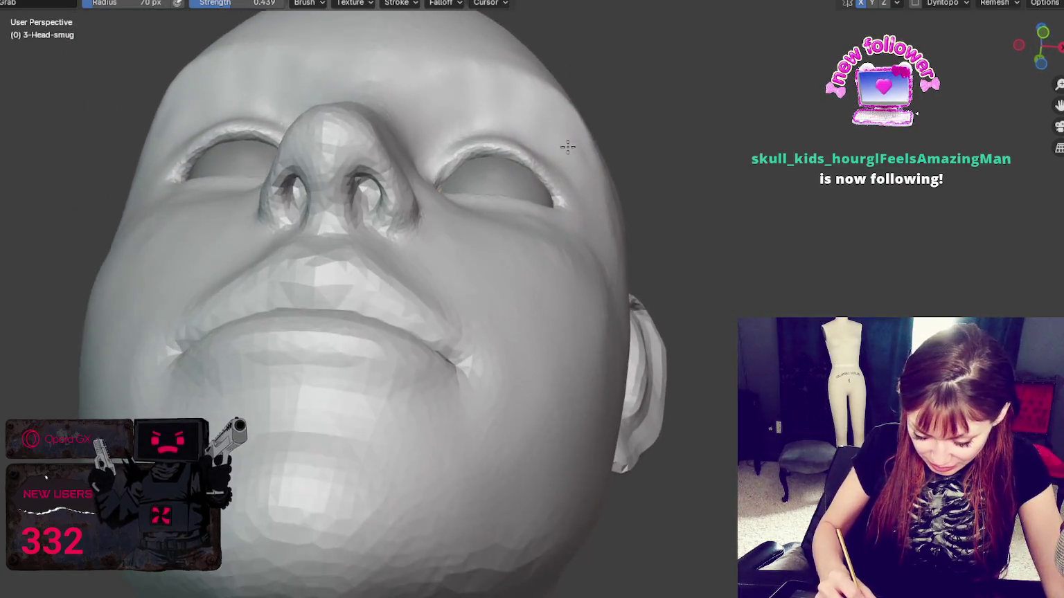
pyautogui.moveTo(442, 171); pyautogui.dragTo(397, 230, button='middle')
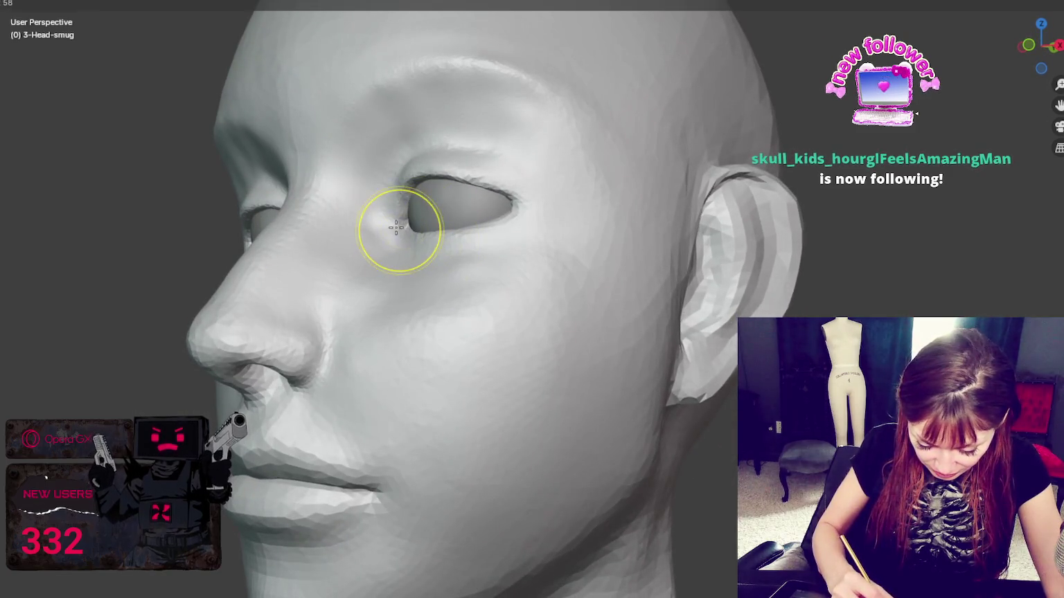
pyautogui.moveTo(397, 222)
pyautogui.mouseDown()
pyautogui.moveTo(402, 213)
pyautogui.moveTo(392, 233)
pyautogui.mouseUp()
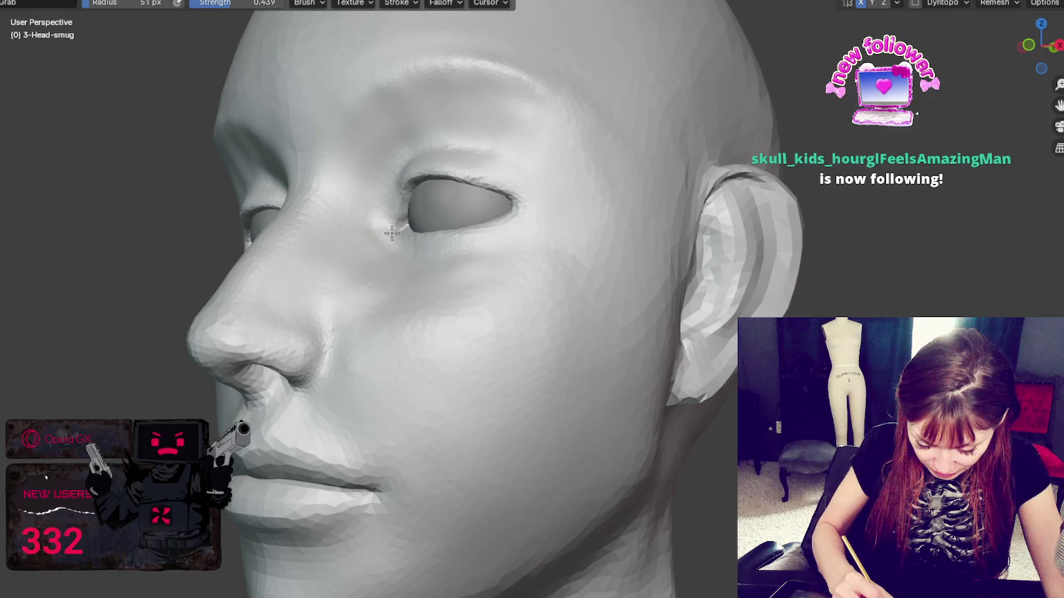
# With the brush enlarged to 136 px, narrow the eye socket opening, then select the Eye_R eyeball
pyautogui.moveTo(409, 212)
pyautogui.mouseDown(button='middle')
pyautogui.moveTo(453, 263)
pyautogui.moveTo(478, 122)
pyautogui.mouseUp(button='middle')
pyautogui.press('f')
pyautogui.click(477, 185)
pyautogui.moveTo(476, 182)
pyautogui.mouseDown(button='middle')
pyautogui.moveTo(499, 163)
pyautogui.moveTo(509, 128)
pyautogui.moveTo(530, 126)
pyautogui.moveTo(525, 116)
pyautogui.mouseUp(button='middle')
pyautogui.press('f')
pyautogui.click(478, 128)
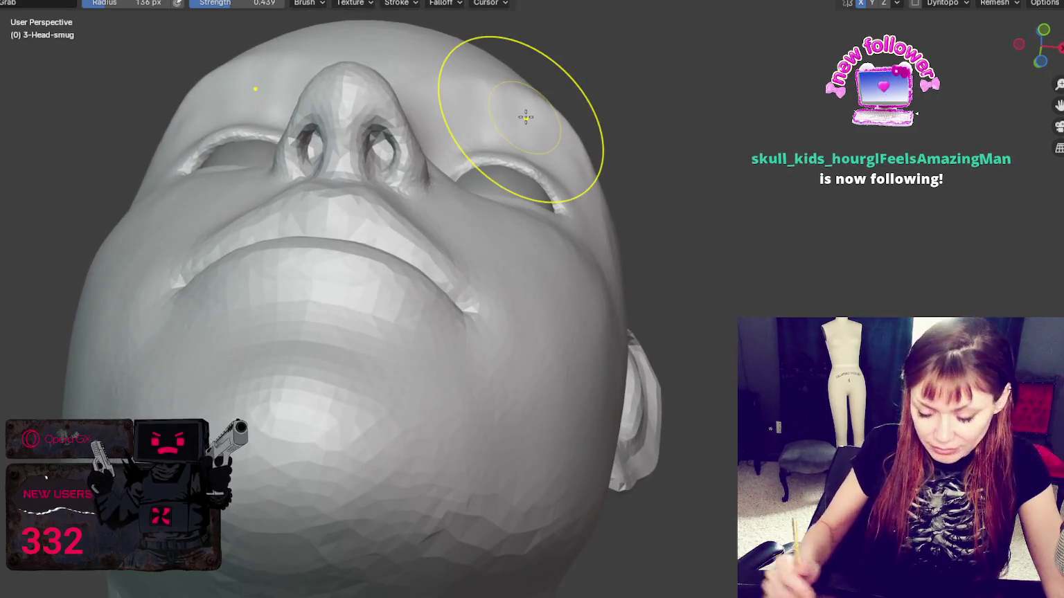
pyautogui.scroll(-5, 582, 155)
pyautogui.moveTo(582, 154)
pyautogui.mouseDown(button='middle')
pyautogui.moveTo(593, 142)
pyautogui.moveTo(599, 233)
pyautogui.moveTo(741, 228)
pyautogui.moveTo(712, 231)
pyautogui.mouseUp(button='middle')
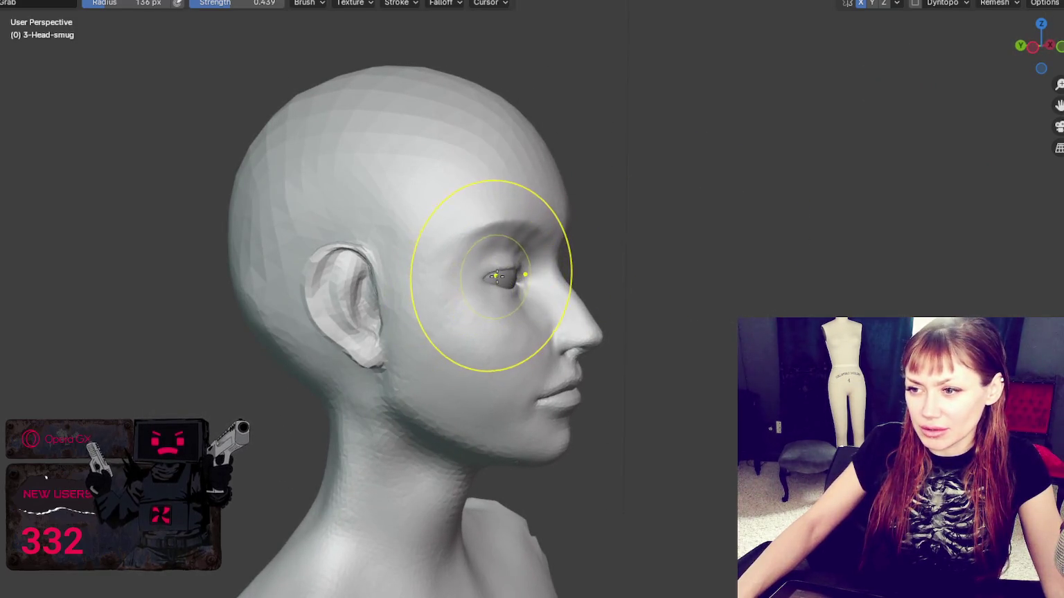
pyautogui.moveTo(512, 266); pyautogui.dragTo(506, 273)
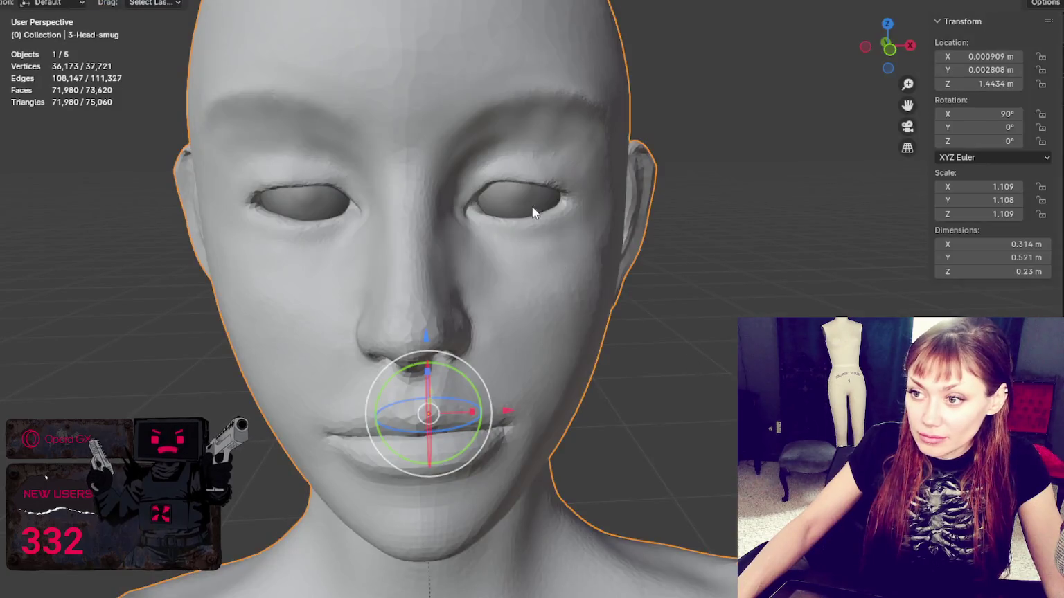
pyautogui.click(547, 202)
pyautogui.moveTo(546, 201); pyautogui.dragTo(716, 251, button='middle')
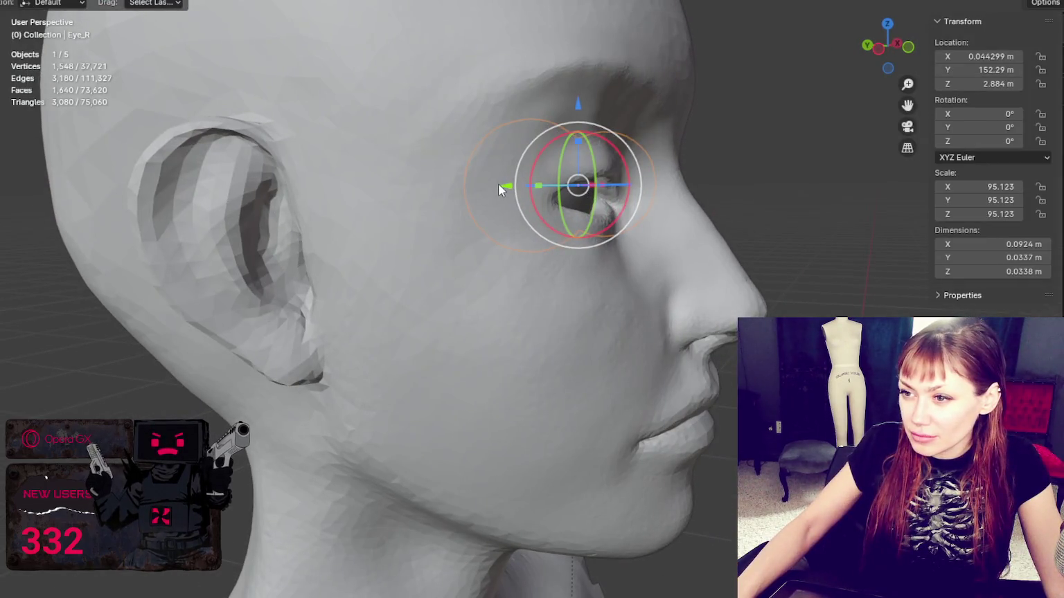
# Nudge Eye_R up slightly, undo the move, and return to the head from the front
pyautogui.moveTo(498, 183); pyautogui.dragTo(530, 187)
pyautogui.scroll(-4, 623, 177)
pyautogui.moveTo(674, 166); pyautogui.dragTo(577, 167, button='middle')
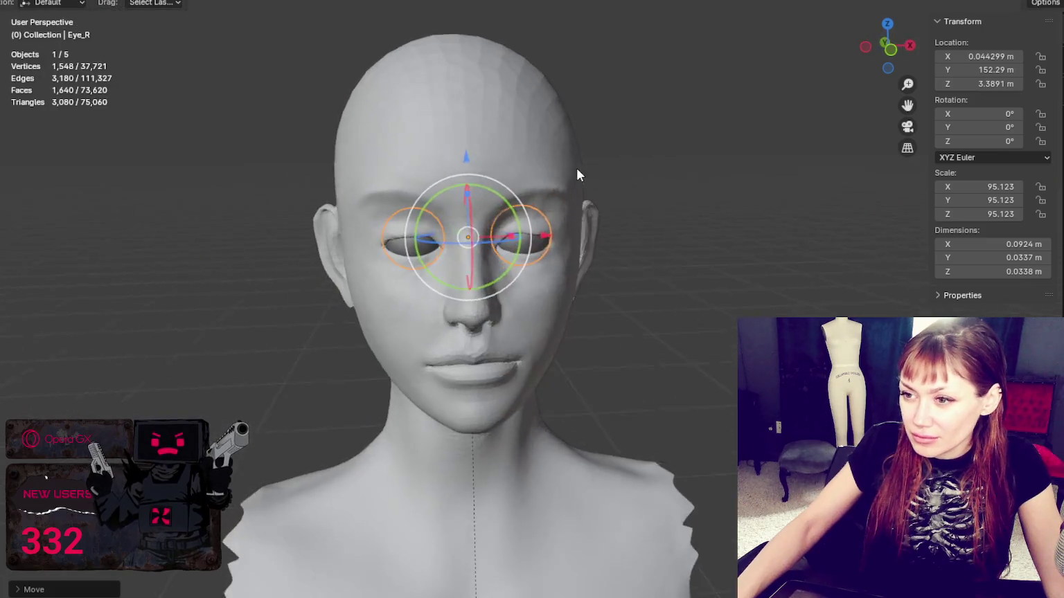
pyautogui.hotkey('ctrl', 'z')
pyautogui.hotkey('ctrl', 'z')
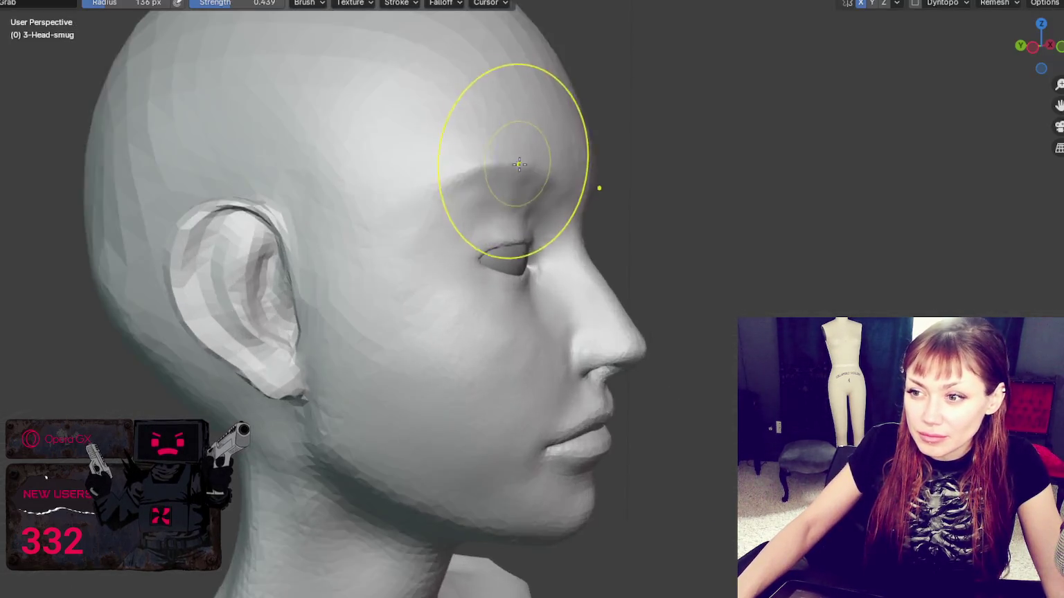
pyautogui.moveTo(595, 185); pyautogui.dragTo(482, 197, button='middle')
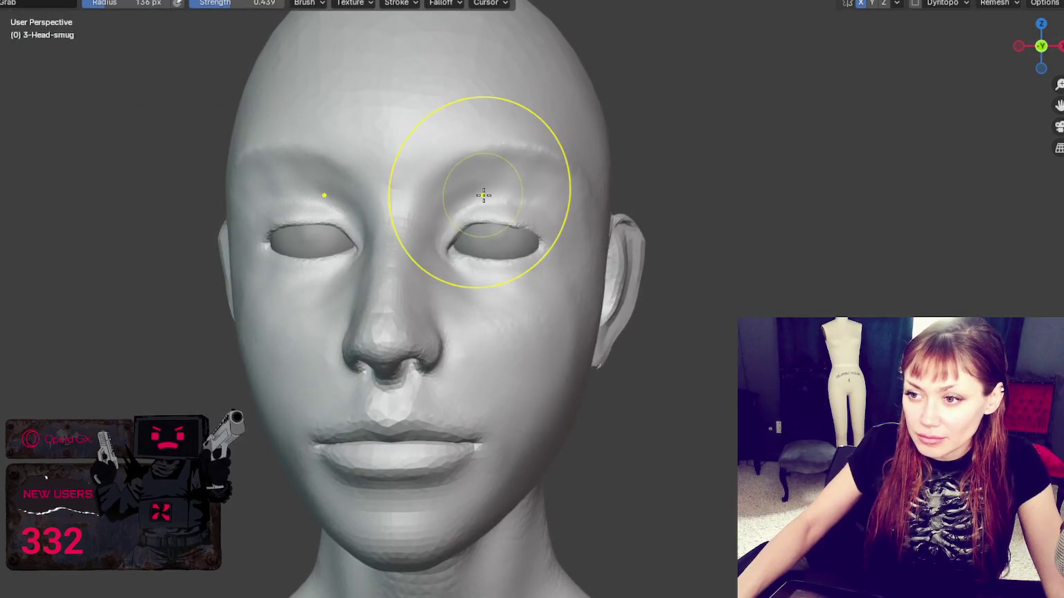
# Resize the brush to 82 px, then 65 px, while viewing the head from three-quarter and above
pyautogui.press('f')
pyautogui.click(463, 249)
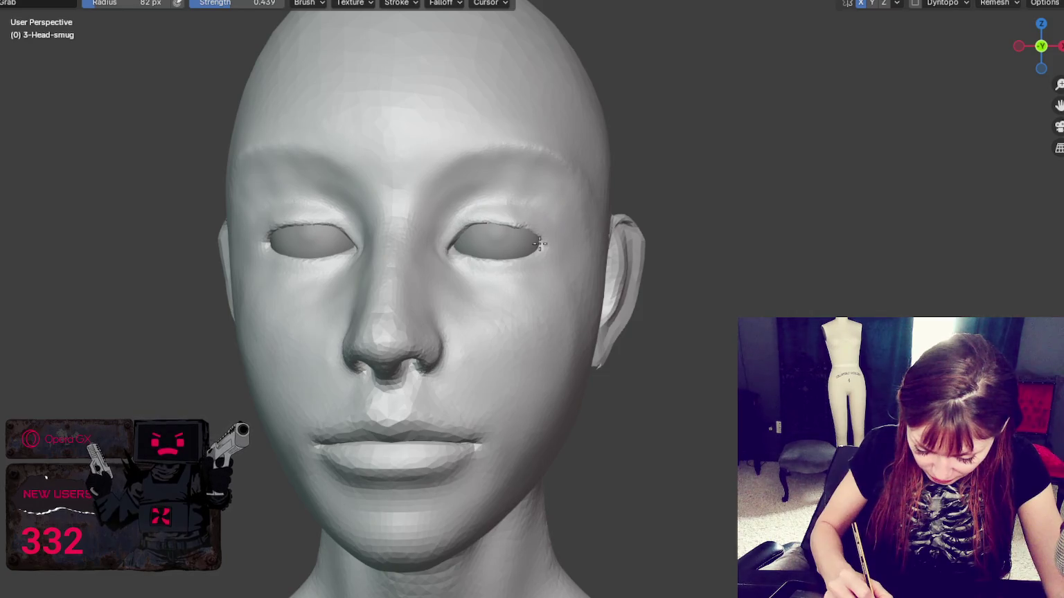
pyautogui.moveTo(540, 244); pyautogui.dragTo(588, 245, button='middle')
pyautogui.press('f')
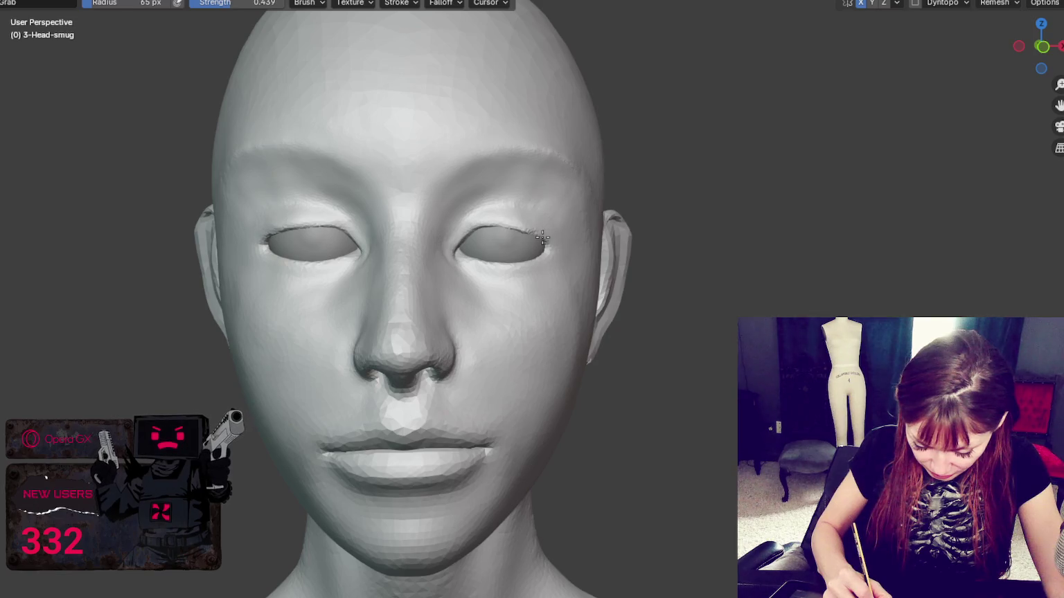
pyautogui.moveTo(493, 229); pyautogui.dragTo(527, 256, button='middle')
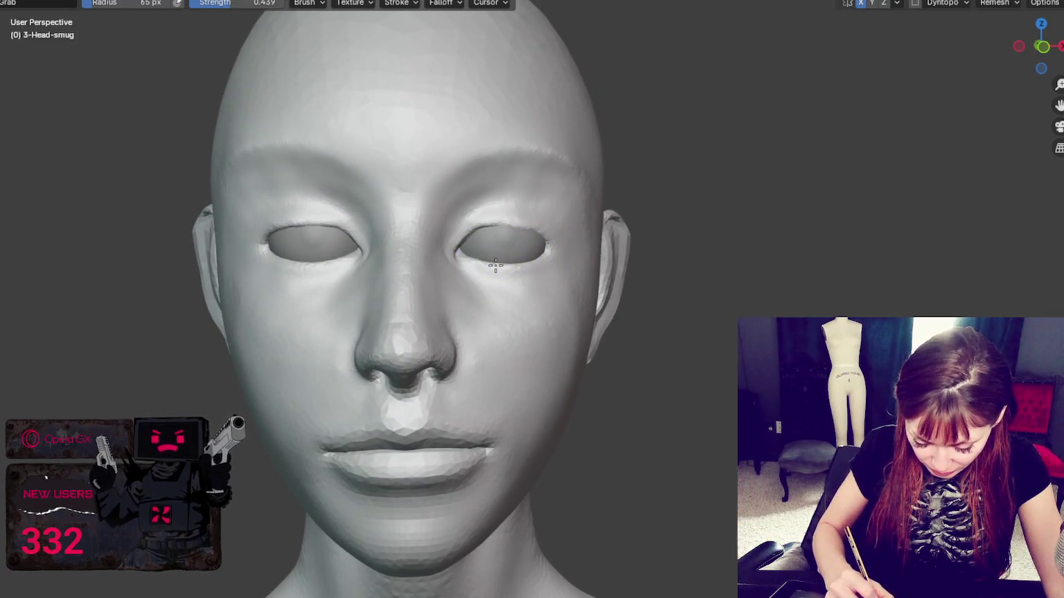
pyautogui.moveTo(510, 267); pyautogui.dragTo(513, 335, button='middle')
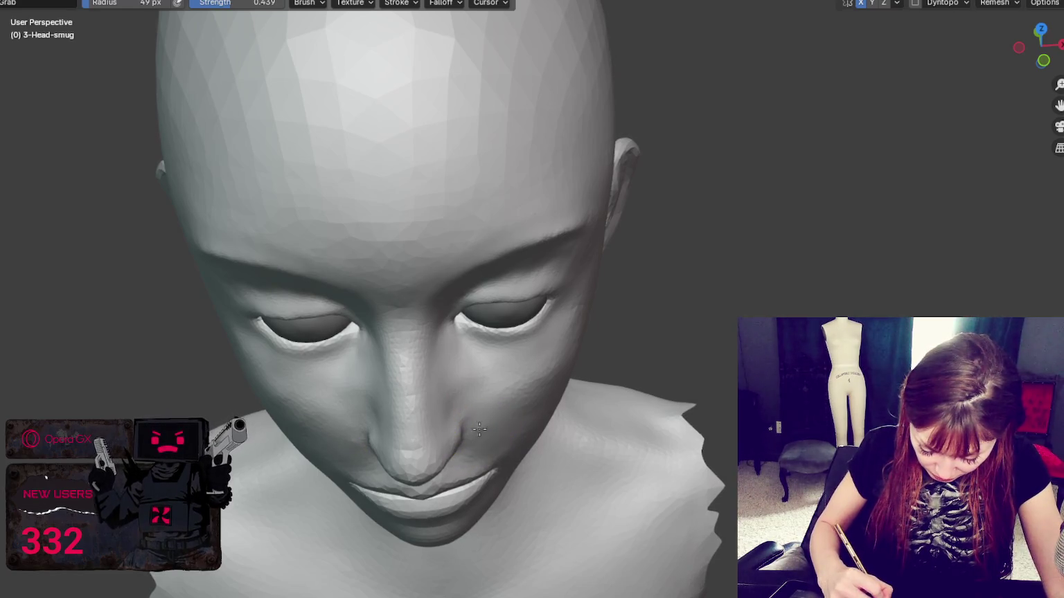
pyautogui.moveTo(477, 408); pyautogui.dragTo(526, 207, button='middle')
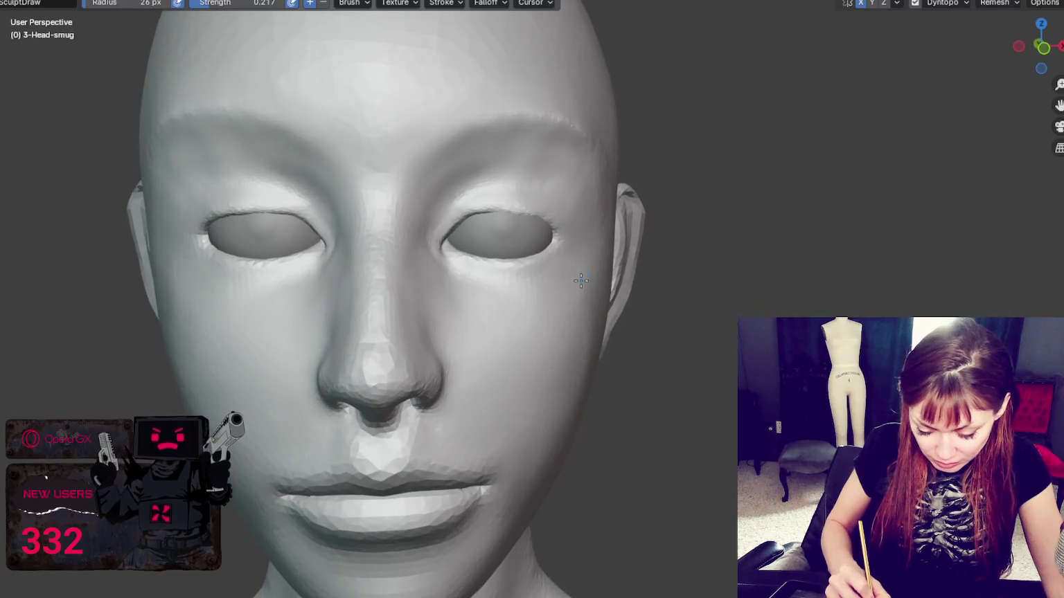
# Switch back to the Grab brush and step its radius down from 170 px to 43 px
pyautogui.press('g')
pyautogui.press('f')
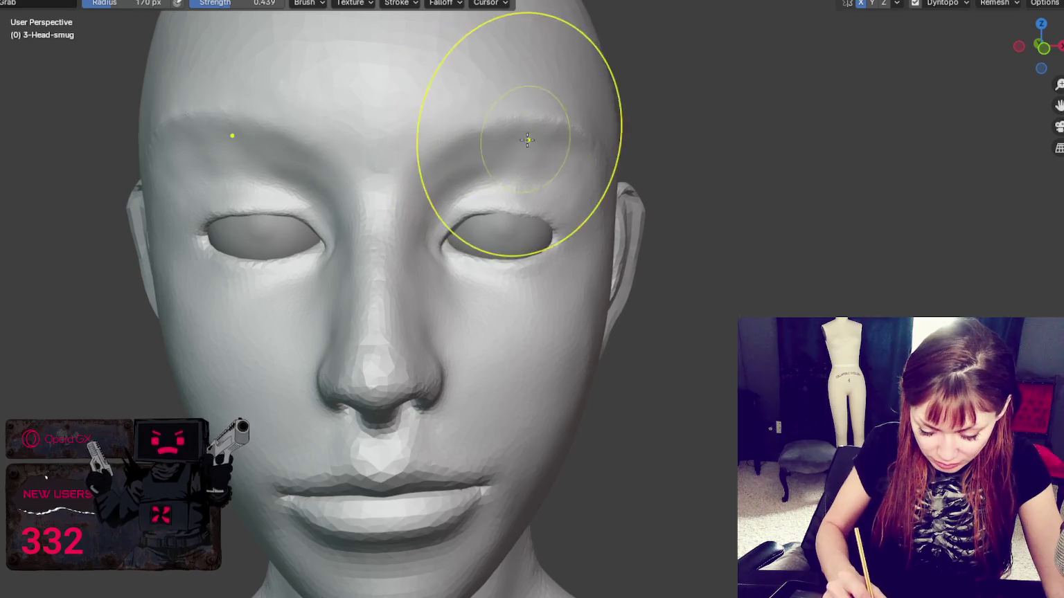
pyautogui.press('f')
pyautogui.click(427, 143)
pyautogui.moveTo(503, 145)
pyautogui.mouseDown(button='middle')
pyautogui.moveTo(441, 168)
pyautogui.moveTo(453, 178)
pyautogui.mouseUp(button='middle')
pyautogui.press('f')
pyautogui.press('f')
pyautogui.click(421, 183)
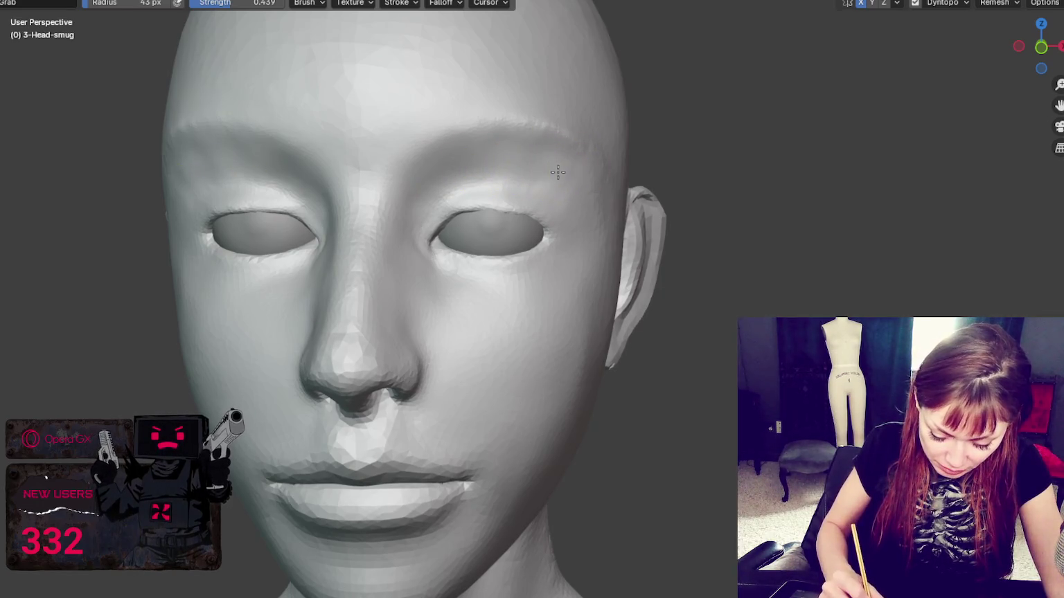
pyautogui.moveTo(219, 172); pyautogui.dragTo(199, 170)
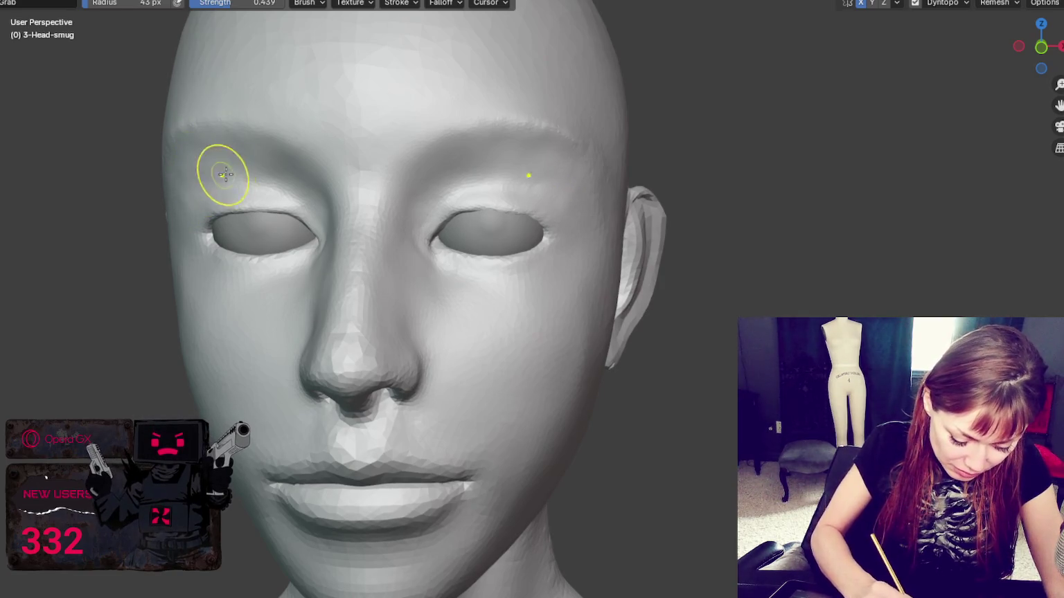
pyautogui.moveTo(218, 176); pyautogui.dragTo(336, 164, button='middle')
# With the Draw brush shrunk to 33 px, deepen the eyelid fold above the left eye
pyautogui.press('x')
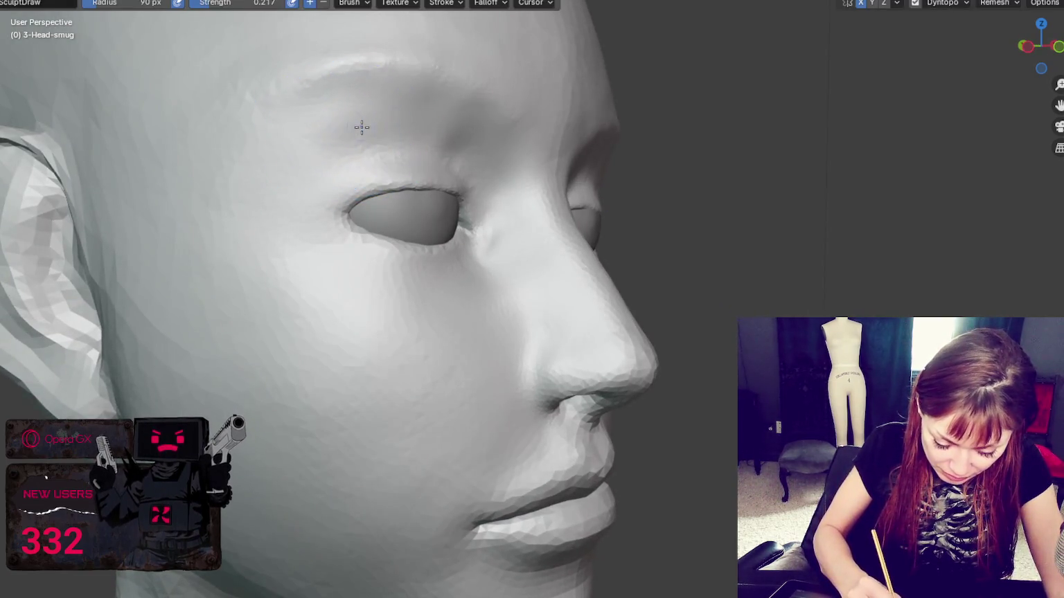
pyautogui.press('f')
pyautogui.click(331, 156)
pyautogui.press('f')
pyautogui.click(443, 134)
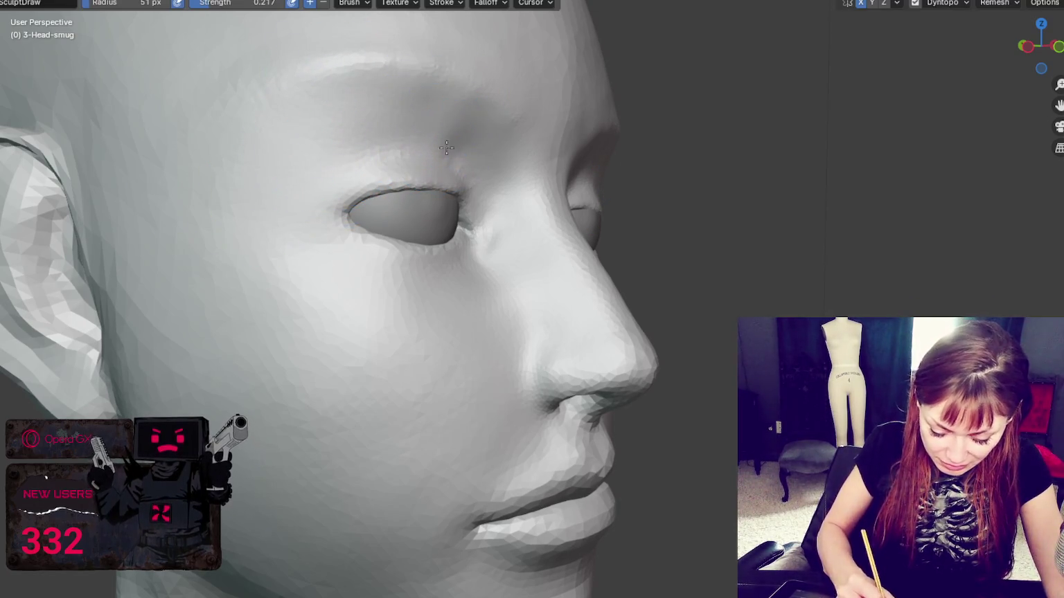
pyautogui.moveTo(443, 149); pyautogui.dragTo(339, 216, button='middle')
pyautogui.press('f')
pyautogui.click(283, 218)
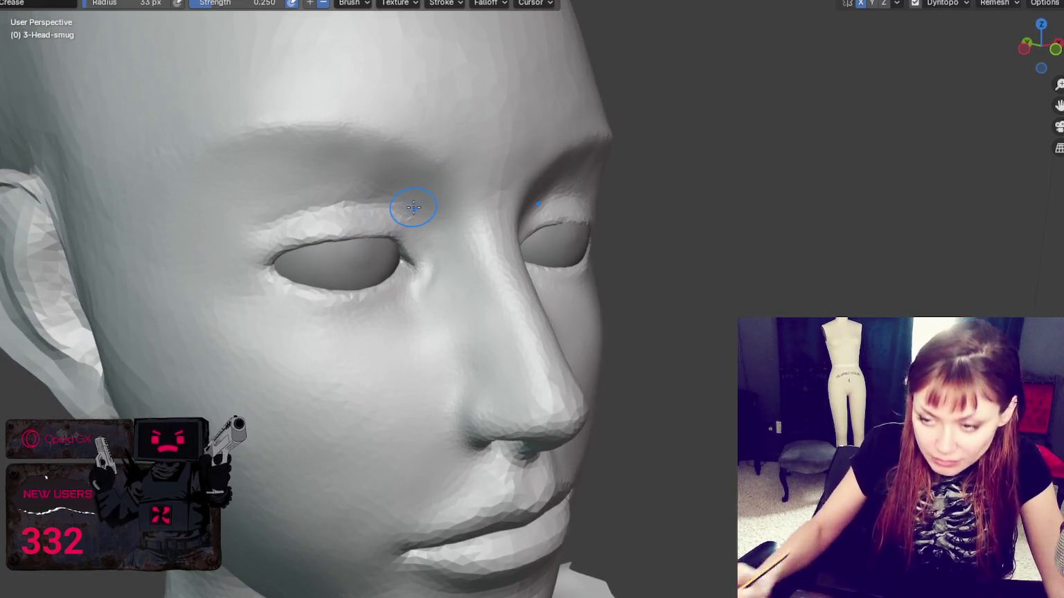
pyautogui.keyDown('shift'); pyautogui.moveTo(409, 209); pyautogui.dragTo(578, 291, button='middle'); pyautogui.keyUp('shift')
pyautogui.scroll(2, 579, 291)
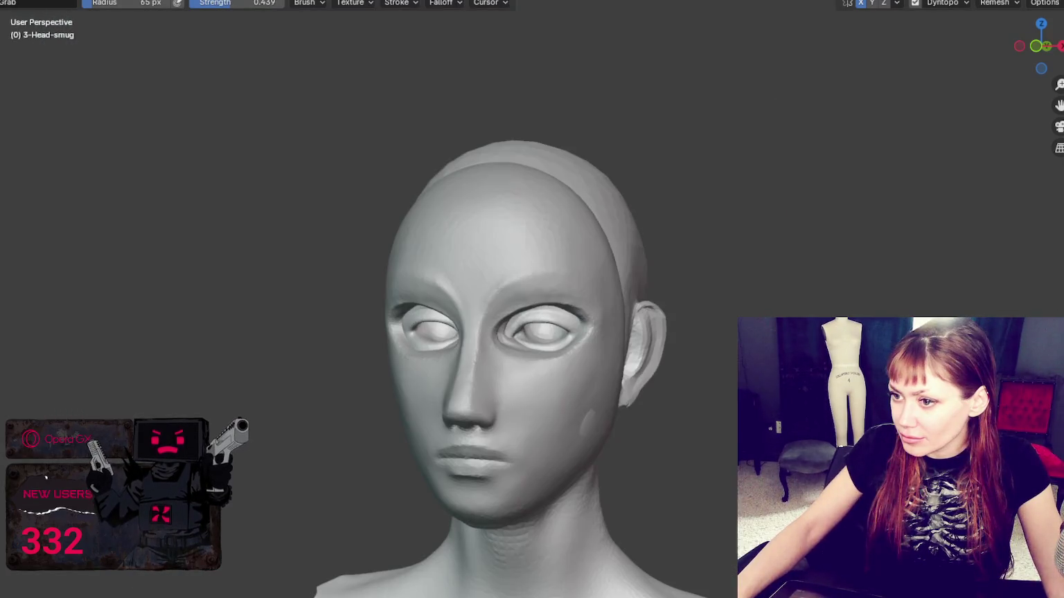
pyautogui.moveTo(670, 251)
pyautogui.mouseDown(button='middle')
pyautogui.moveTo(620, 238)
pyautogui.moveTo(655, 229)
pyautogui.moveTo(642, 242)
pyautogui.mouseUp(button='middle')
# Enlarge the brush to 361 px, make the face mask active, and pull its forehead slightly
pyautogui.press('f')
pyautogui.click(526, 298)
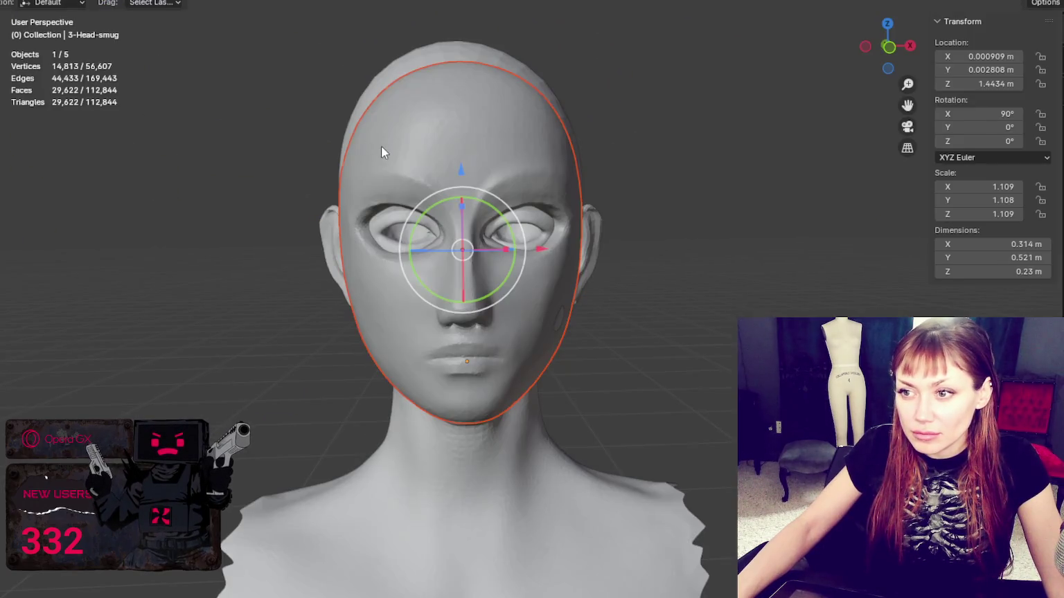
pyautogui.click(381, 147)
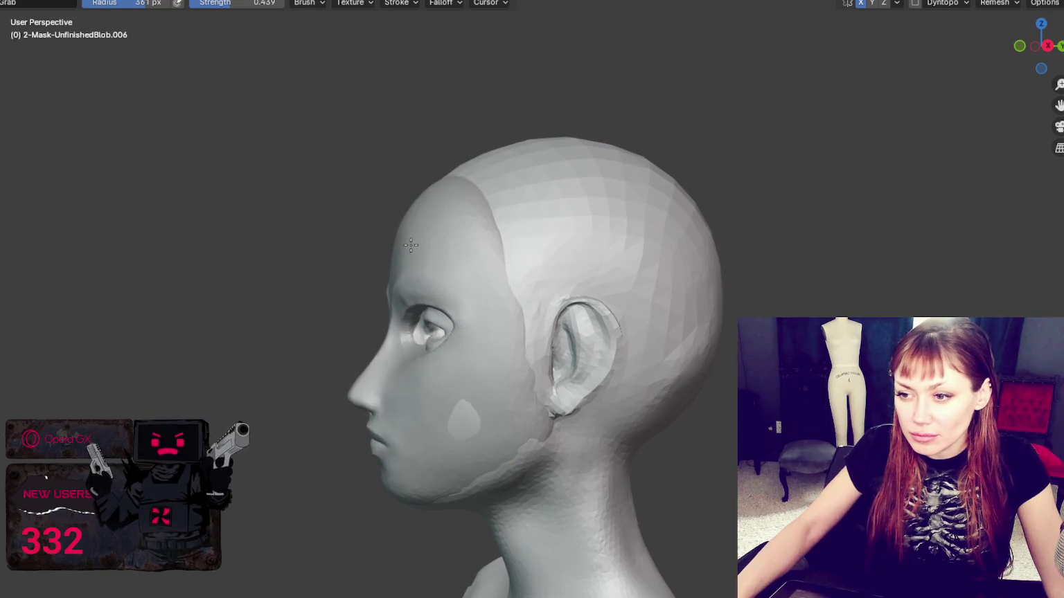
pyautogui.moveTo(410, 245); pyautogui.dragTo(405, 250)
pyautogui.moveTo(408, 251); pyautogui.dragTo(703, 372, button='middle')
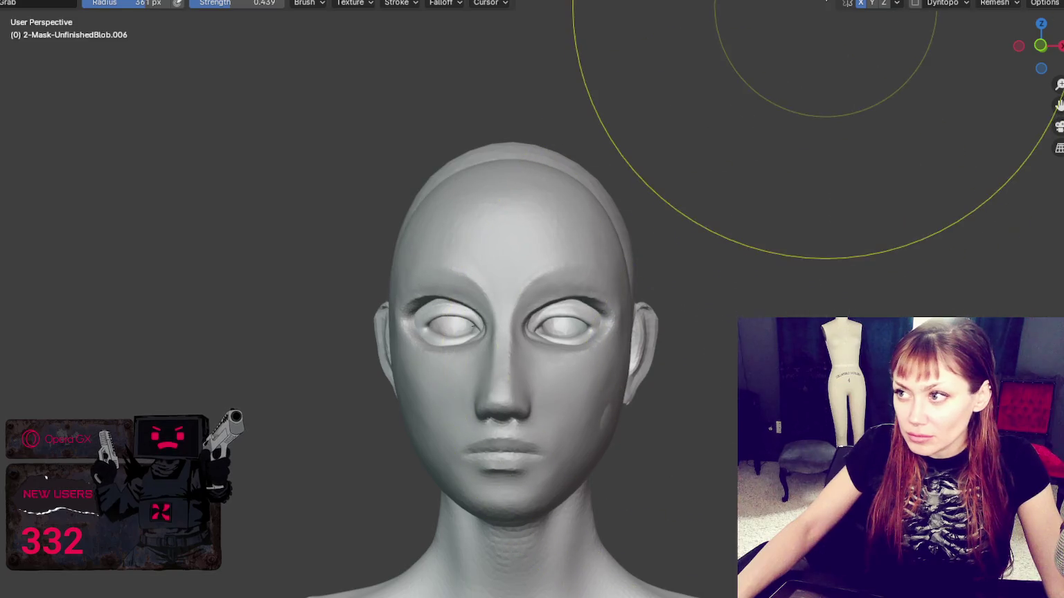
# At a 282 px brush, reshape the mask around the eye and nose from the left profile
pyautogui.press('f')
pyautogui.click(477, 282)
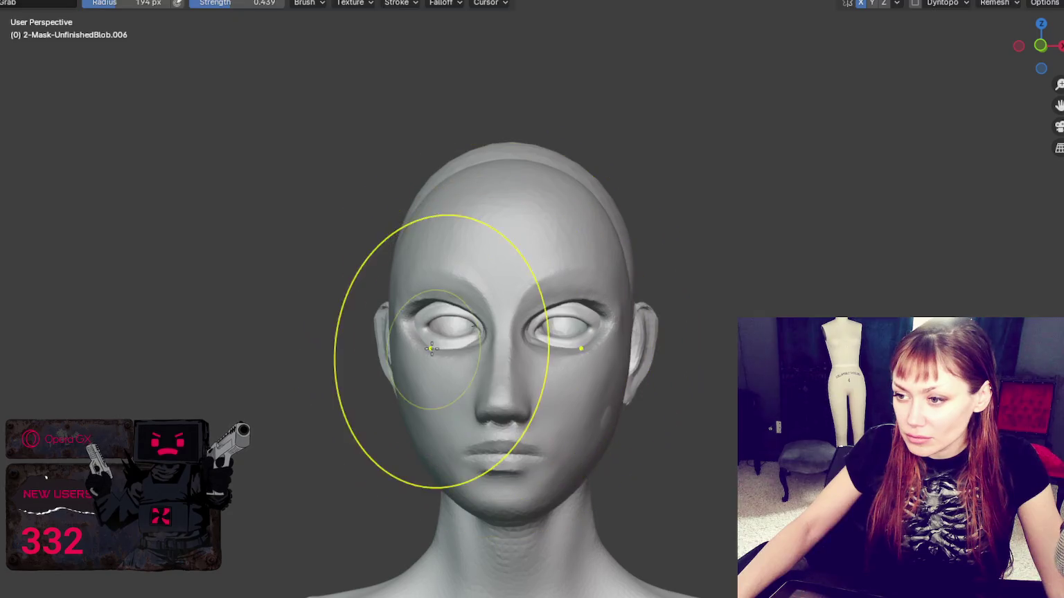
pyautogui.moveTo(420, 392); pyautogui.dragTo(416, 332, button='middle')
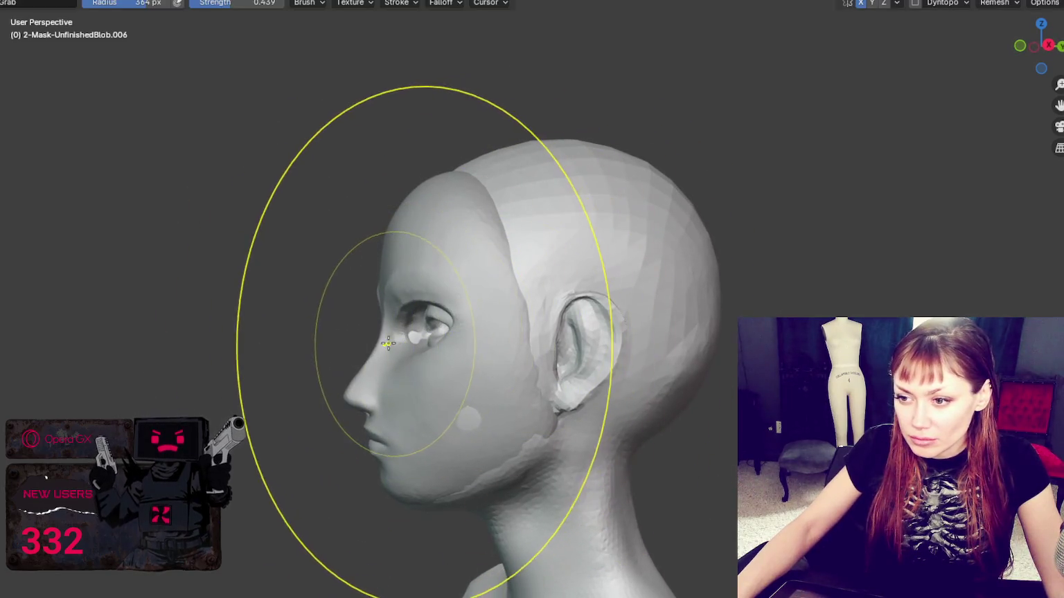
pyautogui.moveTo(435, 331); pyautogui.dragTo(411, 347)
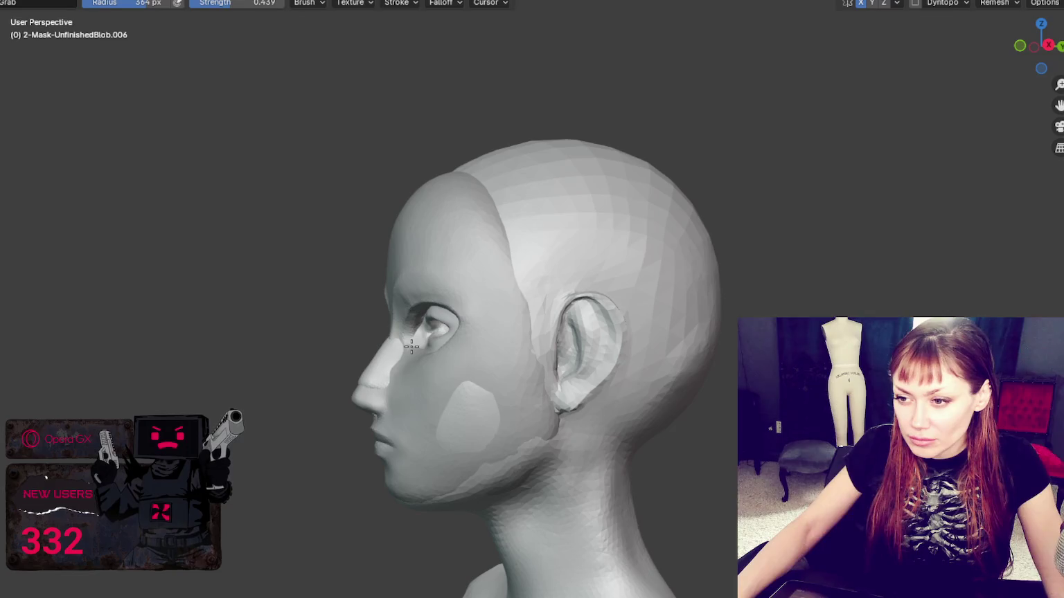
pyautogui.moveTo(412, 346); pyautogui.dragTo(455, 357, button='middle')
# Resize the brush from 341 to 169 px and pull the nose tip up from the right profile
pyautogui.press('f')
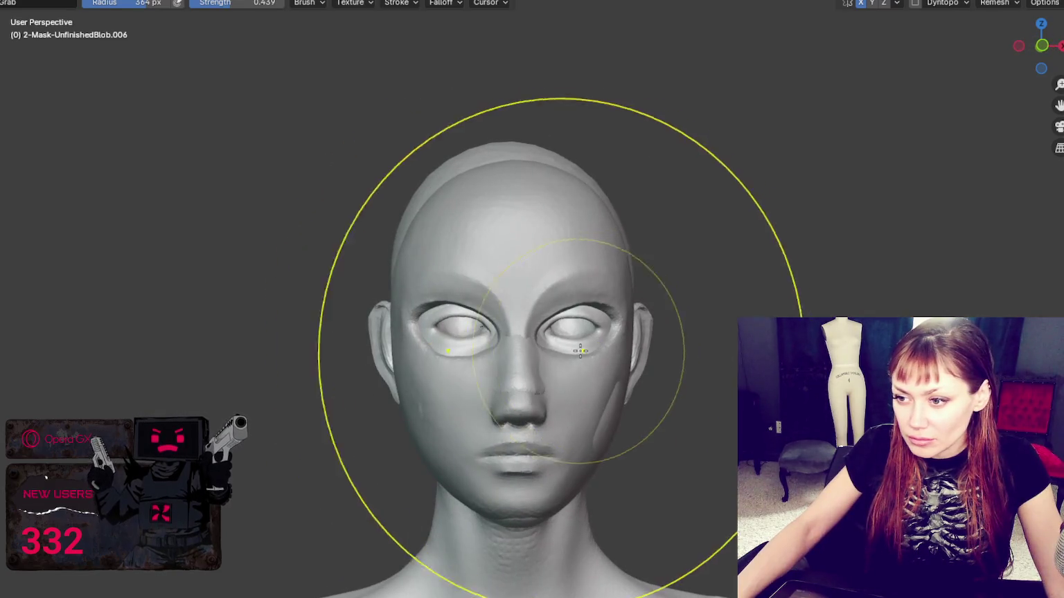
pyautogui.click(524, 356)
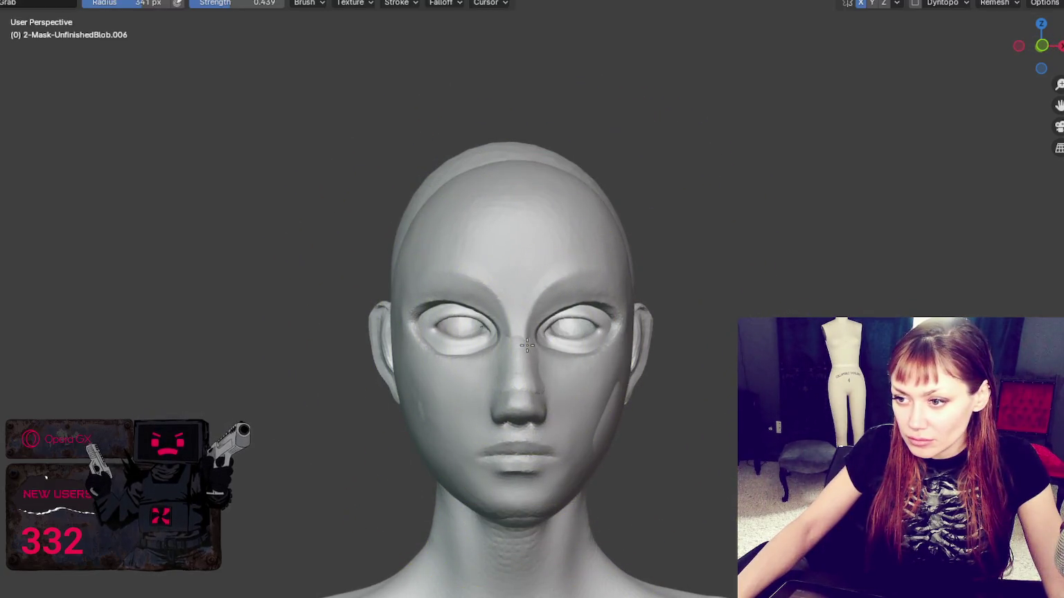
pyautogui.moveTo(523, 356); pyautogui.dragTo(629, 387, button='middle')
pyautogui.press('f')
pyautogui.click(641, 399)
pyautogui.moveTo(674, 399); pyautogui.dragTo(675, 391)
# Step the brush down through 245, 198 and 148 px and nudge the nose shape
pyautogui.press('f')
pyautogui.click(636, 454)
pyautogui.press('f')
pyautogui.click(627, 412)
pyautogui.press('f')
pyautogui.click(686, 381)
pyautogui.moveTo(682, 394); pyautogui.dragTo(695, 382)
# Shrink the brush to fit the nose tip, settling at 83 px, and view the left profile
pyautogui.press('f')
pyautogui.click(694, 385)
pyautogui.press('f')
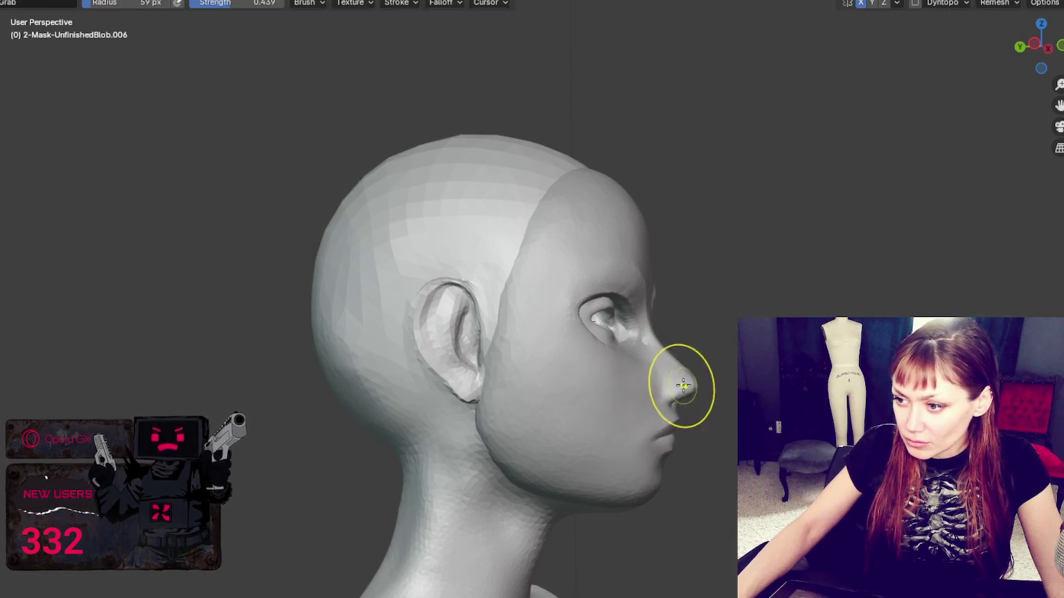
pyautogui.press('f')
pyautogui.click(685, 363)
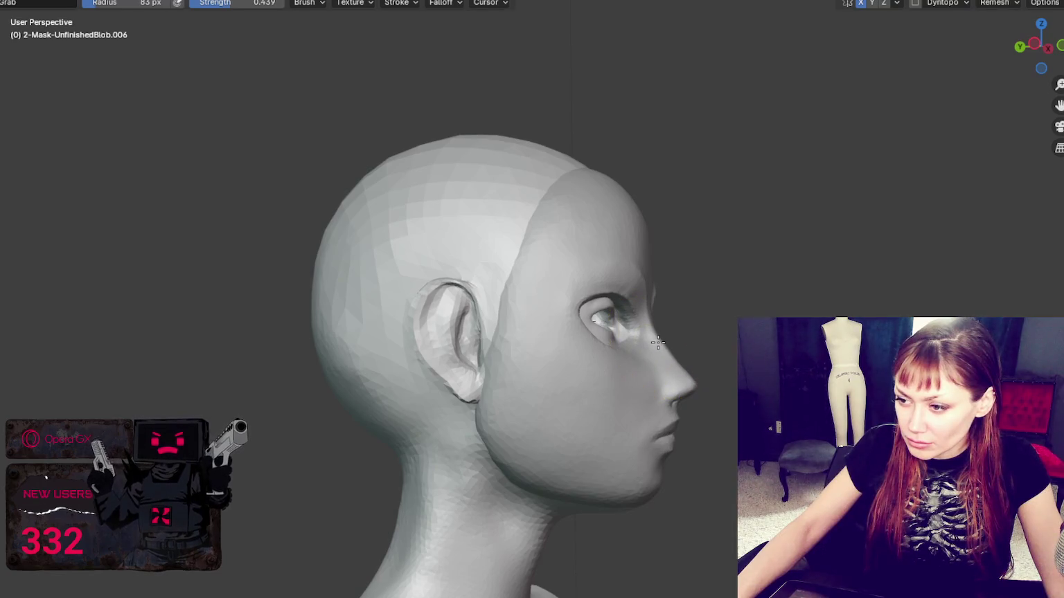
pyautogui.moveTo(658, 342); pyautogui.dragTo(503, 316, button='middle')
# With a 185 px brush, push the mask's upper forehead back toward the crown, undoing the last stroke
pyautogui.press('f')
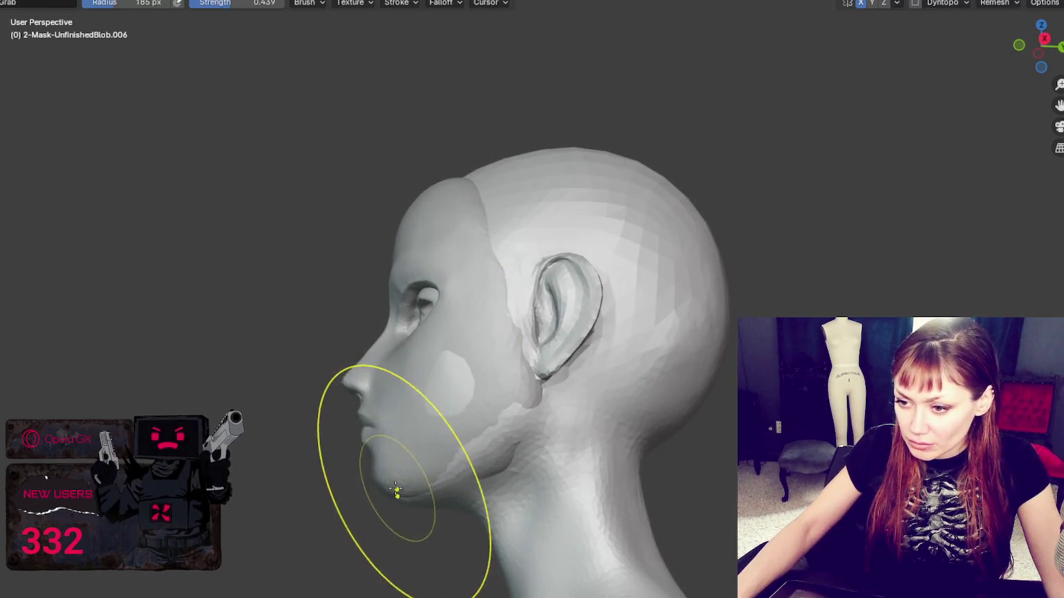
pyautogui.click(396, 491)
pyautogui.moveTo(382, 485); pyautogui.dragTo(601, 437, button='middle')
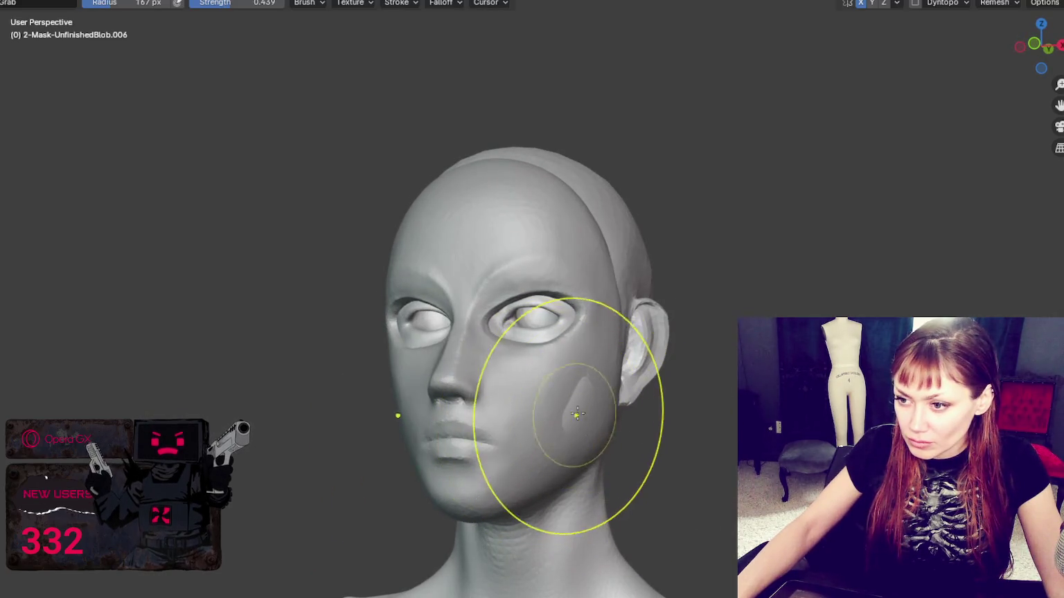
pyautogui.moveTo(371, 271)
pyautogui.mouseDown(button='middle')
pyautogui.moveTo(400, 274)
pyautogui.moveTo(403, 257)
pyautogui.mouseUp(button='middle')
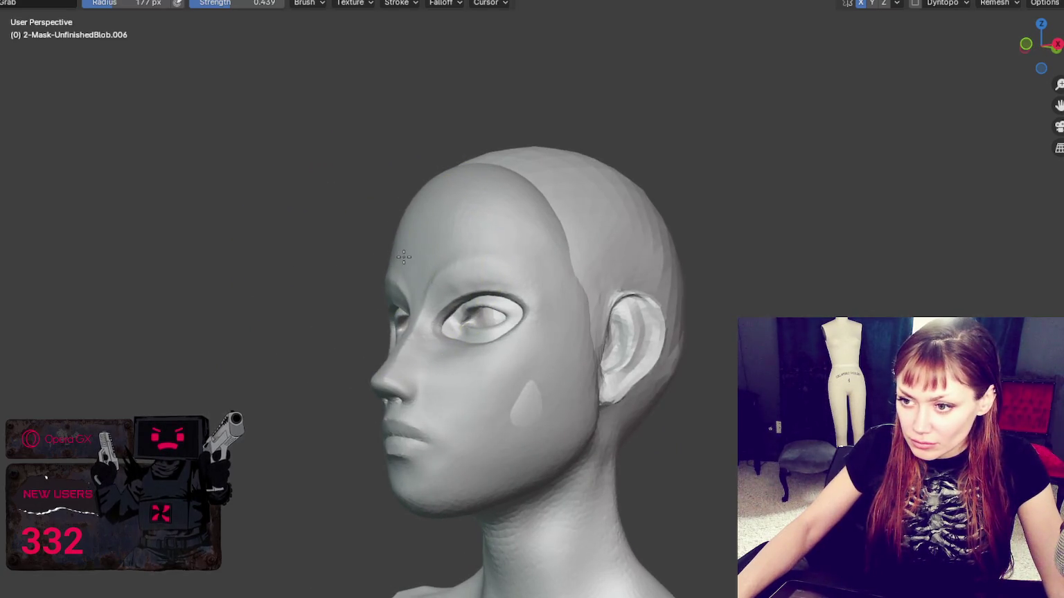
pyautogui.moveTo(451, 228); pyautogui.dragTo(361, 256, button='middle')
pyautogui.moveTo(401, 239); pyautogui.dragTo(436, 214)
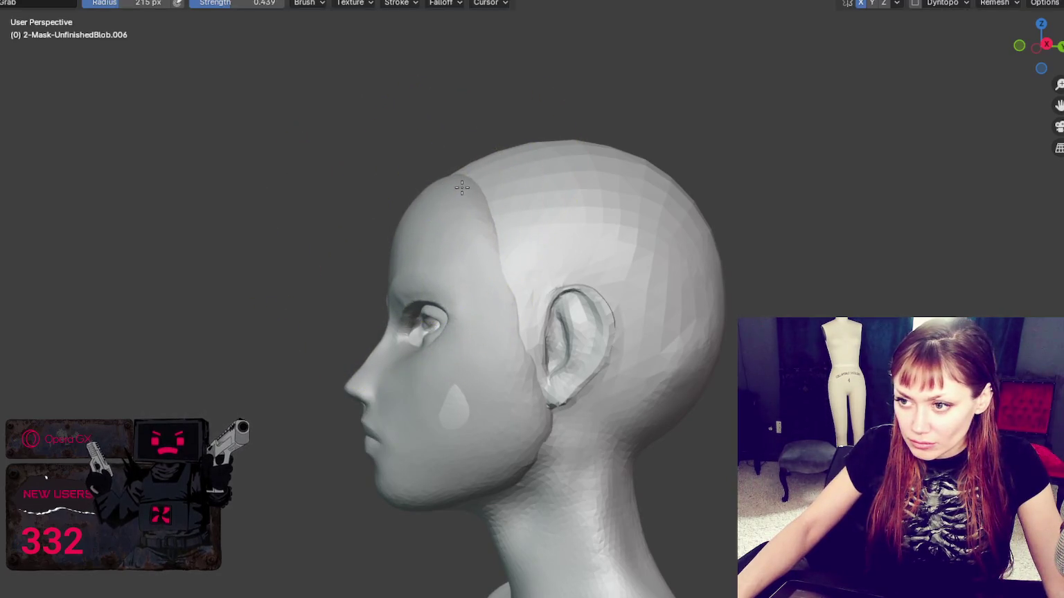
pyautogui.moveTo(482, 189); pyautogui.dragTo(623, 197, button='middle')
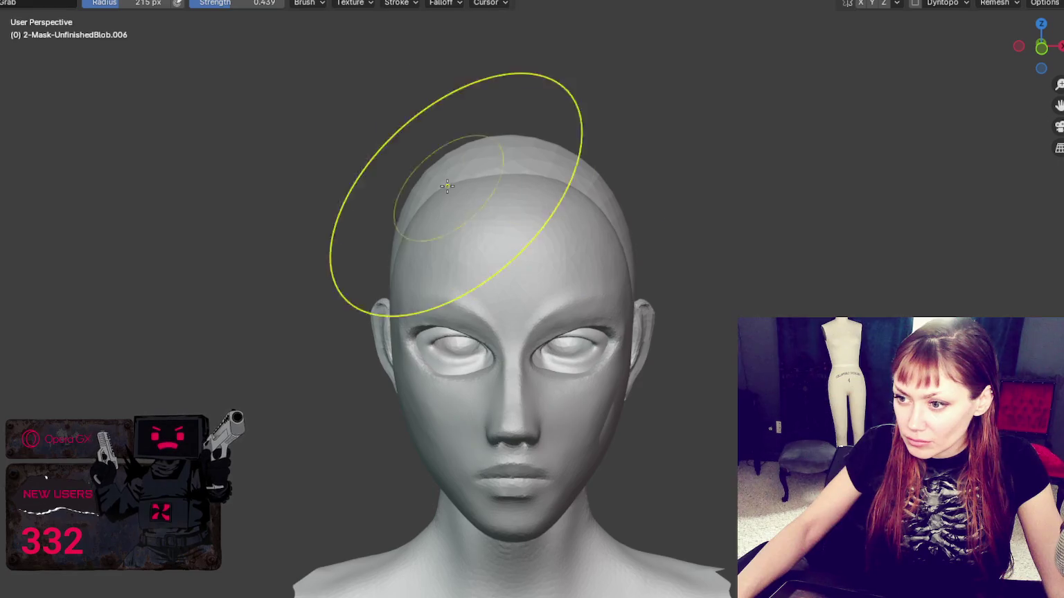
pyautogui.hotkey('ctrl', 'z')
# Check the head from above and the front, then make 3-Head-smug the active object
pyautogui.moveTo(893, 310)
pyautogui.mouseDown(button='middle')
pyautogui.moveTo(796, 429)
pyautogui.moveTo(796, 413)
pyautogui.mouseUp(button='middle')
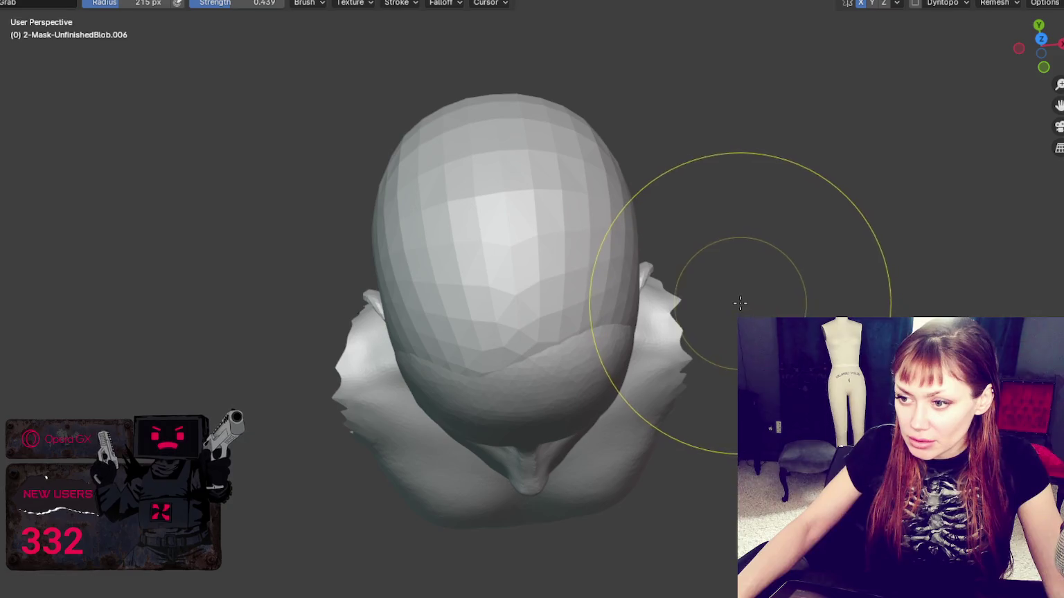
pyautogui.moveTo(730, 298)
pyautogui.mouseDown(button='middle')
pyautogui.moveTo(726, 214)
pyautogui.moveTo(726, 274)
pyautogui.mouseUp(button='middle')
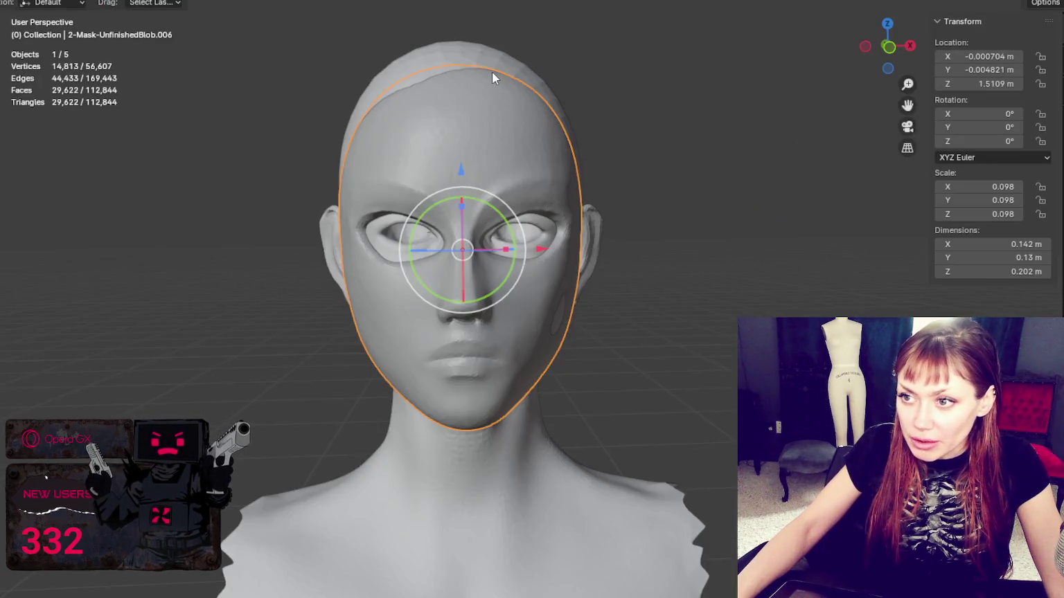
pyautogui.click(472, 47)
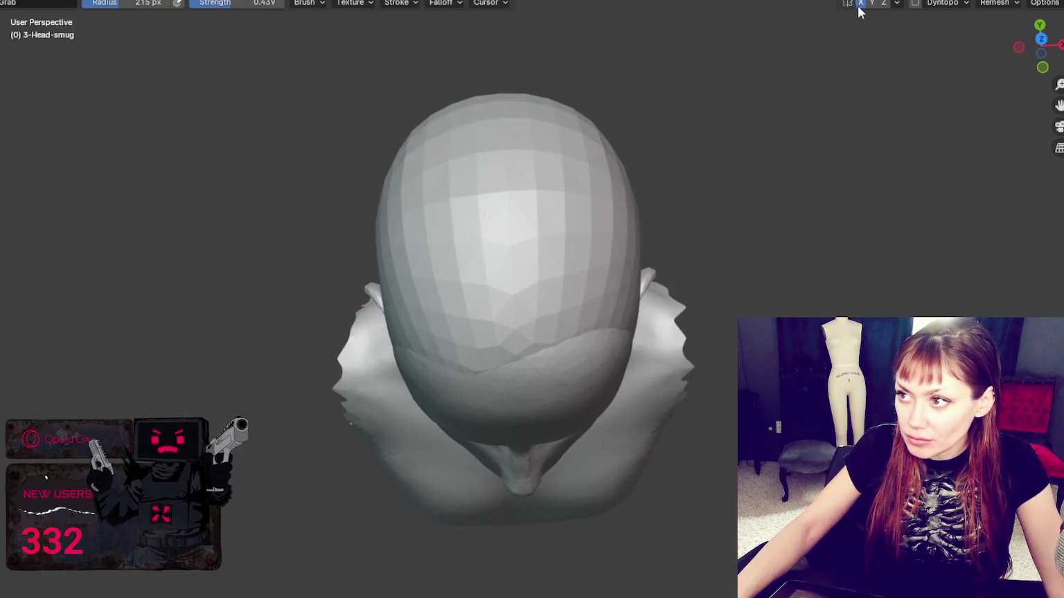
# Turn off X symmetry and grab-reshape the ridge and hair-cap edge along the top of the head
pyautogui.click(859, 5)
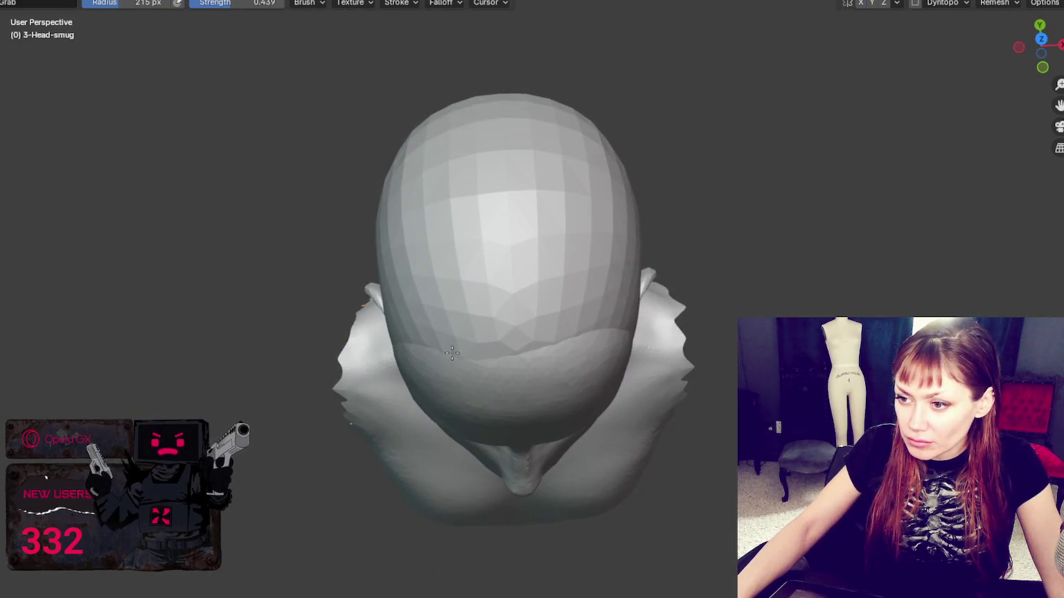
pyautogui.moveTo(451, 354); pyautogui.dragTo(452, 331)
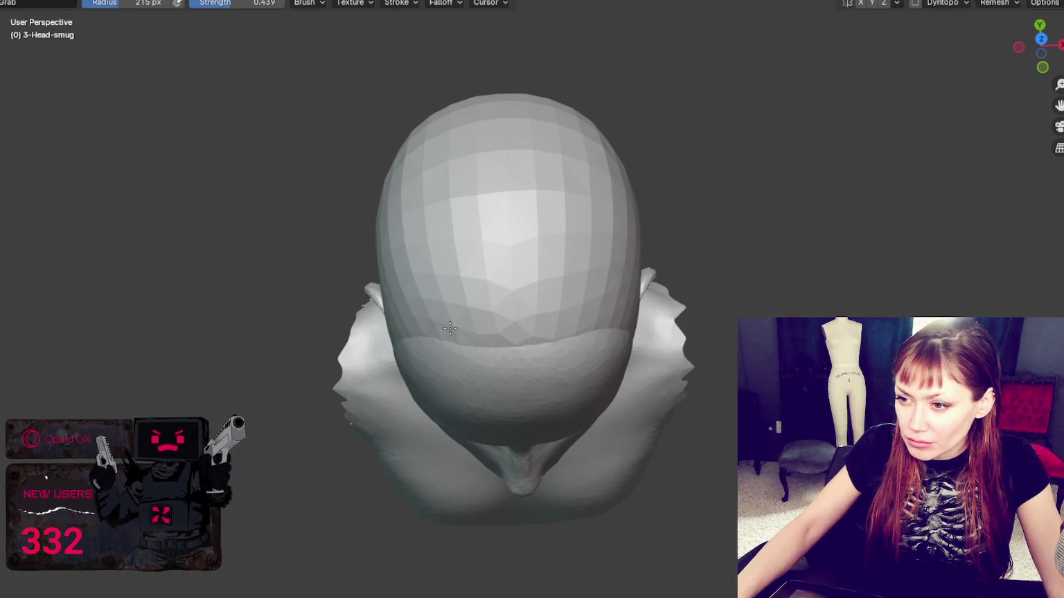
pyautogui.moveTo(449, 328); pyautogui.dragTo(520, 311, button='middle')
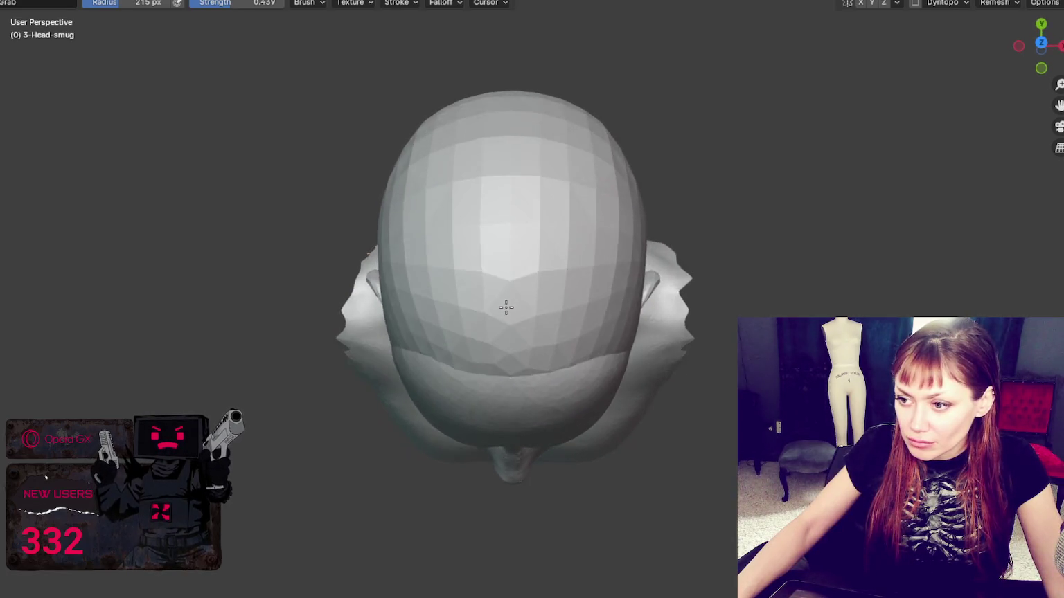
pyautogui.moveTo(469, 376); pyautogui.dragTo(658, 178, button='middle')
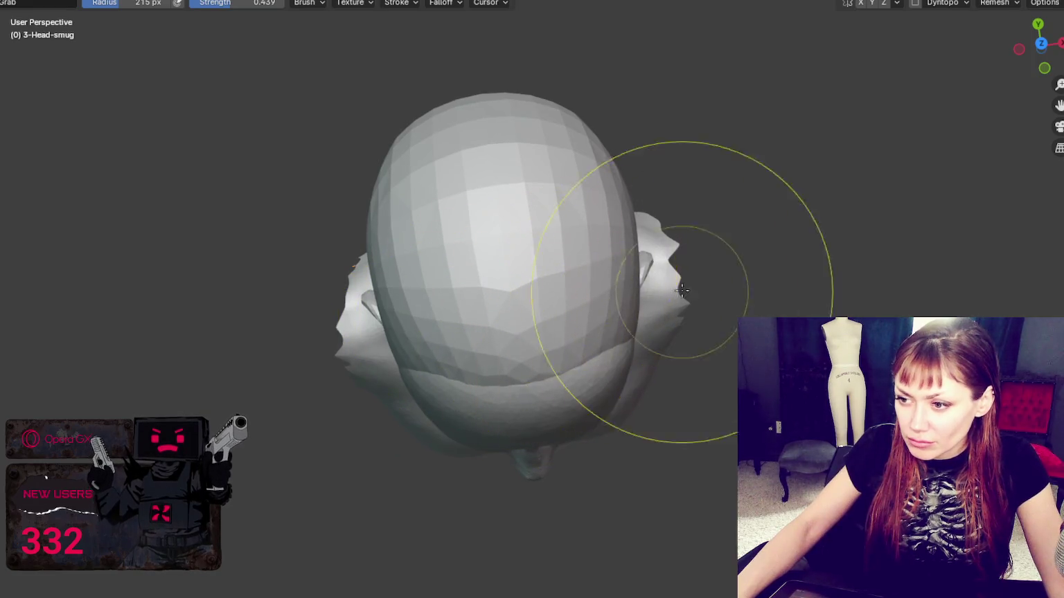
pyautogui.moveTo(485, 211); pyautogui.dragTo(485, 202)
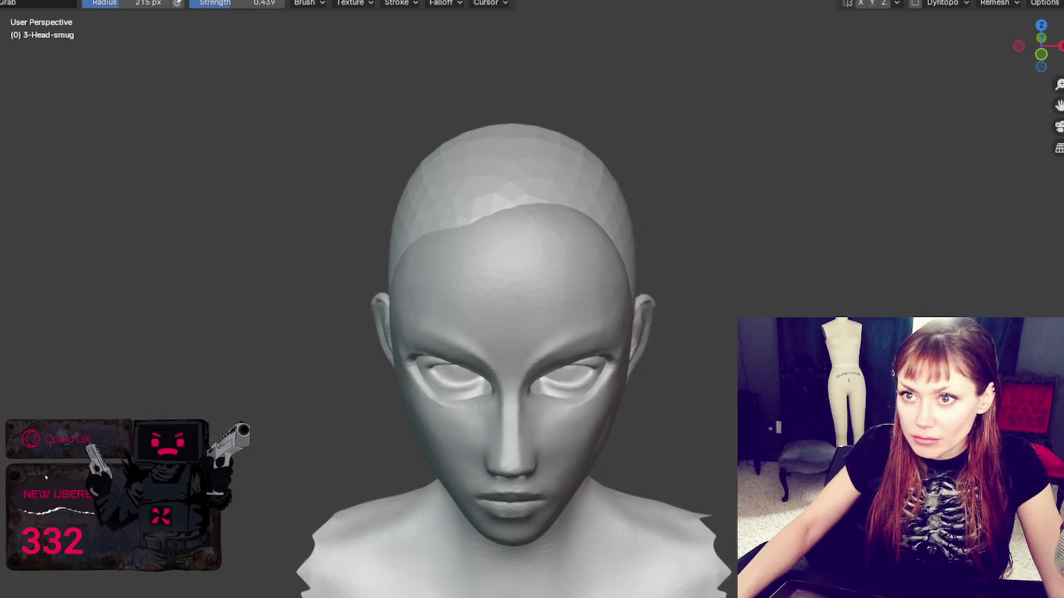
pyautogui.scroll(-3, 648, 138)
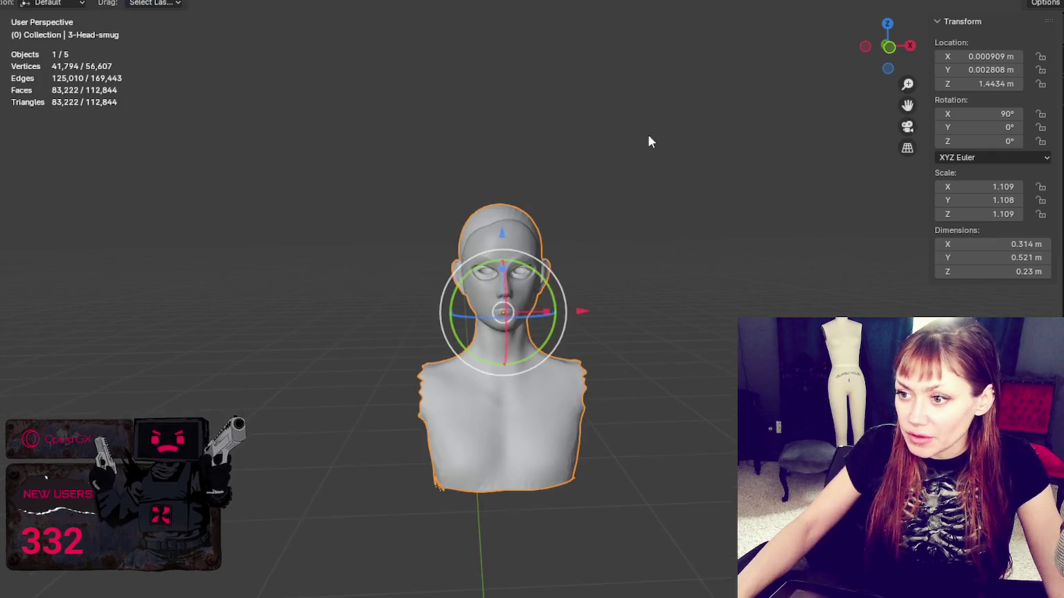
# Add a UV sphere and move it up along Z, then along Y toward the head
pyautogui.scroll(-3, 596, 147)
pyautogui.click(596, 147)
pyautogui.hotkey('shift', 'a')
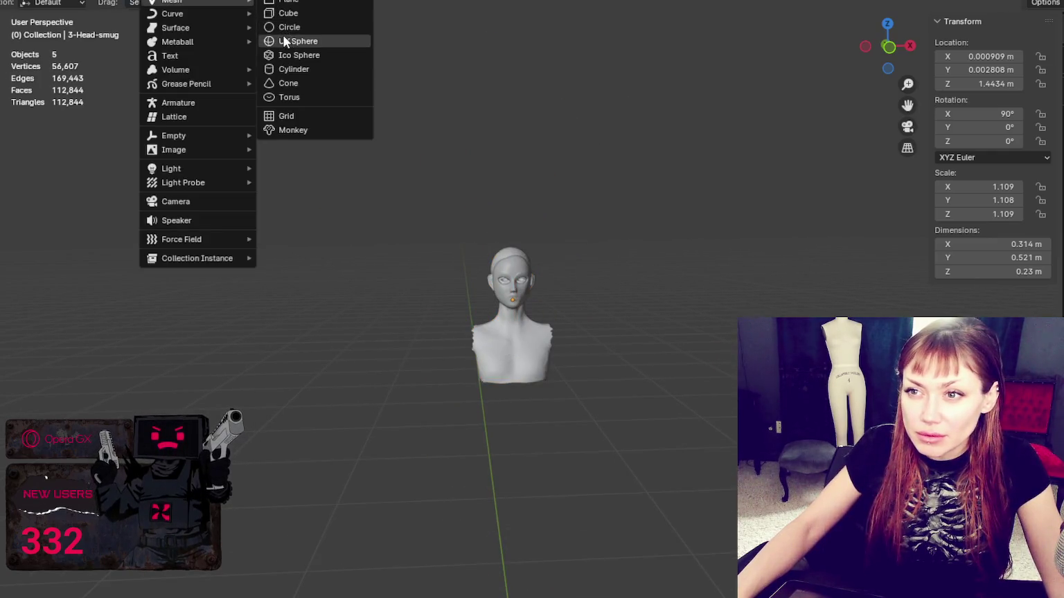
pyautogui.click(283, 42)
pyautogui.scroll(-3, 513, 298)
pyautogui.press('g')
pyautogui.press('z')
pyautogui.click(558, 241)
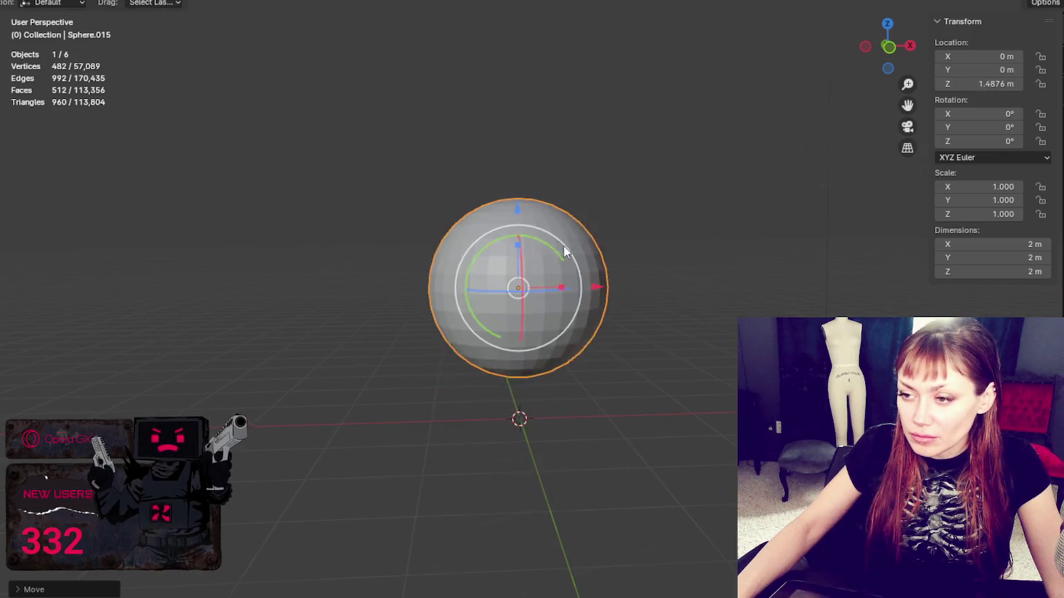
pyautogui.moveTo(557, 241); pyautogui.dragTo(516, 290, button='middle')
pyautogui.press('g')
pyautogui.press('y')
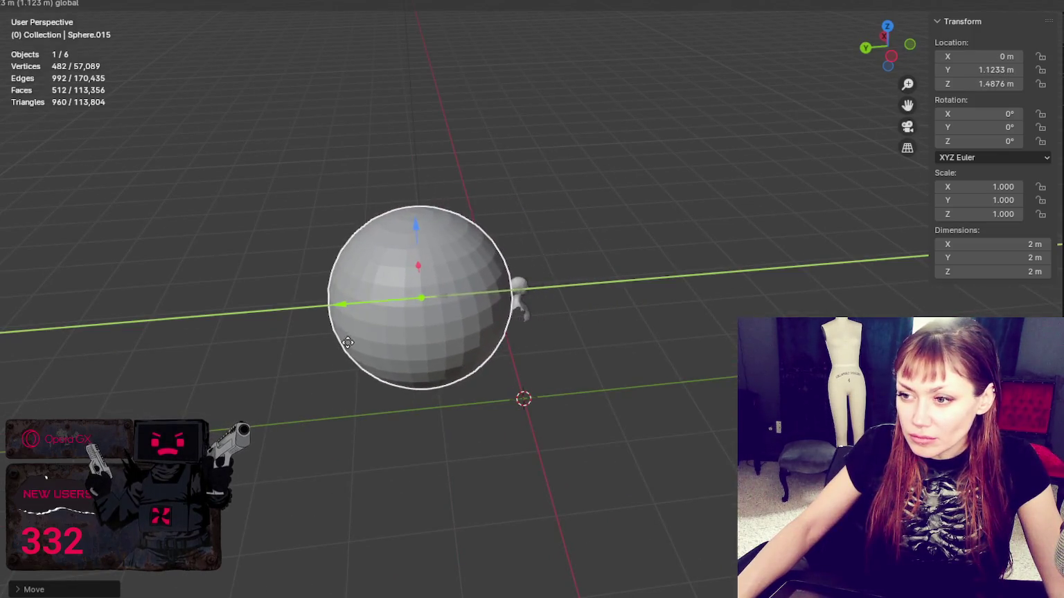
pyautogui.click(445, 273)
# Shrink the sphere to 0.118 scale and fit it over the cranium along Y and Z
pyautogui.press('s')
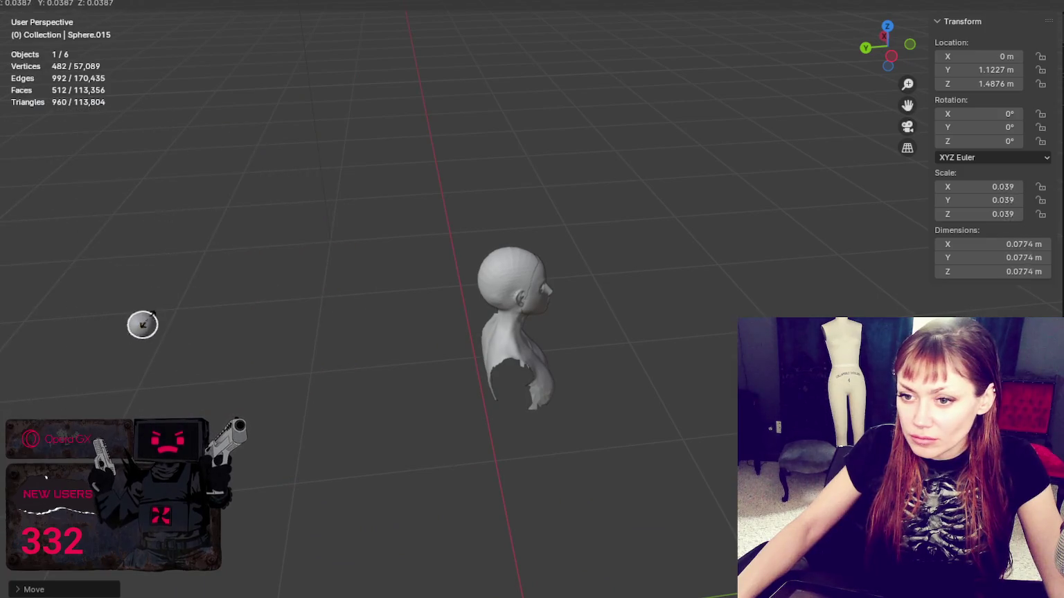
pyautogui.click(38, 329)
pyautogui.press('g')
pyautogui.press('y')
pyautogui.click(423, 286)
pyautogui.moveTo(428, 281); pyautogui.dragTo(321, 267, button='middle')
pyautogui.press('KP_Decimal')
pyautogui.moveTo(485, 250); pyautogui.dragTo(594, 238, button='middle')
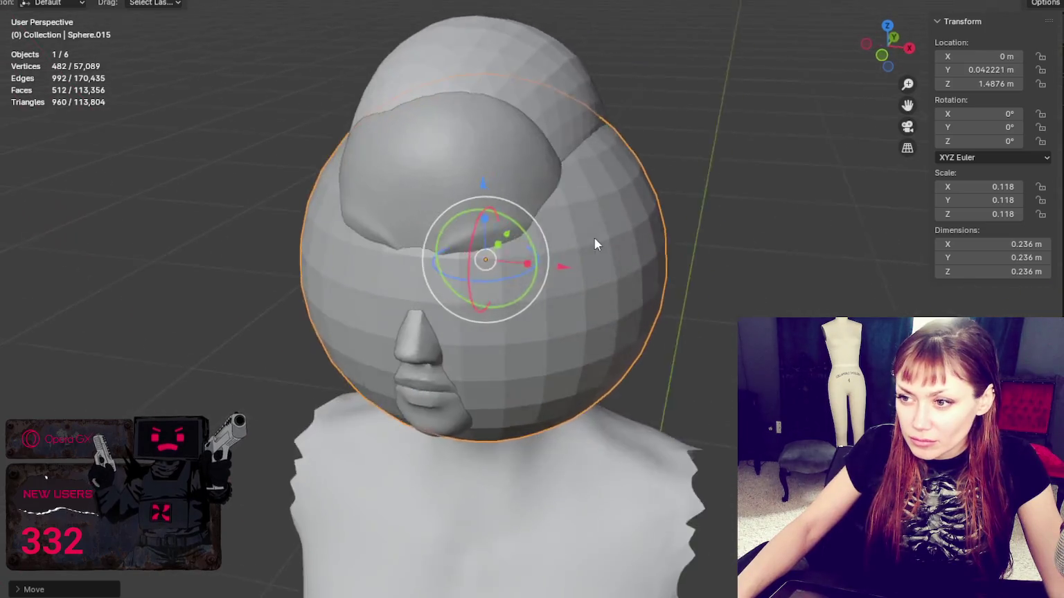
pyautogui.press('g')
pyautogui.press('z')
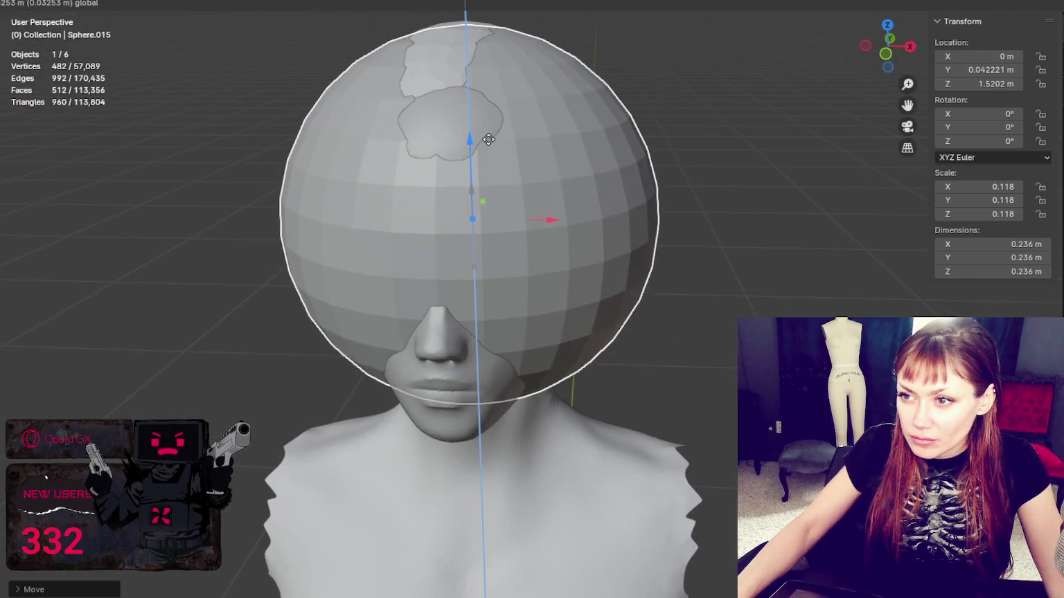
pyautogui.click(486, 147)
pyautogui.moveTo(487, 146); pyautogui.dragTo(516, 208, button='middle')
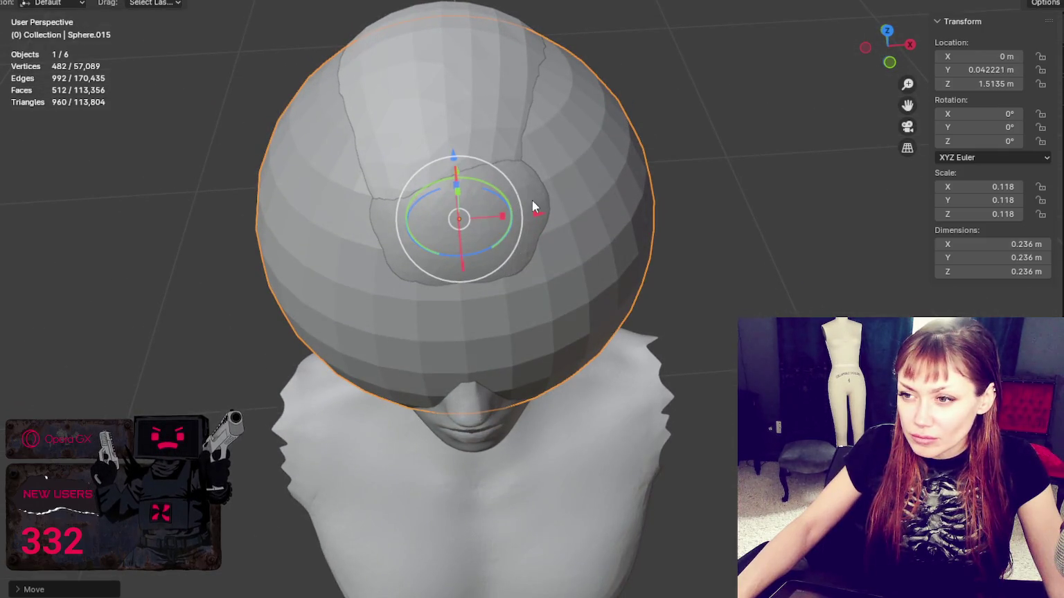
pyautogui.moveTo(543, 190)
pyautogui.mouseDown(button='middle')
pyautogui.moveTo(534, 231)
pyautogui.moveTo(541, 180)
pyautogui.moveTo(531, 159)
pyautogui.mouseUp(button='middle')
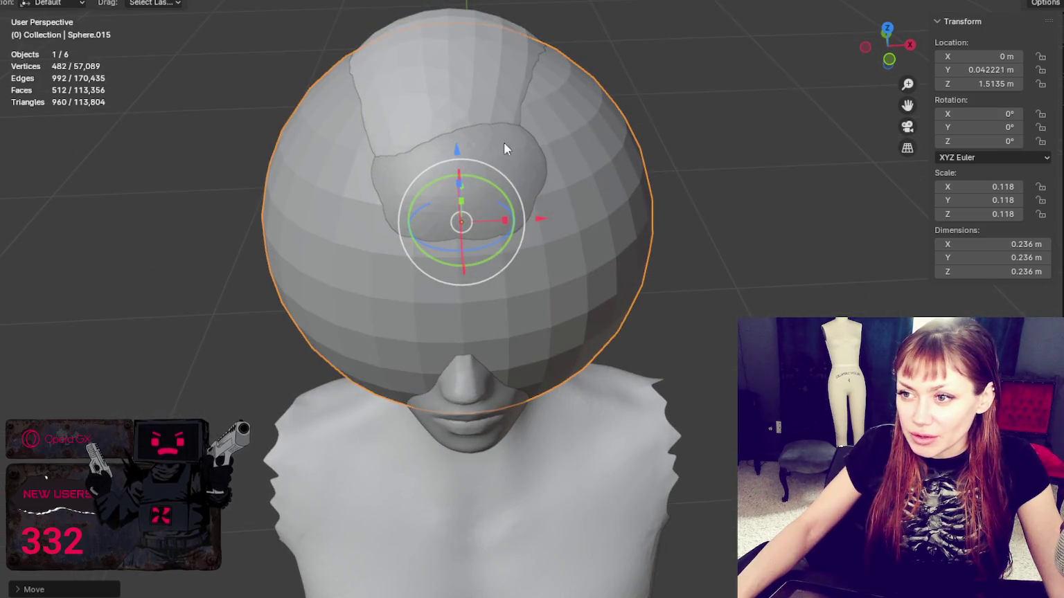
# Toggle the head, face mask and sphere hidden and visible with H and Alt+H
pyautogui.click(462, 85)
pyautogui.press('h')
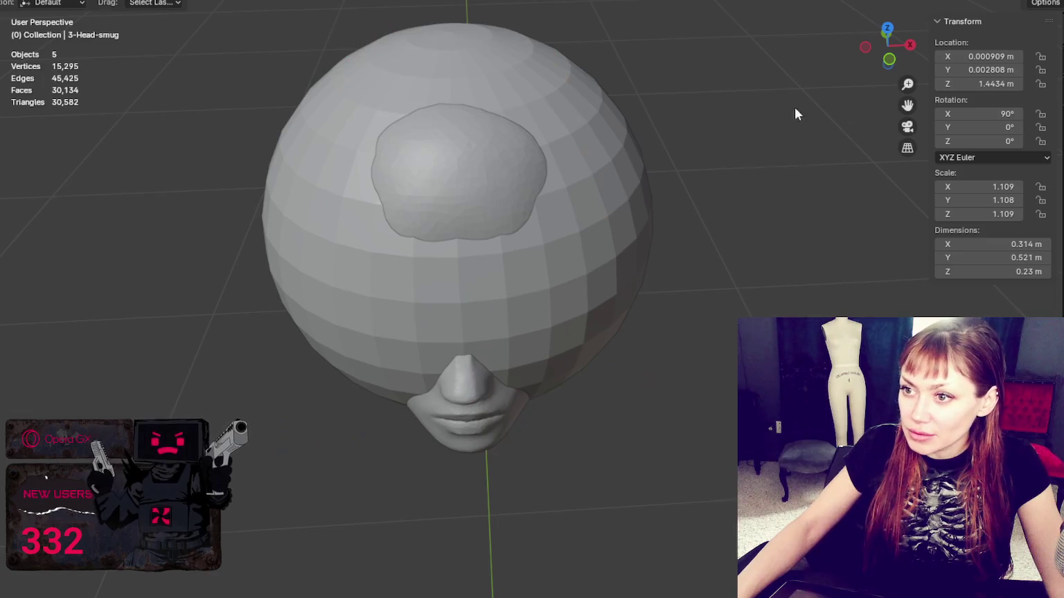
pyautogui.hotkey('alt', 'h')
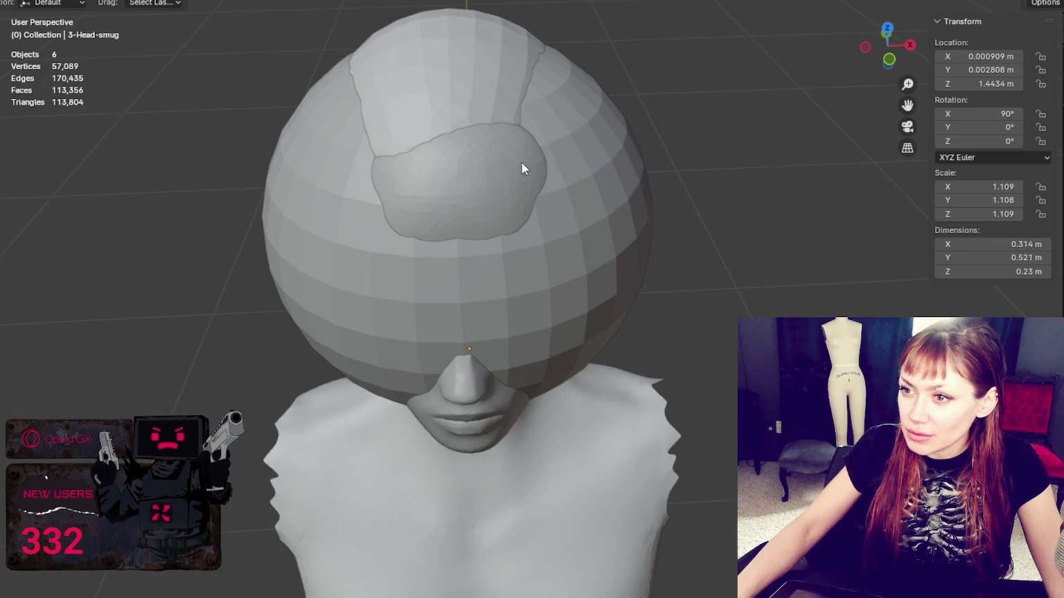
pyautogui.click(525, 165)
pyautogui.press('h')
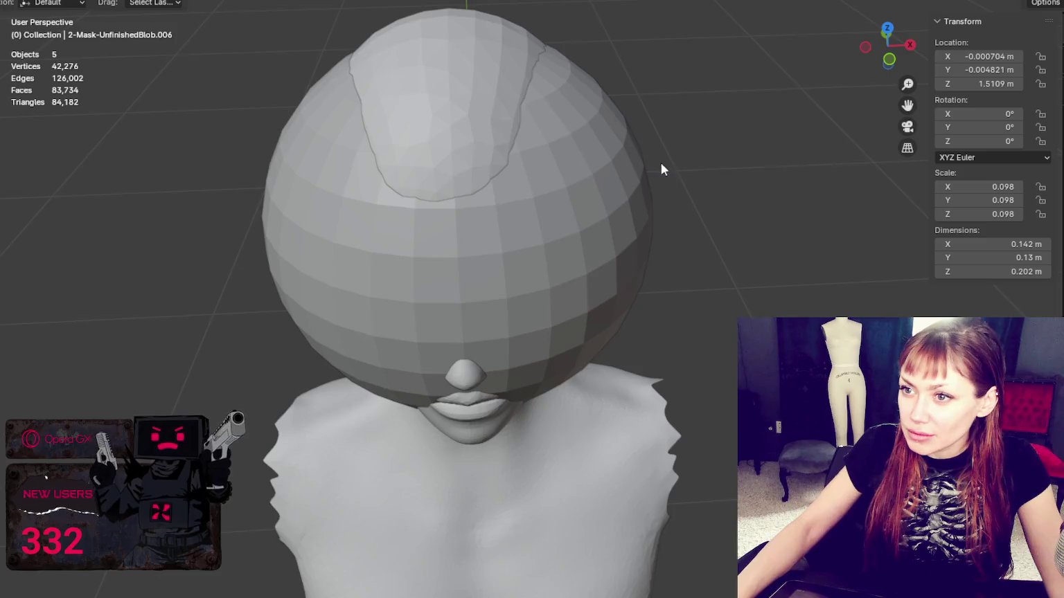
pyautogui.click(638, 178)
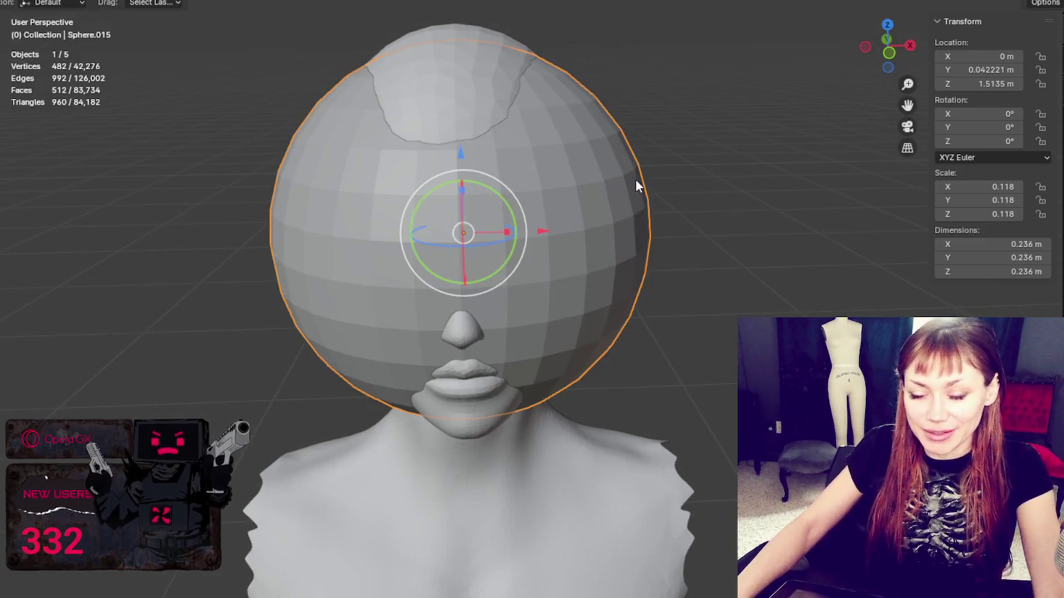
pyautogui.press('h')
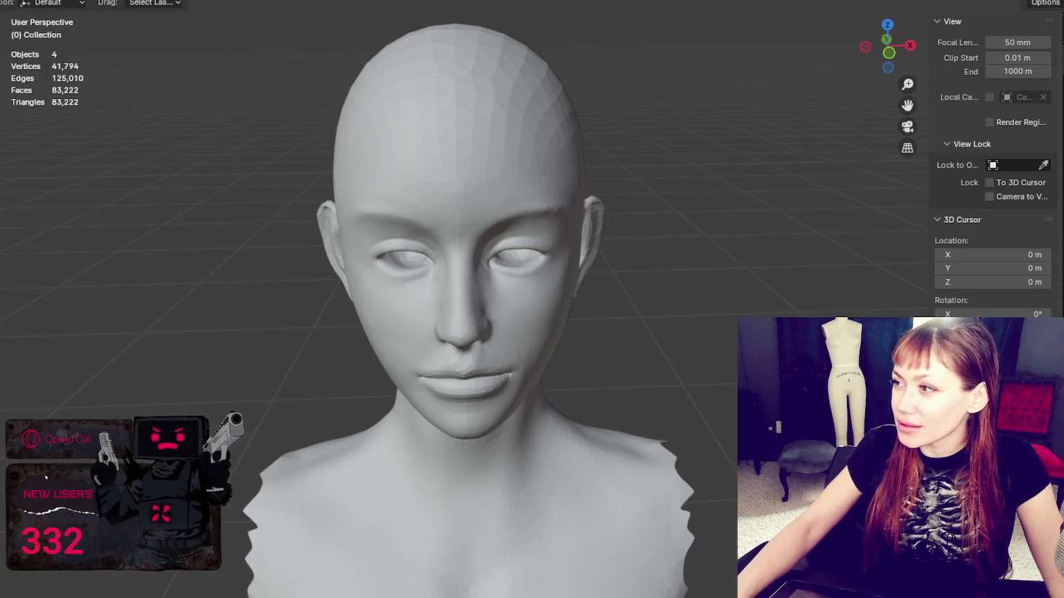
pyautogui.hotkey('alt', 'h')
# Select the face mask, sculpt it on its own, and turn off X-axis mirroring
pyautogui.click(381, 177)
pyautogui.hotkey('ctrl', 'Tab')
pyautogui.moveTo(462, 85); pyautogui.dragTo(594, 178, button='middle')
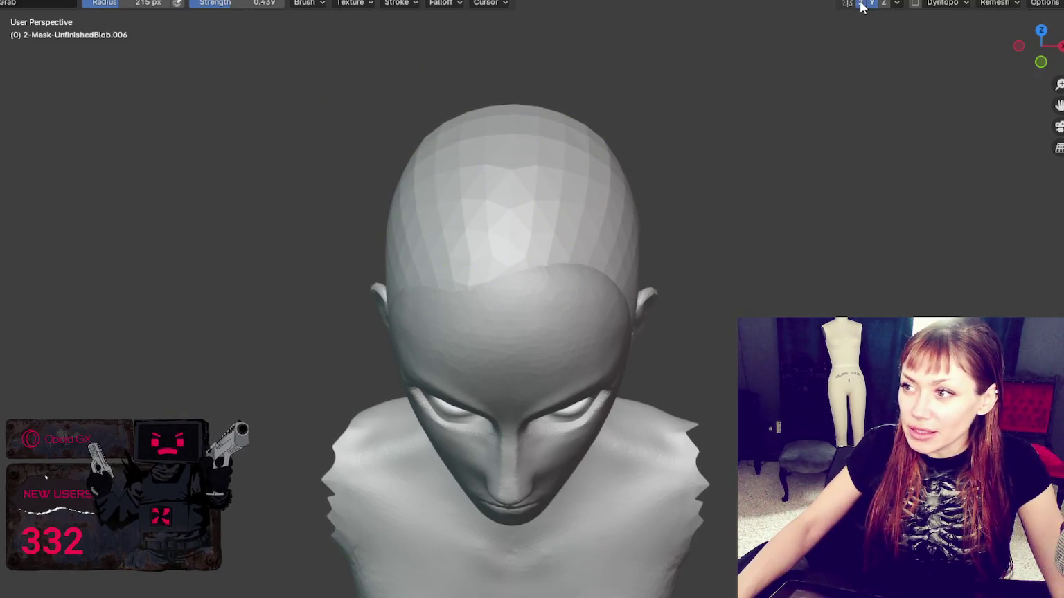
pyautogui.click(860, 4)
# Orbit around the head to inspect the mask and resize the Grab brush to 158 px
pyautogui.moveTo(459, 273)
pyautogui.mouseDown(button='middle')
pyautogui.moveTo(553, 255)
pyautogui.moveTo(603, 221)
pyautogui.mouseUp(button='middle')
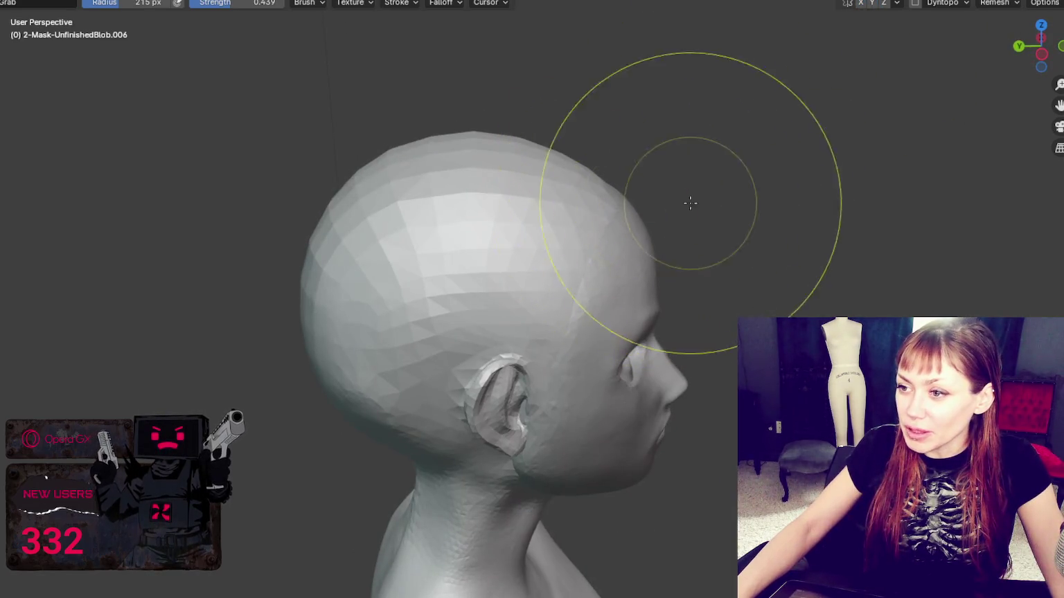
pyautogui.moveTo(586, 196)
pyautogui.mouseDown(button='middle')
pyautogui.moveTo(466, 266)
pyautogui.moveTo(610, 411)
pyautogui.mouseUp(button='middle')
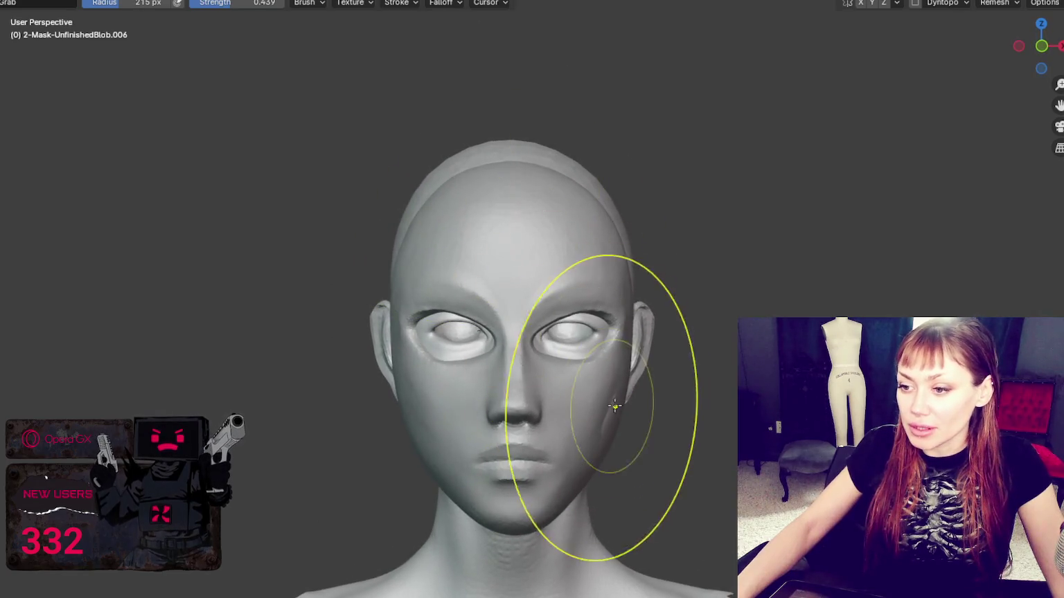
pyautogui.scroll(-1, 674, 353)
pyautogui.moveTo(675, 354); pyautogui.dragTo(656, 330, button='middle')
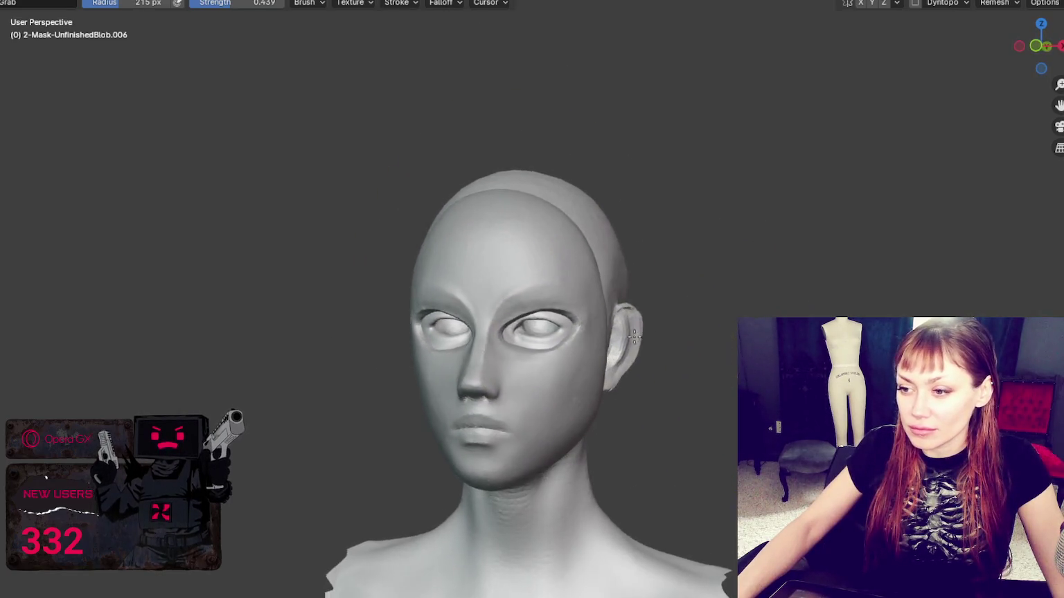
pyautogui.press('f')
pyautogui.click(570, 383)
pyautogui.moveTo(511, 452); pyautogui.dragTo(470, 412, button='middle')
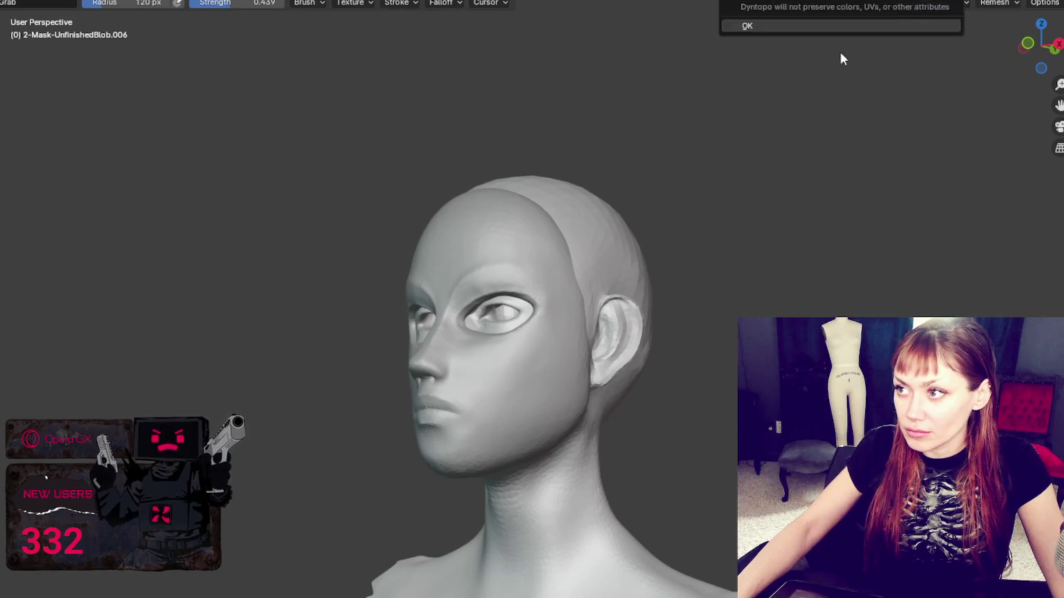
# Set the brush to 165 px, enable dynamic topology, then reduce the brush to 106 px
pyautogui.press('f')
pyautogui.click(565, 387)
pyautogui.click(915, 3)
pyautogui.press('f')
pyautogui.click(462, 414)
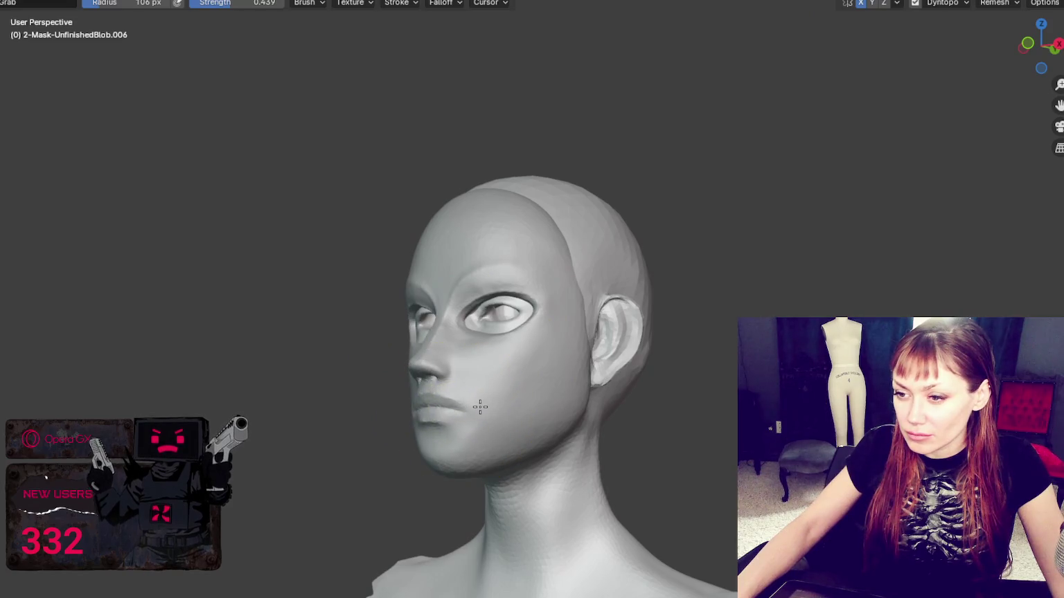
# Orbit between profile and front views, resizing the brush to 62, 49, then 66 px
pyautogui.moveTo(510, 416); pyautogui.dragTo(475, 409, button='middle')
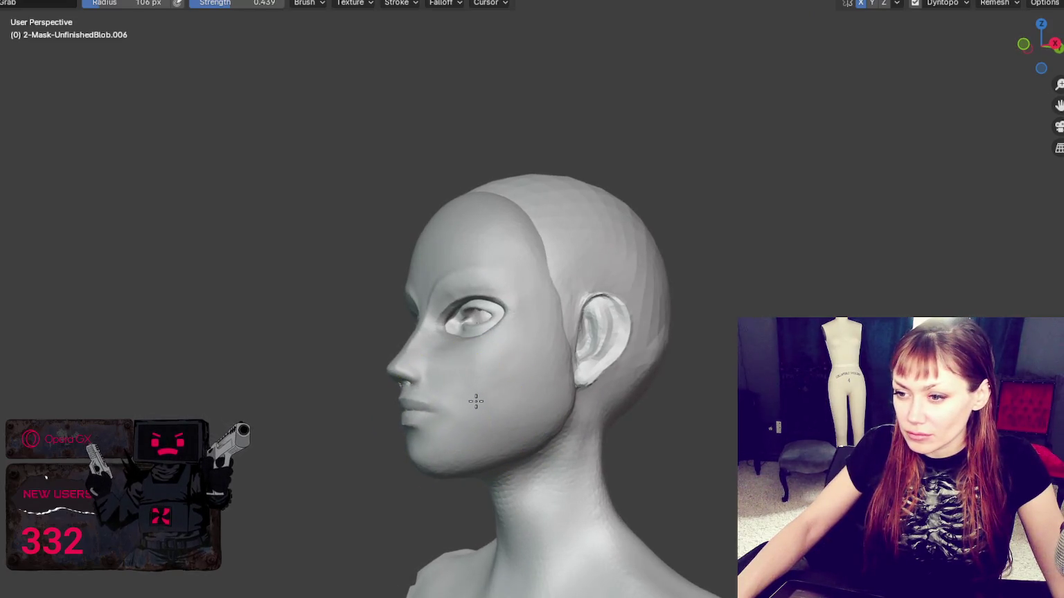
pyautogui.press('f')
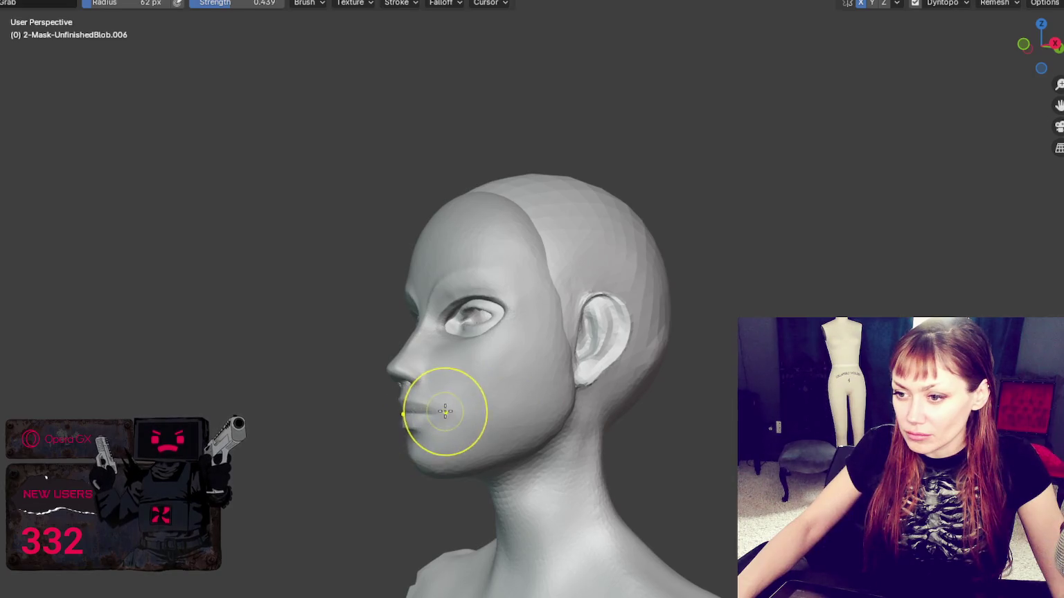
pyautogui.moveTo(428, 451); pyautogui.dragTo(624, 408, button='middle')
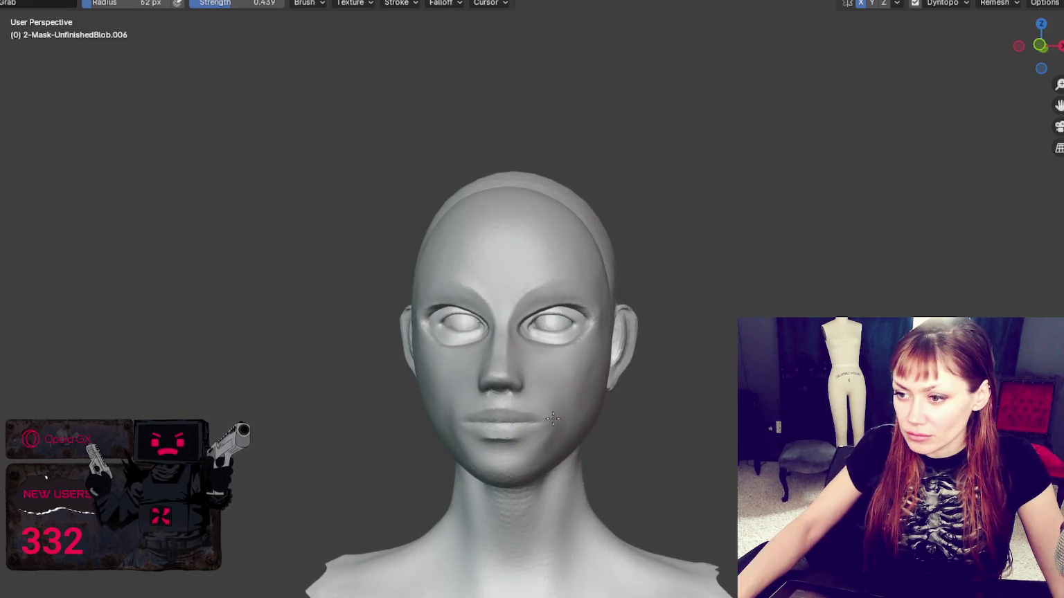
pyautogui.moveTo(552, 418); pyautogui.dragTo(423, 419, button='middle')
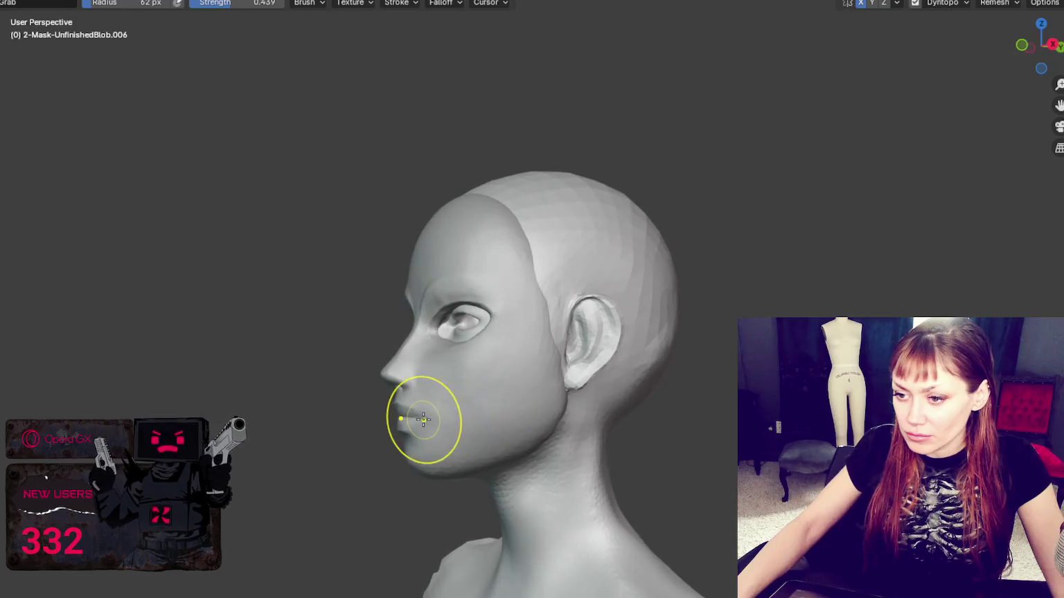
pyautogui.press('f')
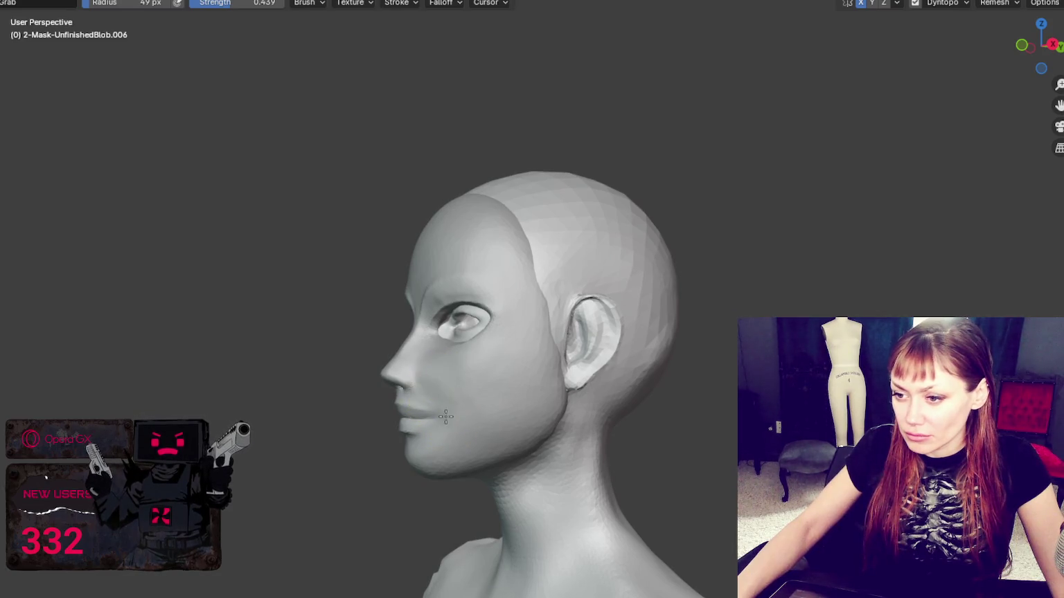
pyautogui.moveTo(446, 416); pyautogui.dragTo(482, 387, button='middle')
pyautogui.press('f')
pyautogui.press('f')
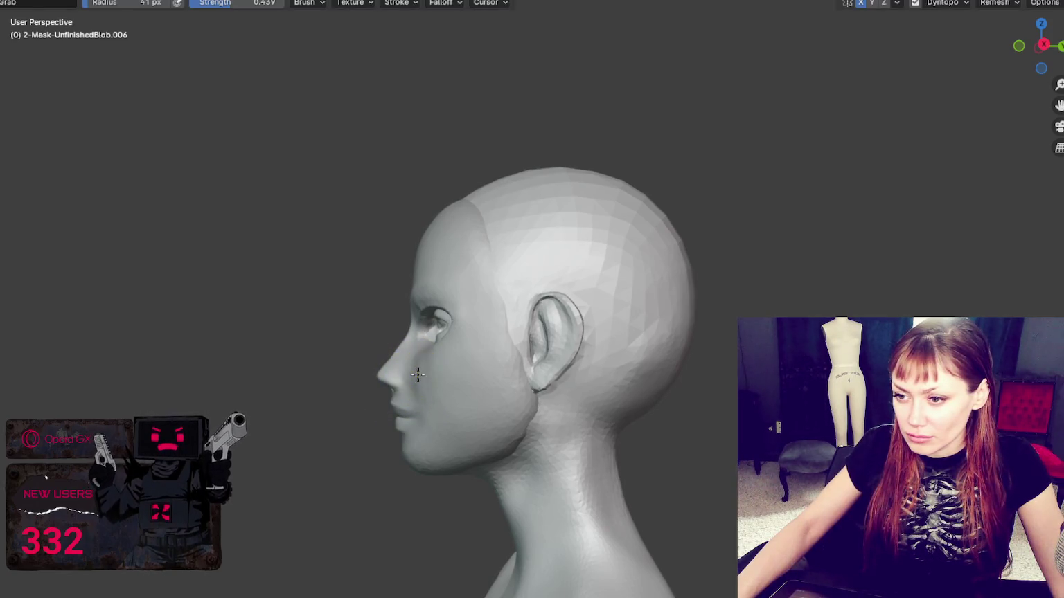
pyautogui.moveTo(438, 369); pyautogui.dragTo(636, 390, button='middle')
# Reshape the eye region with a 34 then 49 px Grab brush, checking from front and three-quarter views
pyautogui.press('f')
pyautogui.click(540, 421)
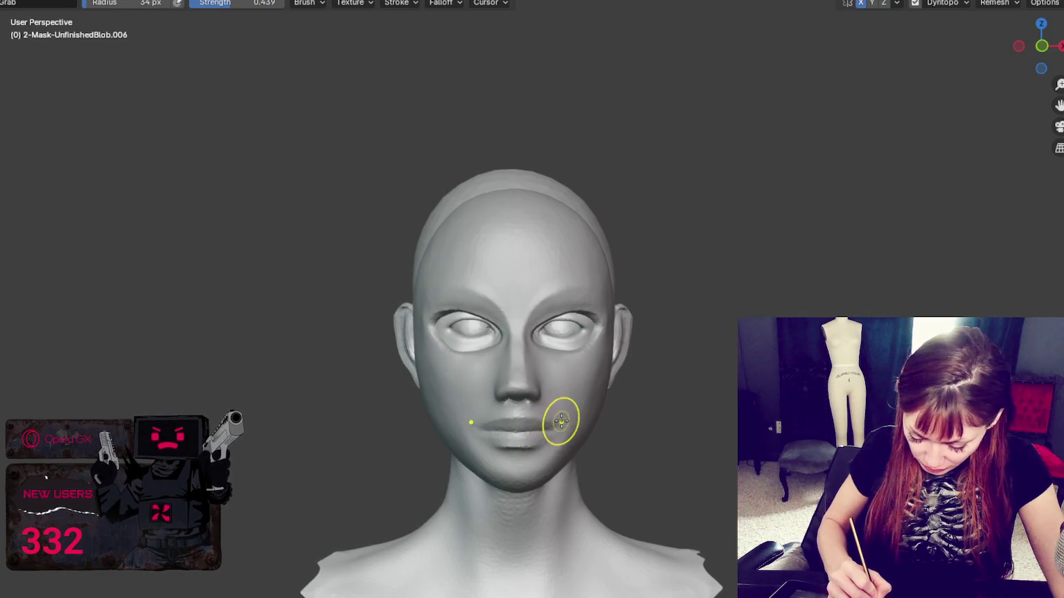
pyautogui.moveTo(561, 421); pyautogui.dragTo(565, 418, button='middle')
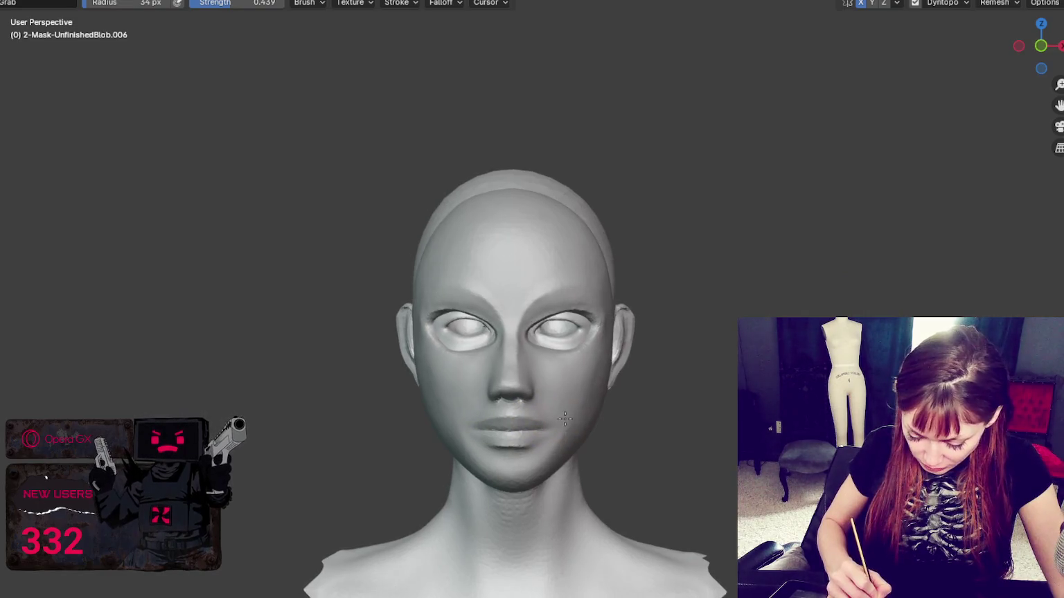
pyautogui.click(525, 356)
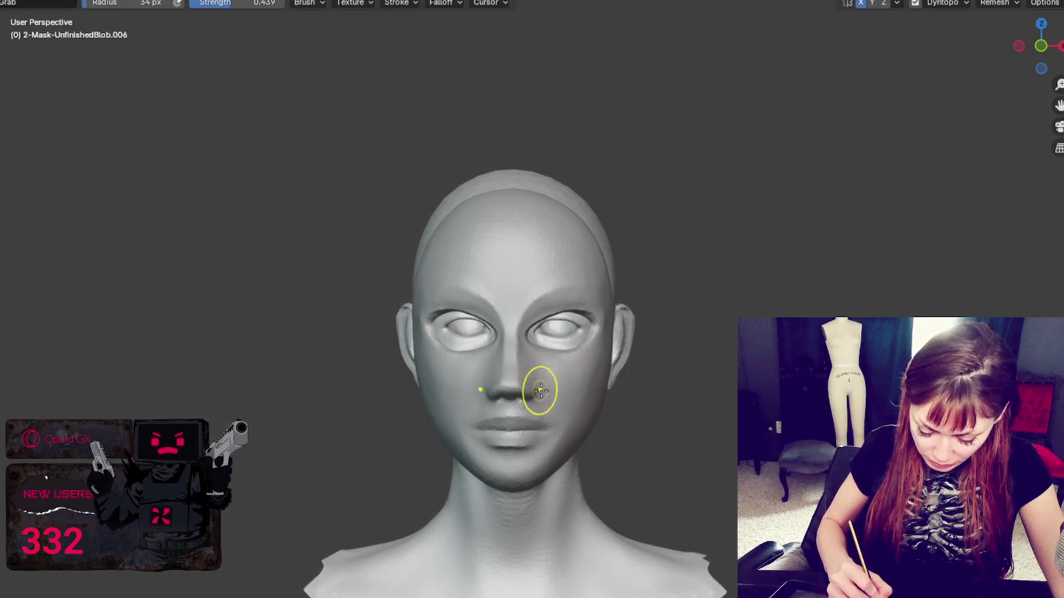
pyautogui.press('f')
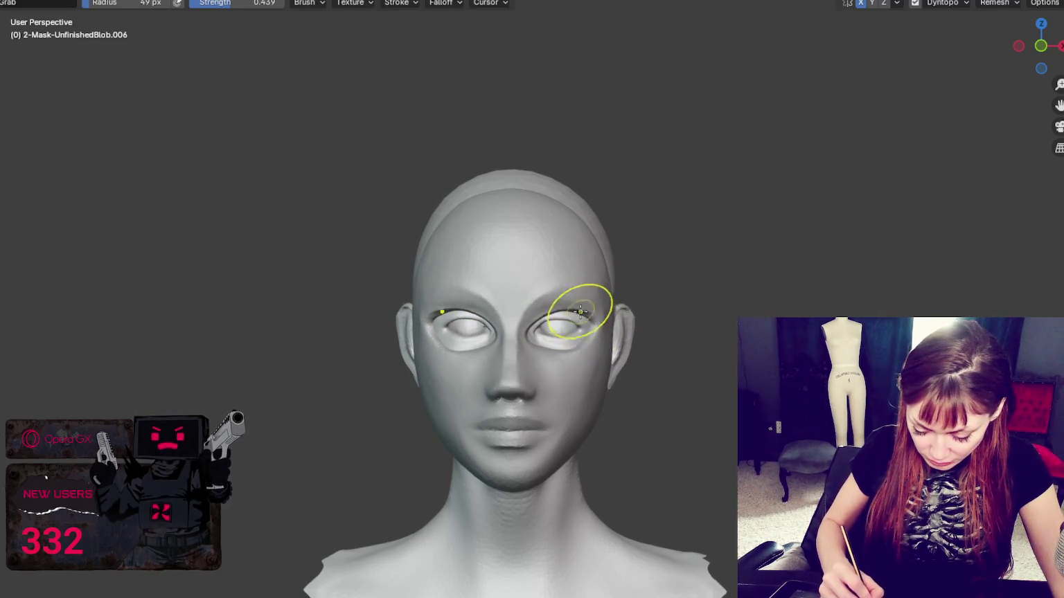
pyautogui.moveTo(597, 311); pyautogui.dragTo(522, 329, button='middle')
pyautogui.moveTo(510, 333); pyautogui.dragTo(504, 333)
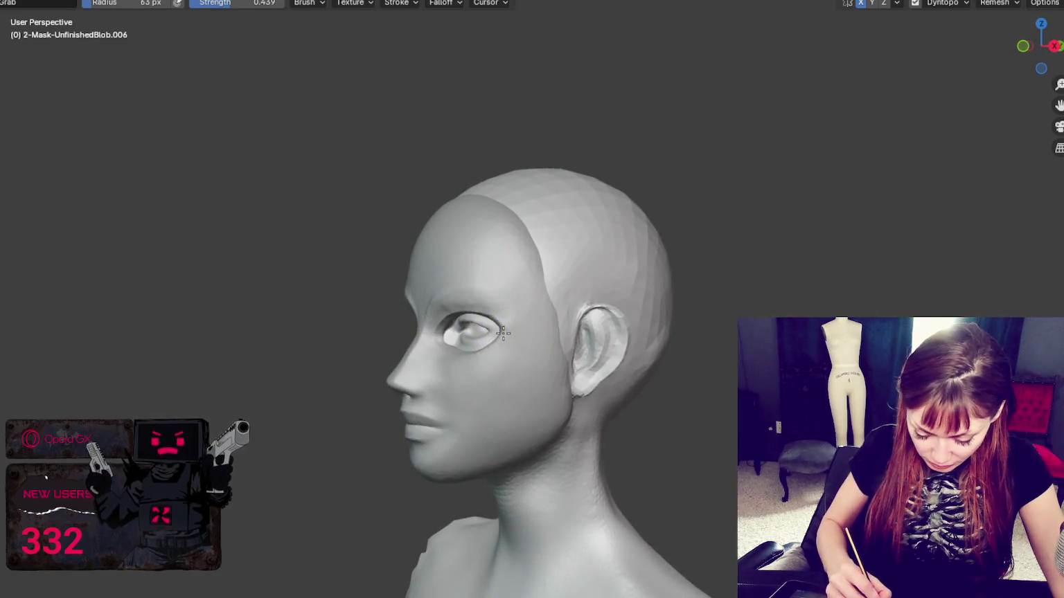
pyautogui.moveTo(538, 334); pyautogui.dragTo(646, 334, button='middle')
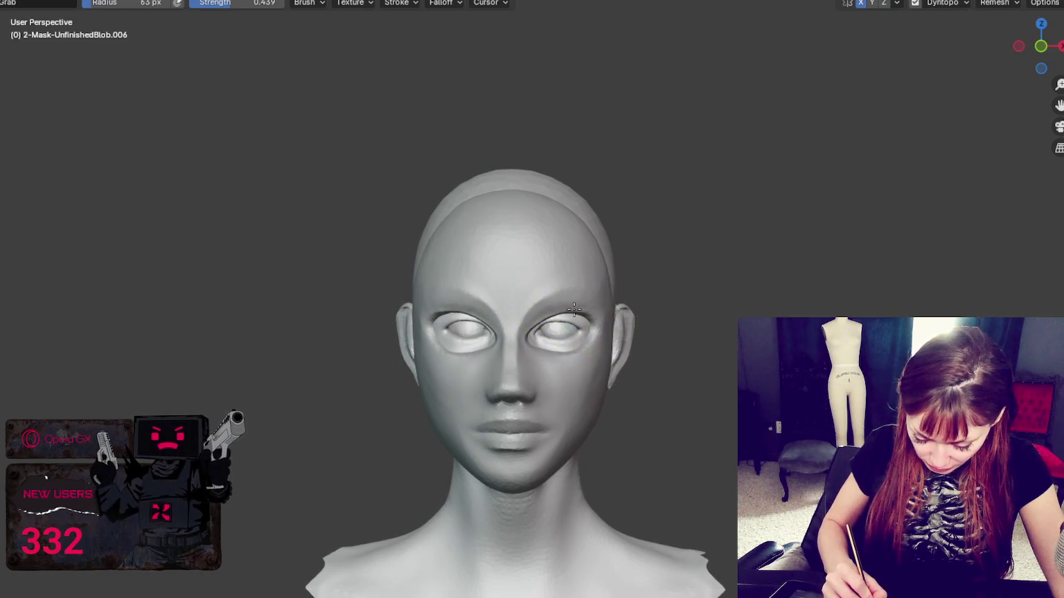
pyautogui.moveTo(588, 334); pyautogui.dragTo(457, 339, button='middle')
# Resize the brush to 43 px and pull the eye region more open
pyautogui.press('f')
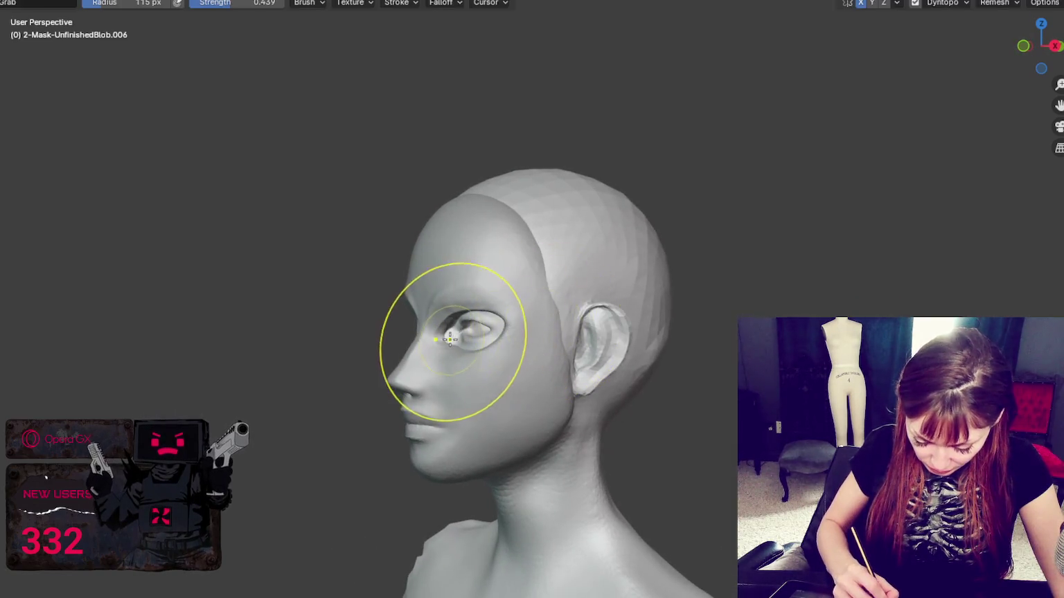
pyautogui.press('f')
pyautogui.click(427, 340)
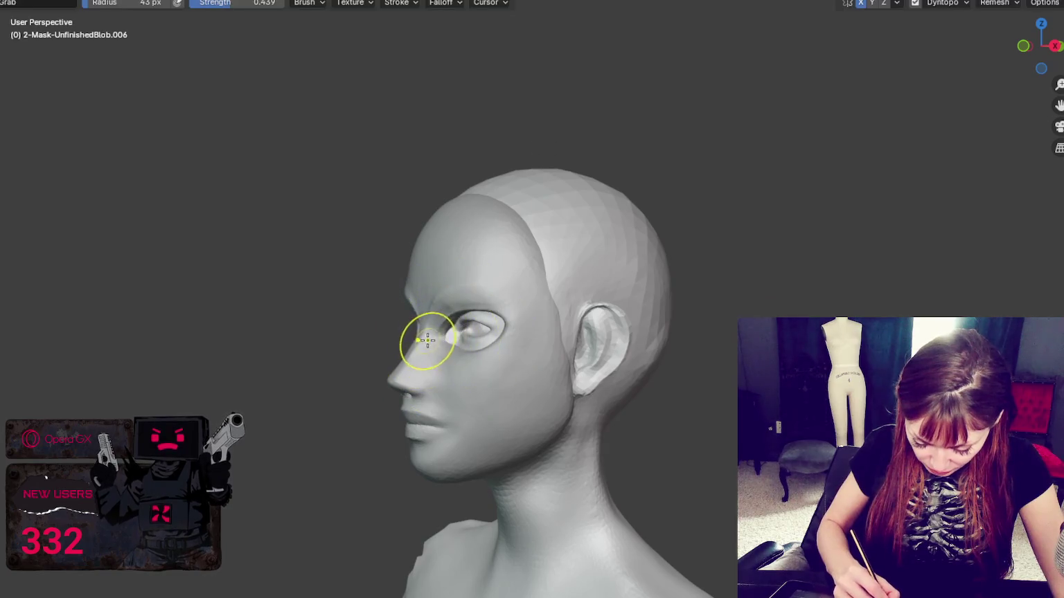
pyautogui.moveTo(449, 338); pyautogui.dragTo(472, 340)
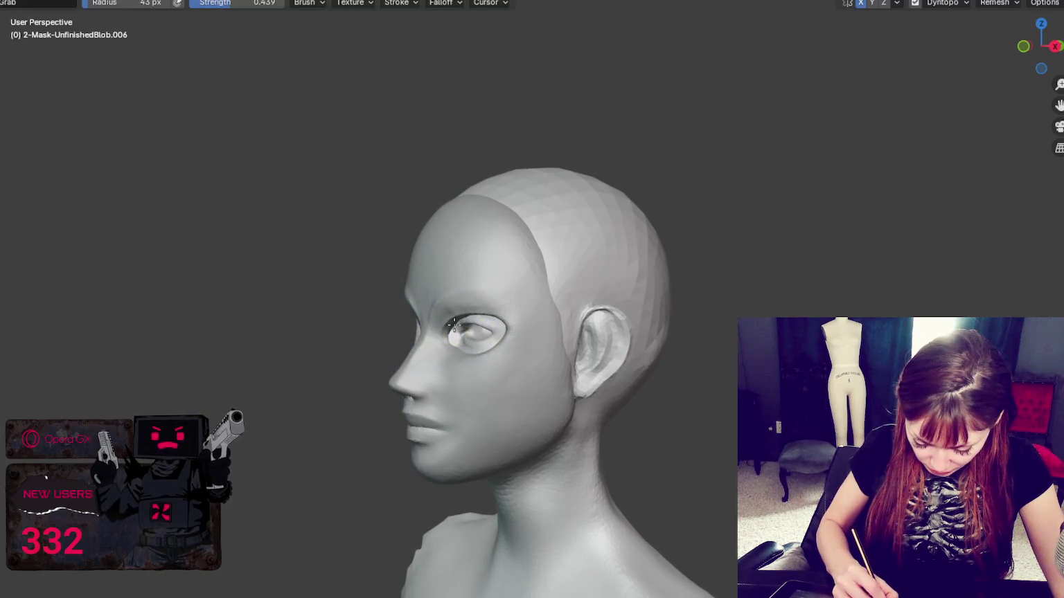
pyautogui.moveTo(457, 350)
pyautogui.mouseDown(button='middle')
pyautogui.moveTo(568, 347)
pyautogui.moveTo(598, 319)
pyautogui.moveTo(584, 270)
pyautogui.moveTo(599, 268)
pyautogui.mouseUp(button='middle')
# Adjust the brush to 81 then 55 px while orbiting, then switch to the Draw brush
pyautogui.press('f')
pyautogui.click(606, 367)
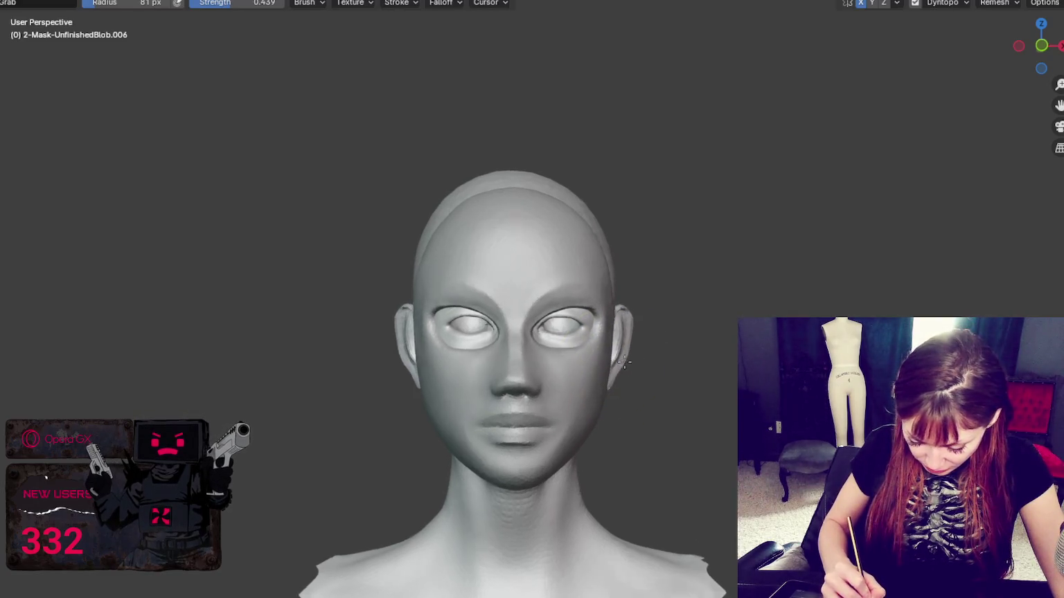
pyautogui.moveTo(617, 365)
pyautogui.mouseDown(button='middle')
pyautogui.moveTo(594, 407)
pyautogui.moveTo(601, 399)
pyautogui.mouseUp(button='middle')
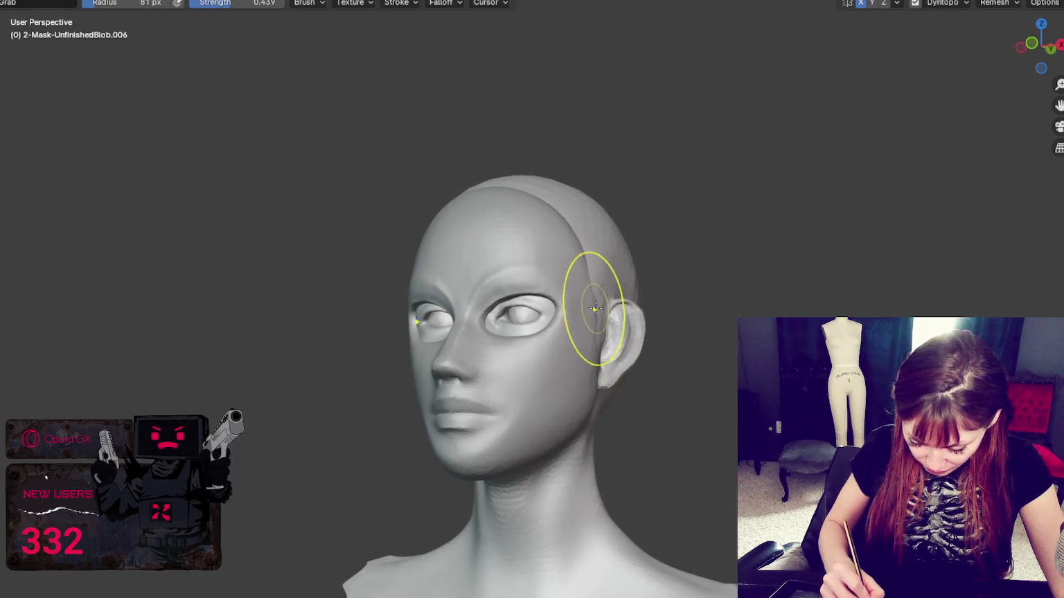
pyautogui.moveTo(586, 270)
pyautogui.mouseDown(button='middle')
pyautogui.moveTo(616, 256)
pyautogui.moveTo(755, 268)
pyautogui.mouseUp(button='middle')
pyautogui.press('f')
pyautogui.click(656, 358)
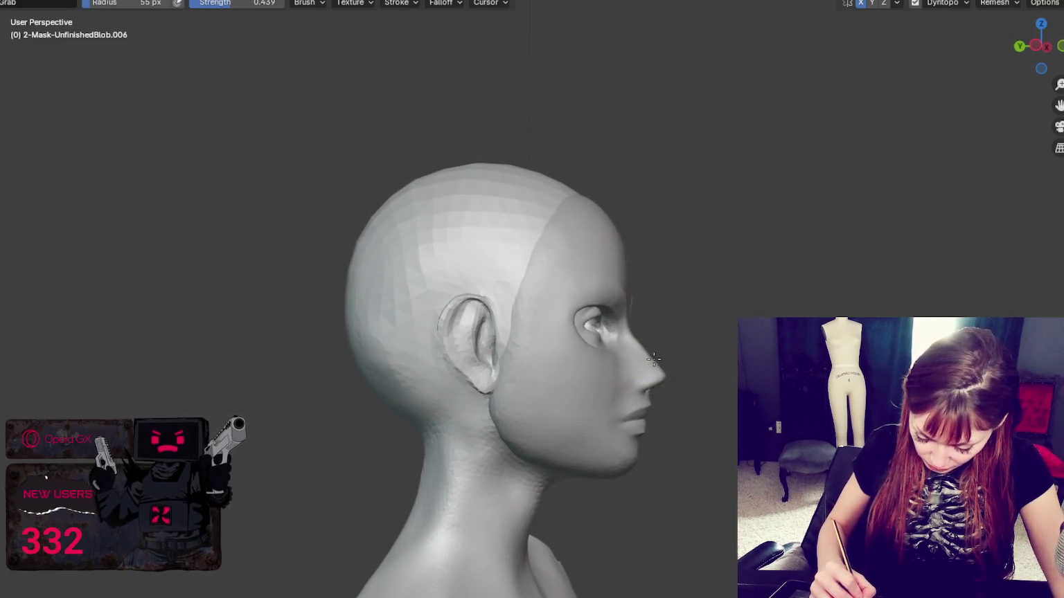
pyautogui.moveTo(688, 368)
pyautogui.mouseDown(button='middle')
pyautogui.moveTo(489, 373)
pyautogui.moveTo(527, 333)
pyautogui.mouseUp(button='middle')
pyautogui.press('x')
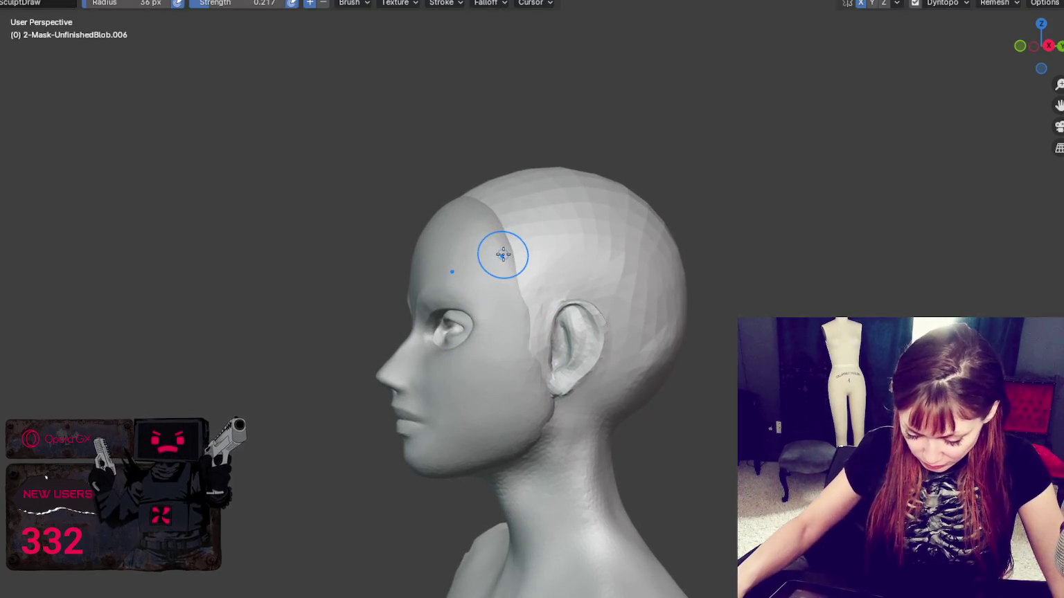
pyautogui.scroll(2, 501, 250)
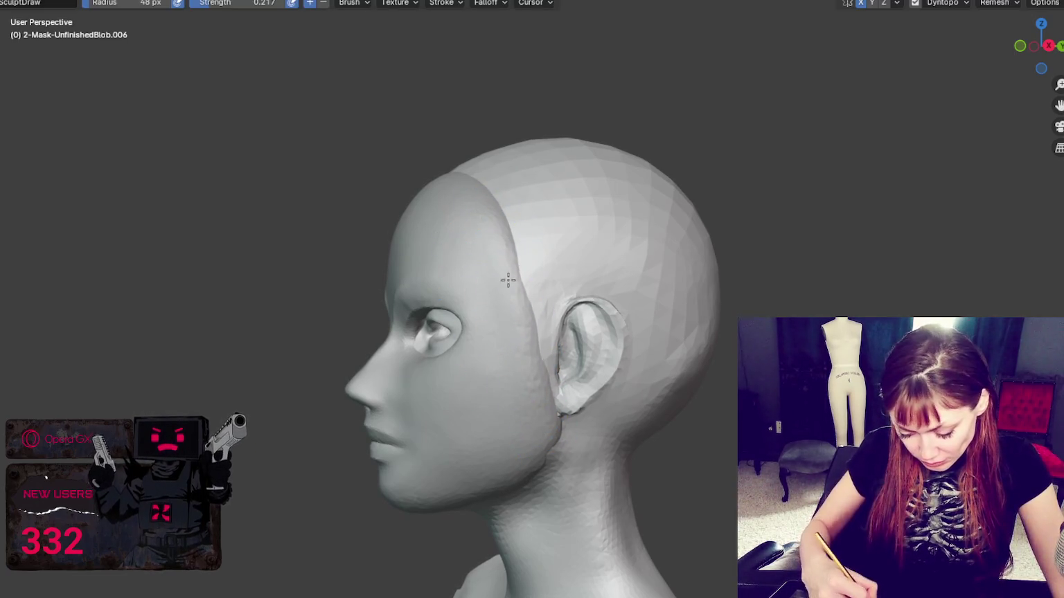
pyautogui.moveTo(537, 366)
pyautogui.mouseDown(button='middle')
pyautogui.moveTo(700, 337)
pyautogui.moveTo(574, 304)
pyautogui.moveTo(529, 273)
pyautogui.mouseUp(button='middle')
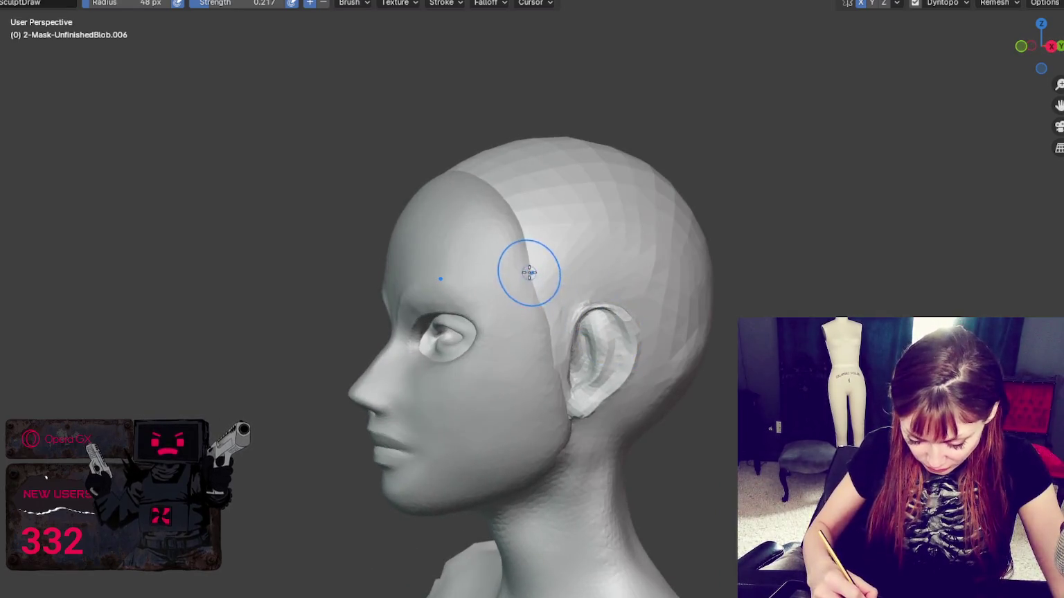
pyautogui.moveTo(590, 387)
pyautogui.mouseDown(button='middle')
pyautogui.moveTo(644, 360)
pyautogui.moveTo(548, 337)
pyautogui.mouseUp(button='middle')
pyautogui.moveTo(566, 402)
pyautogui.mouseDown(button='middle')
pyautogui.moveTo(754, 381)
pyautogui.moveTo(538, 344)
pyautogui.mouseUp(button='middle')
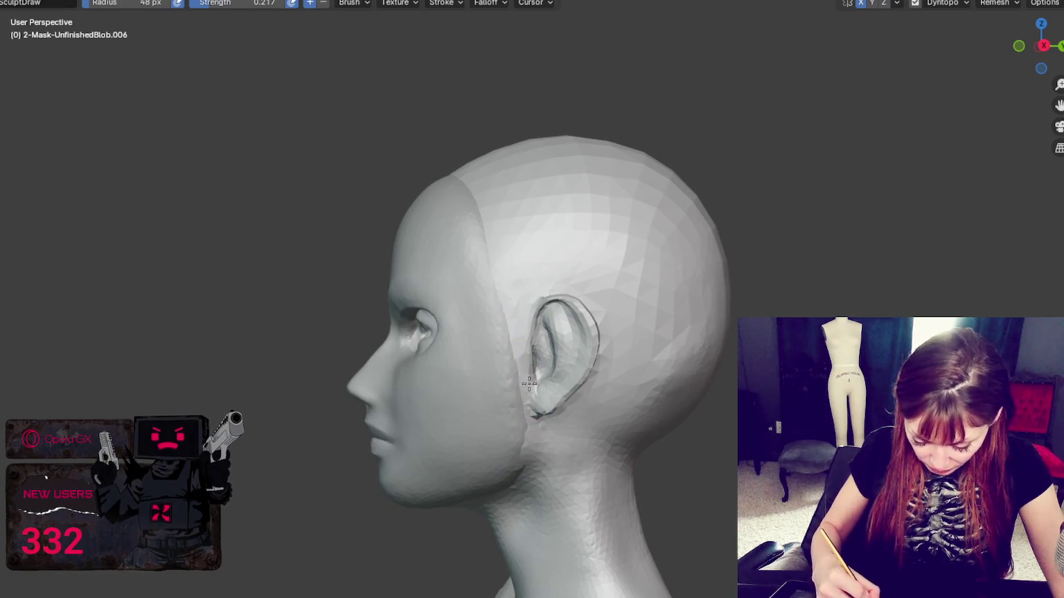
pyautogui.moveTo(565, 395); pyautogui.dragTo(634, 390, button='middle')
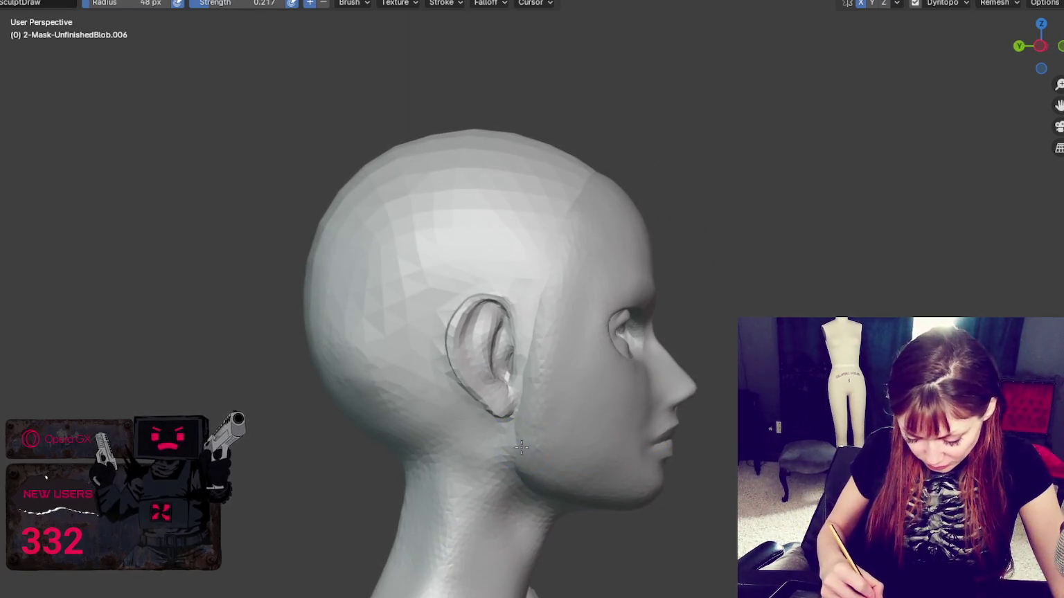
pyautogui.moveTo(506, 392); pyautogui.dragTo(524, 320, button='middle')
pyautogui.moveTo(544, 270)
pyautogui.mouseDown(button='middle')
pyautogui.moveTo(567, 256)
pyautogui.moveTo(543, 332)
pyautogui.mouseUp(button='middle')
pyautogui.moveTo(572, 287)
pyautogui.mouseDown(button='middle')
pyautogui.moveTo(713, 277)
pyautogui.moveTo(543, 266)
pyautogui.mouseUp(button='middle')
pyautogui.moveTo(586, 209); pyautogui.dragTo(461, 277, button='middle')
pyautogui.moveTo(420, 380)
pyautogui.mouseDown(button='middle')
pyautogui.moveTo(607, 297)
pyautogui.moveTo(582, 299)
pyautogui.mouseUp(button='middle')
# Switch back to the Grab brush and enlarge it to 58, 72, then 98 px
pyautogui.press('g')
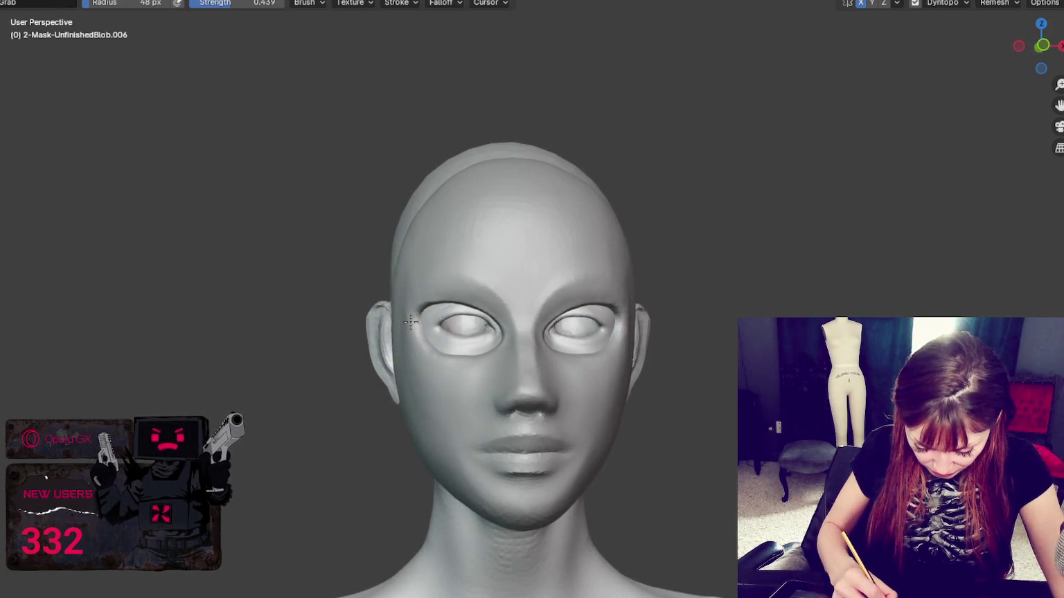
pyautogui.moveTo(398, 277)
pyautogui.mouseDown(button='middle')
pyautogui.moveTo(427, 261)
pyautogui.moveTo(399, 331)
pyautogui.mouseUp(button='middle')
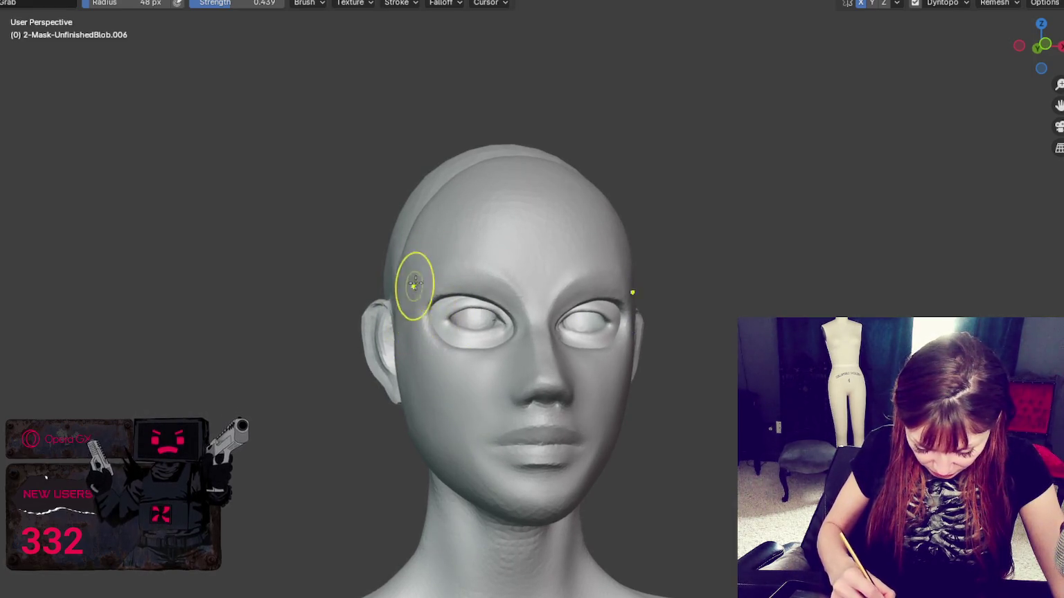
pyautogui.press(']')
pyautogui.press(']')
pyautogui.moveTo(641, 333)
pyautogui.mouseDown(button='middle')
pyautogui.moveTo(620, 337)
pyautogui.moveTo(617, 355)
pyautogui.mouseUp(button='middle')
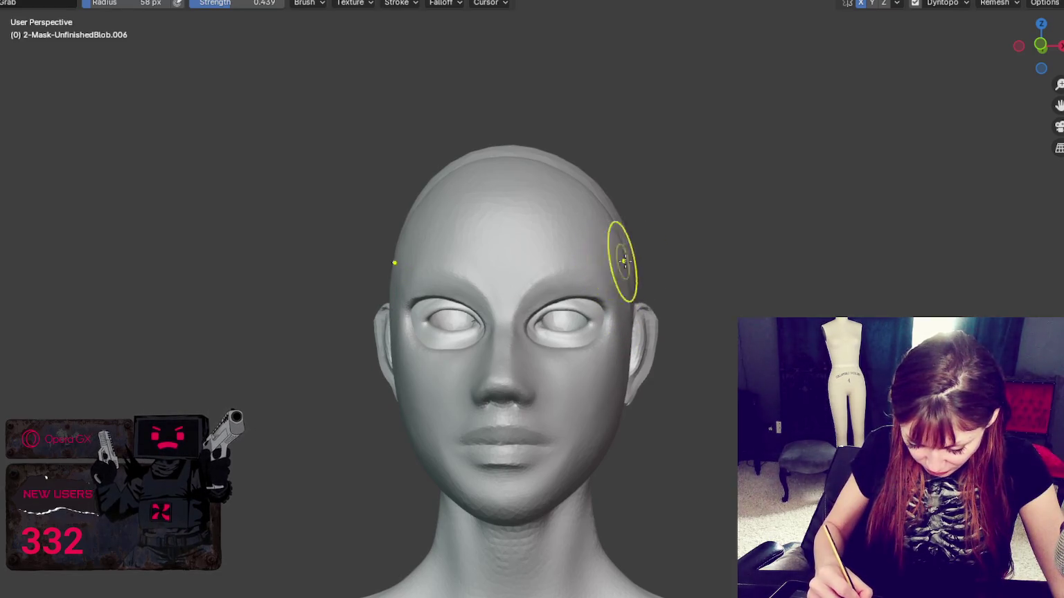
pyautogui.moveTo(618, 257); pyautogui.dragTo(634, 271, button='middle')
pyautogui.press('f')
pyautogui.click(605, 365)
pyautogui.press('f')
pyautogui.click(607, 367)
# Reshape the chin, then resize the brush to 56 and 109 px for the jaw
pyautogui.moveTo(559, 472); pyautogui.dragTo(557, 470)
pyautogui.press('f')
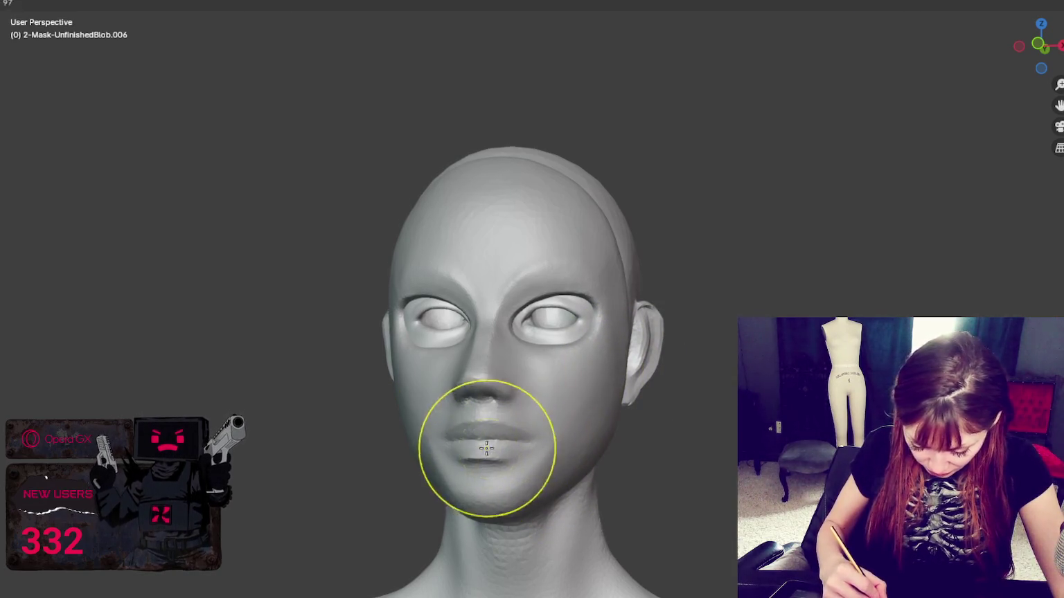
pyautogui.click(501, 458)
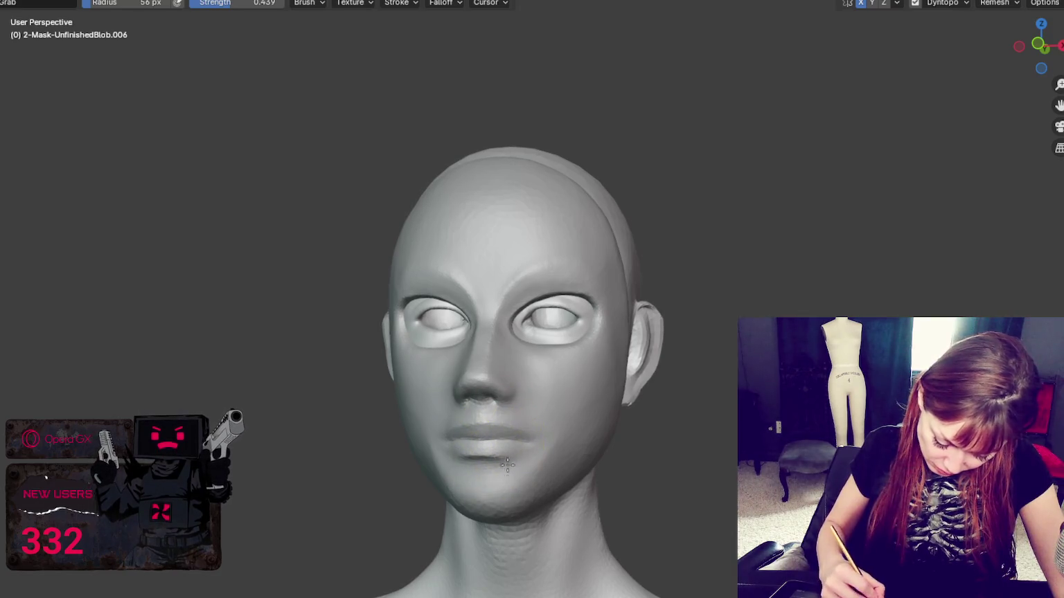
pyautogui.moveTo(558, 446); pyautogui.dragTo(580, 449, button='middle')
pyautogui.moveTo(554, 415); pyautogui.dragTo(720, 408, button='middle')
pyautogui.press('f')
pyautogui.click(681, 487)
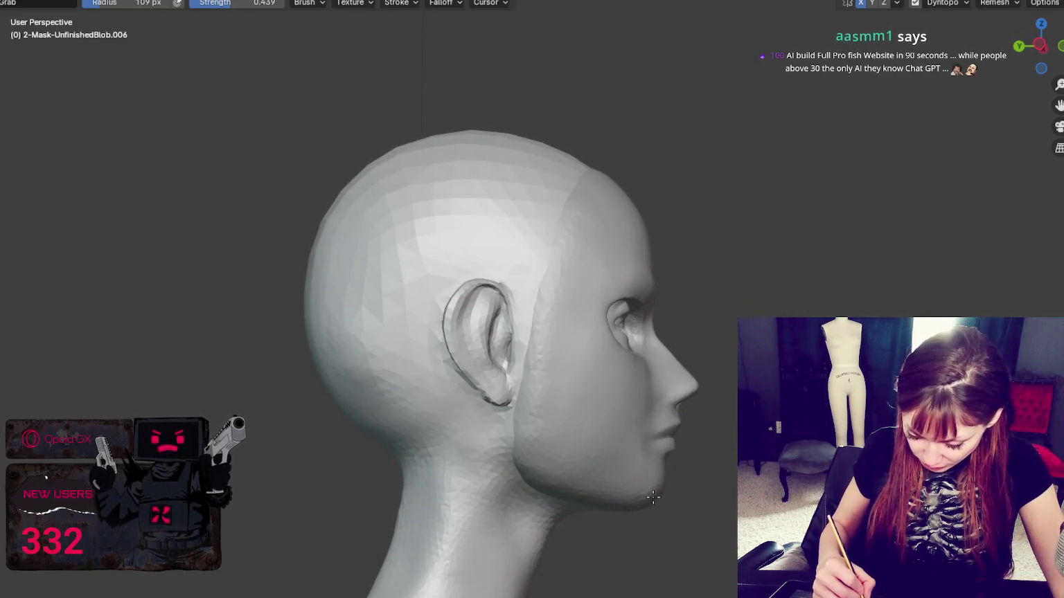
# With a 143 px brush, pull the nose and lips slightly forward, then reduce to 73 px
pyautogui.moveTo(653, 496); pyautogui.dragTo(587, 465, button='middle')
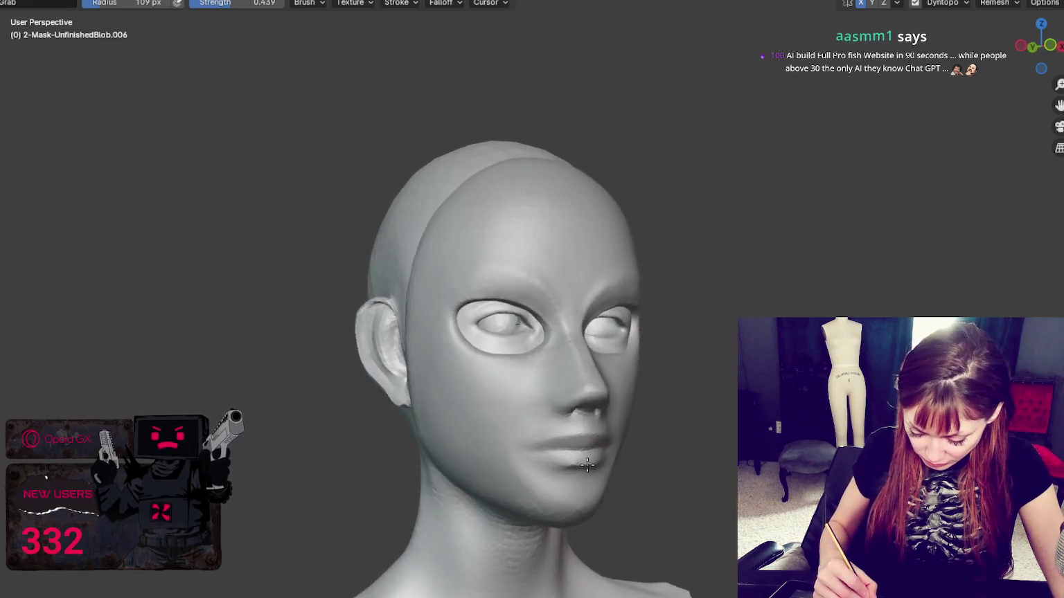
pyautogui.moveTo(587, 466); pyautogui.dragTo(696, 388, button='middle')
pyautogui.press('f')
pyautogui.click(651, 415)
pyautogui.moveTo(650, 415); pyautogui.dragTo(684, 389)
pyautogui.press('f')
pyautogui.click(660, 415)
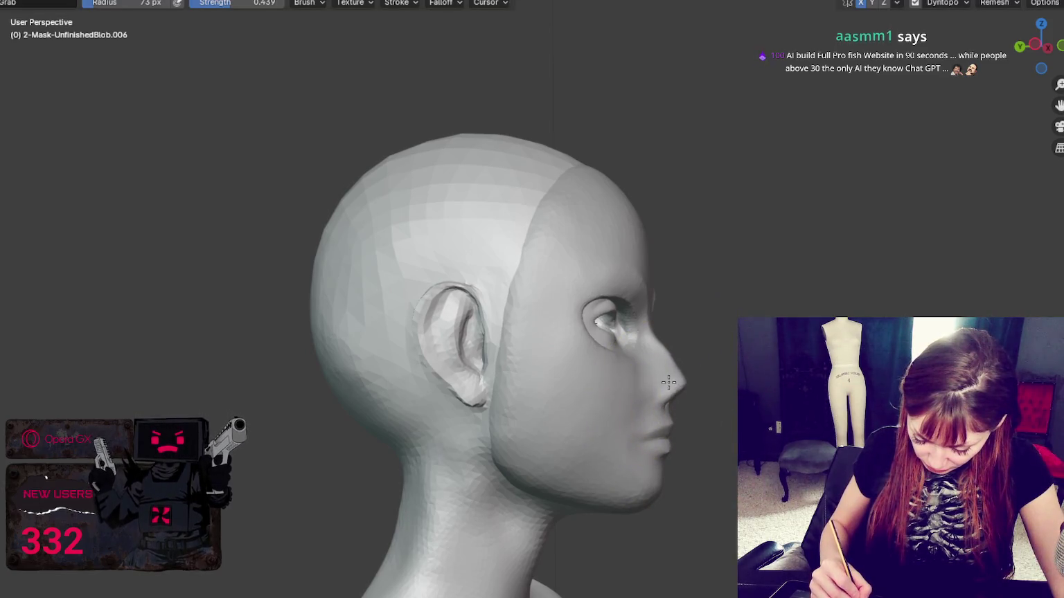
pyautogui.click(703, 367)
# Sharpen and project the nose tip with a 50 px brush, checking front and profile views
pyautogui.press('f')
pyautogui.click(682, 365)
pyautogui.moveTo(669, 348); pyautogui.dragTo(672, 373)
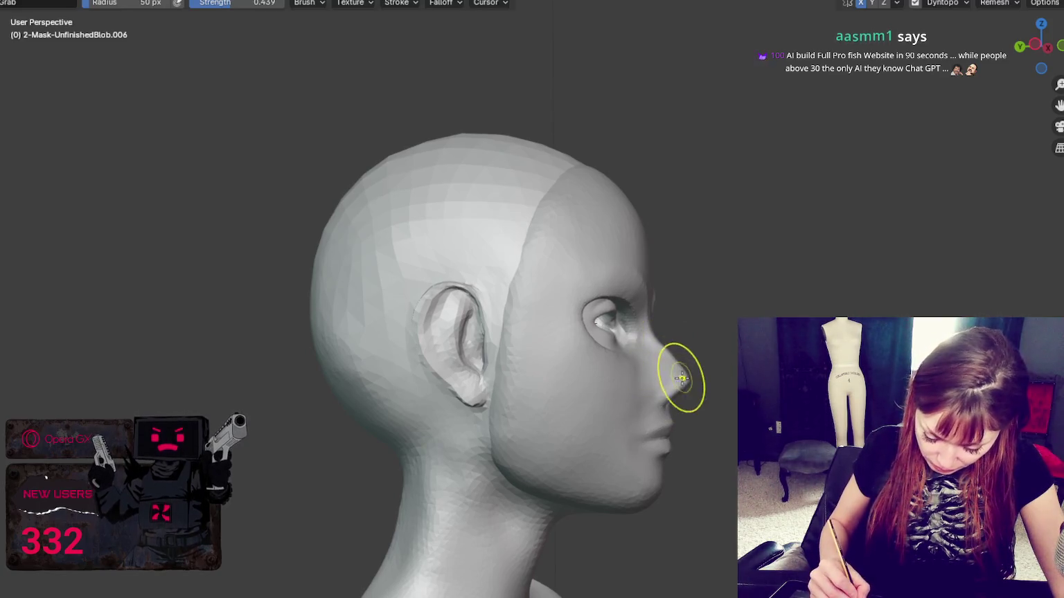
pyautogui.moveTo(655, 337); pyautogui.dragTo(498, 375, button='middle')
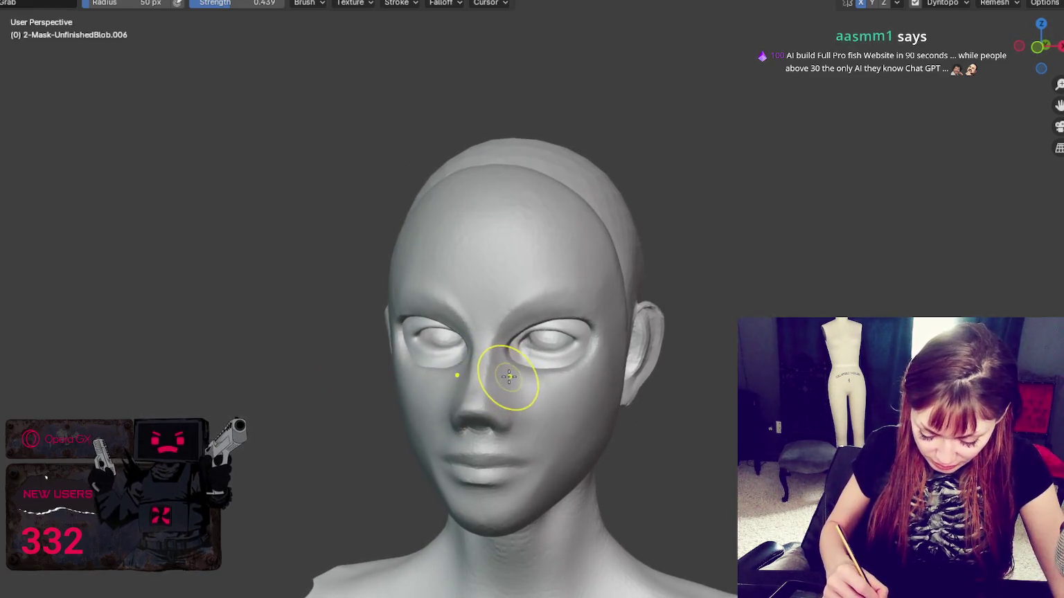
pyautogui.moveTo(534, 381); pyautogui.dragTo(392, 352, button='middle')
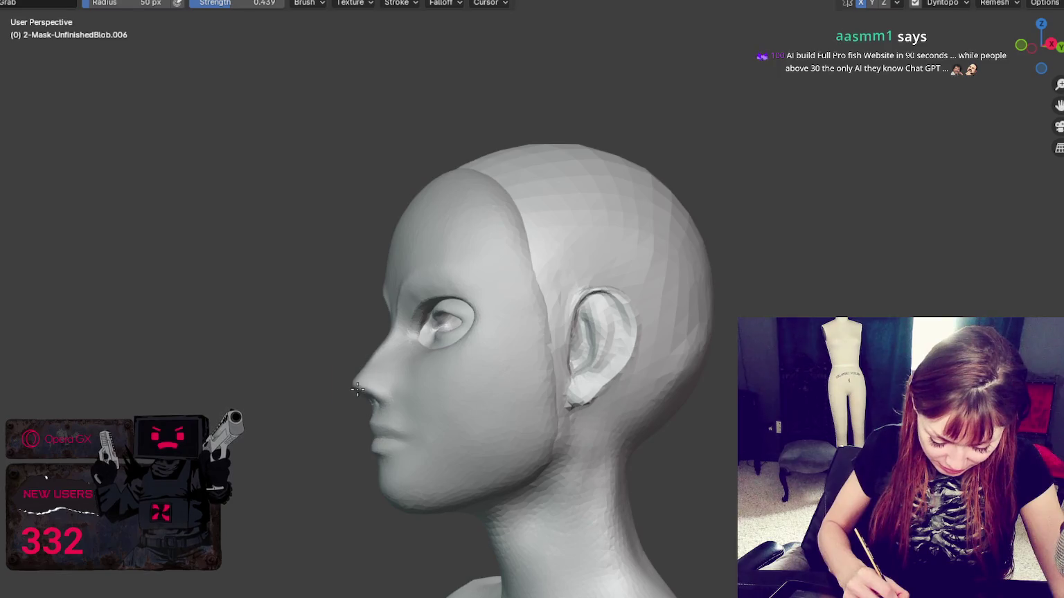
pyautogui.press('f')
pyautogui.click(374, 378)
pyautogui.moveTo(367, 380)
pyautogui.mouseDown(button='middle')
pyautogui.moveTo(485, 395)
pyautogui.moveTo(518, 428)
pyautogui.mouseUp(button='middle')
pyautogui.moveTo(517, 428); pyautogui.dragTo(523, 424)
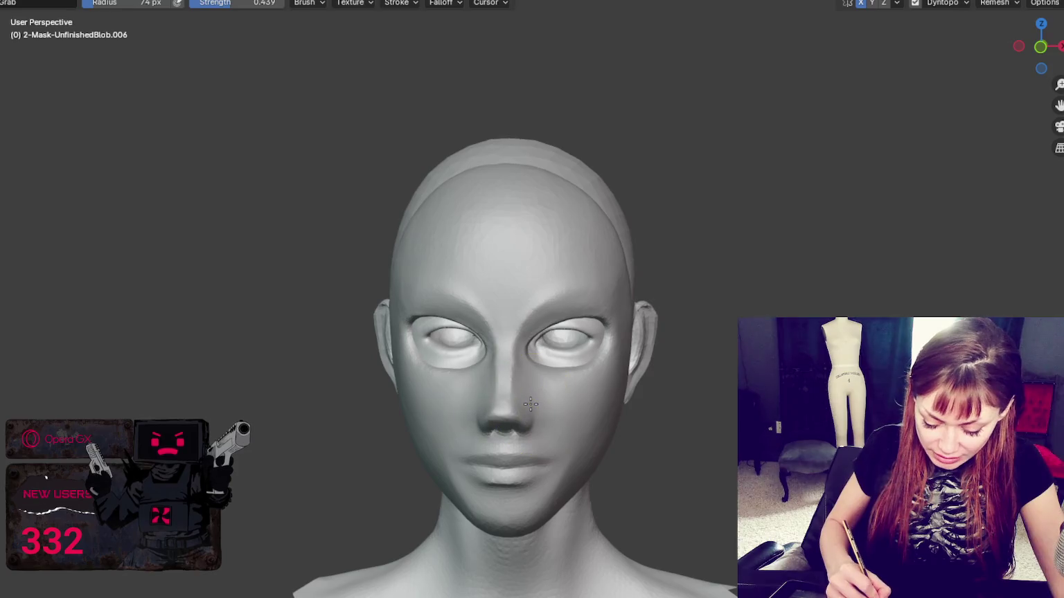
pyautogui.press('f')
pyautogui.click(525, 402)
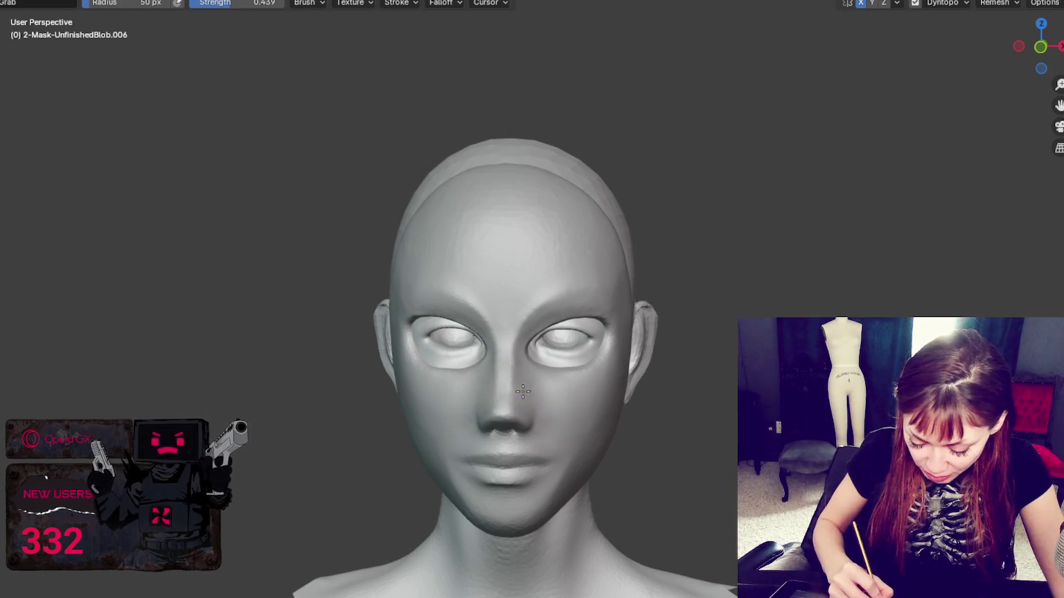
# Orbit around the head and refine the nose tip with a 63 px brush
pyautogui.moveTo(544, 387)
pyautogui.mouseDown(button='middle')
pyautogui.moveTo(526, 381)
pyautogui.moveTo(542, 380)
pyautogui.moveTo(550, 326)
pyautogui.mouseUp(button='middle')
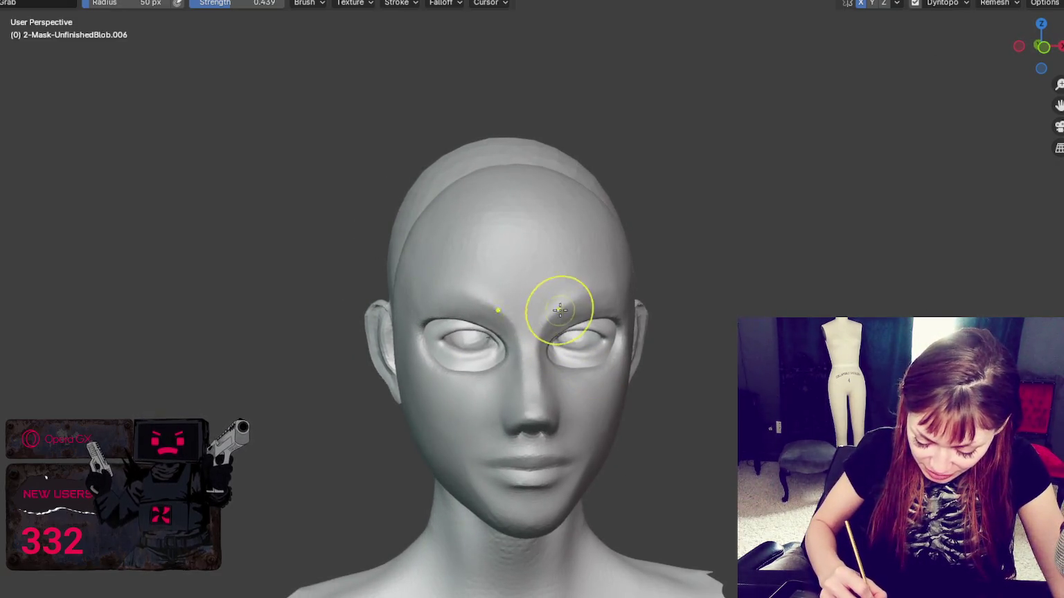
pyautogui.moveTo(568, 303); pyautogui.dragTo(587, 284, button='middle')
pyautogui.moveTo(567, 287); pyautogui.dragTo(572, 282, button='middle')
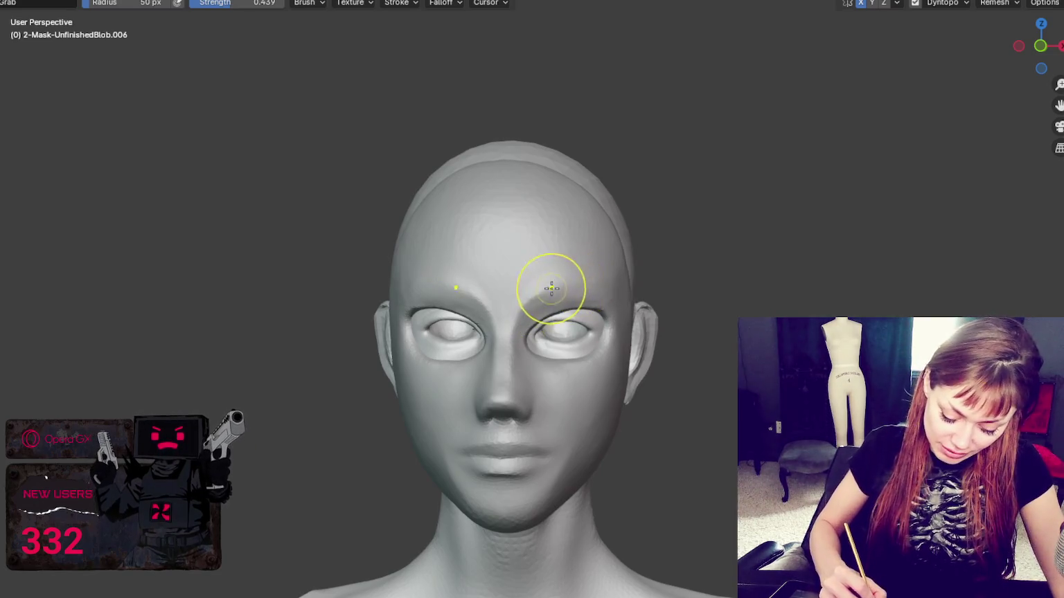
pyautogui.moveTo(622, 339)
pyautogui.mouseDown(button='middle')
pyautogui.moveTo(623, 329)
pyautogui.moveTo(527, 359)
pyautogui.mouseUp(button='middle')
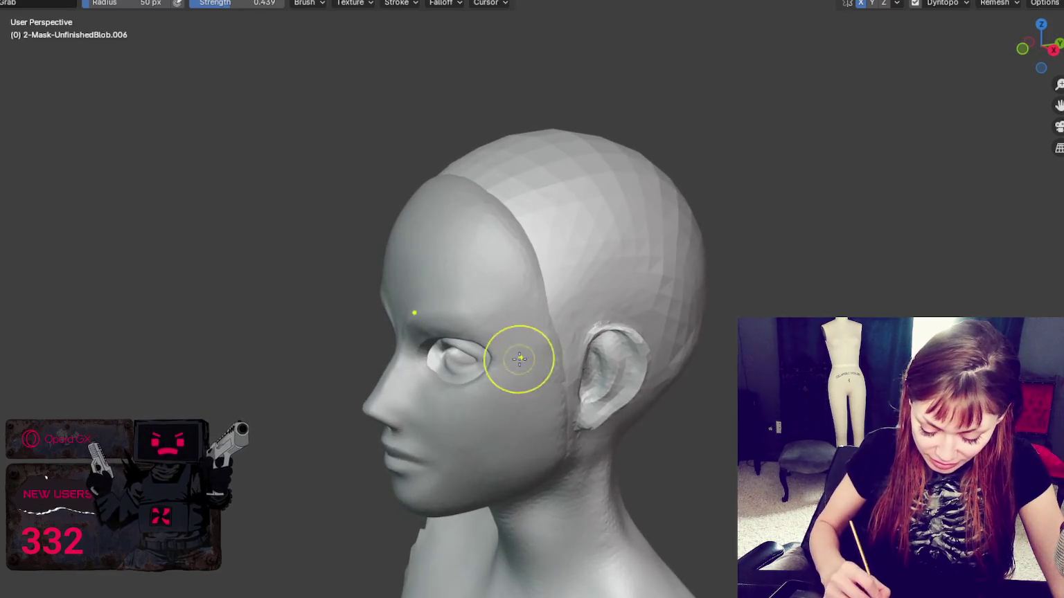
pyautogui.moveTo(454, 367); pyautogui.dragTo(346, 388, button='middle')
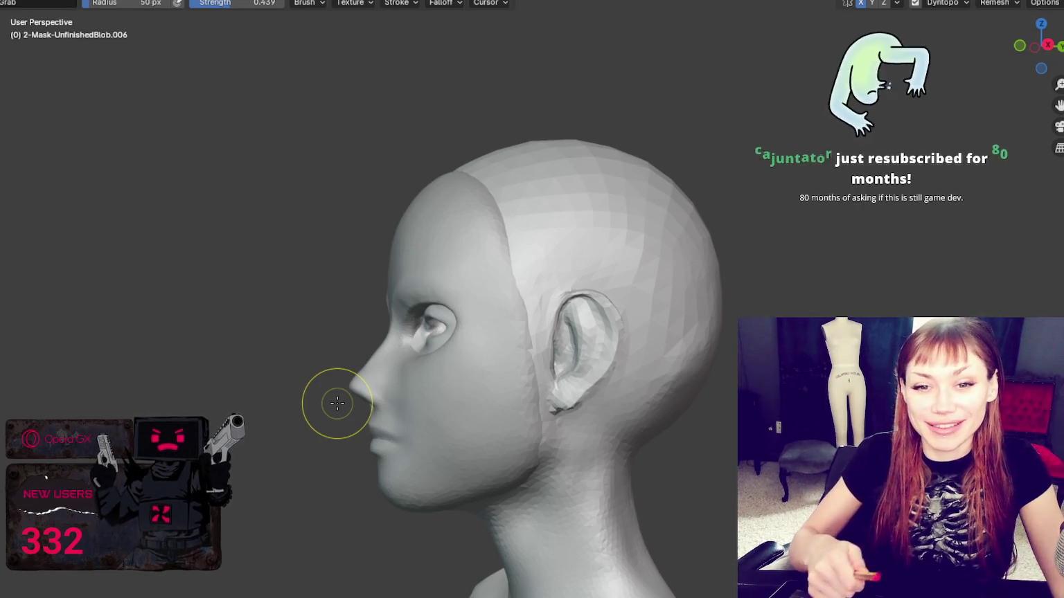
pyautogui.moveTo(337, 404); pyautogui.dragTo(725, 367, button='middle')
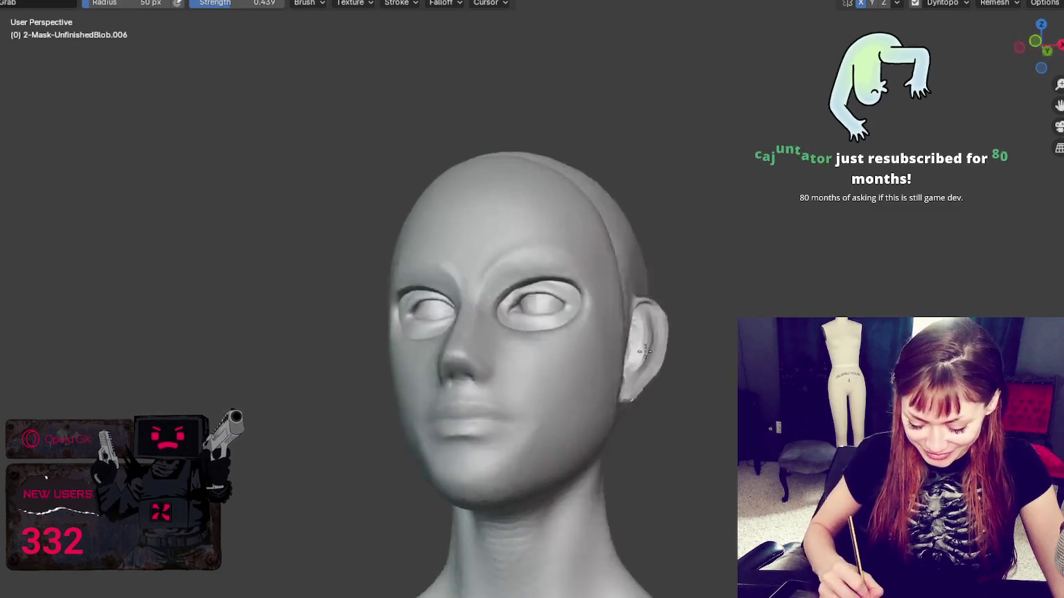
pyautogui.press('f')
pyautogui.click(693, 376)
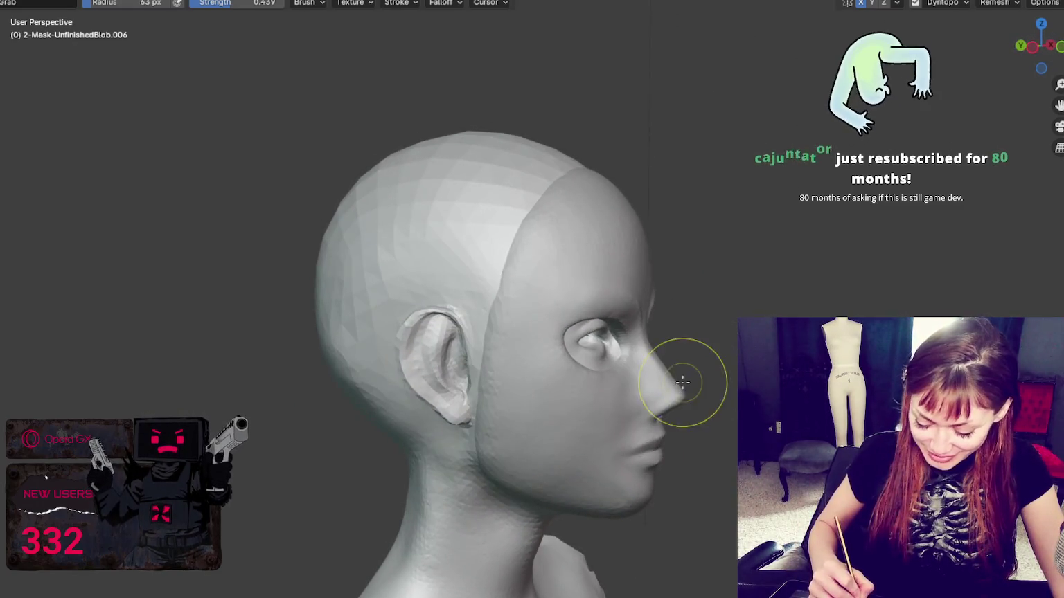
pyautogui.moveTo(686, 392); pyautogui.dragTo(683, 391)
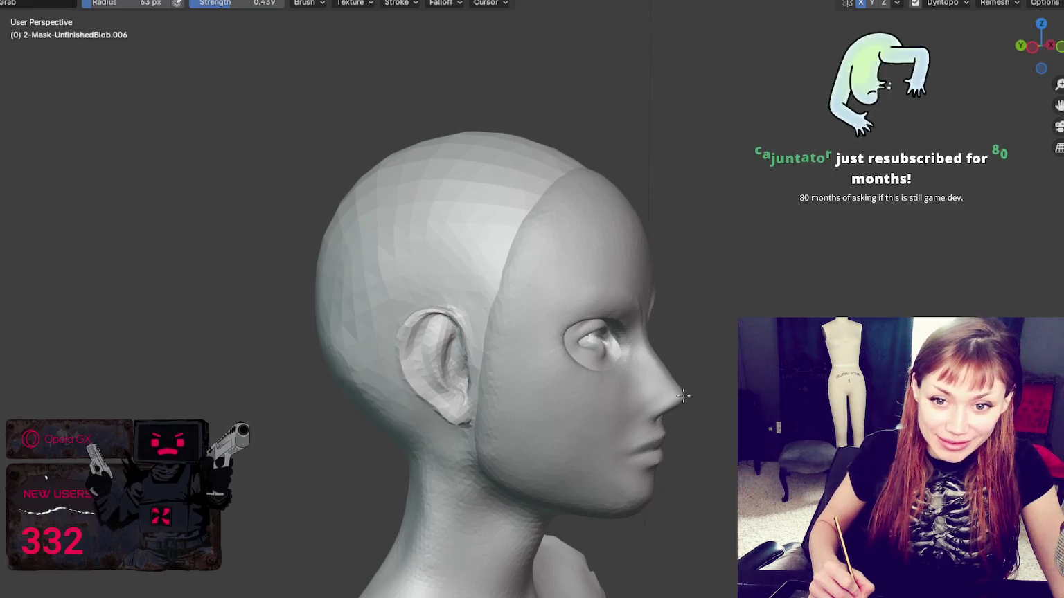
pyautogui.moveTo(683, 395); pyautogui.dragTo(467, 375, button='middle')
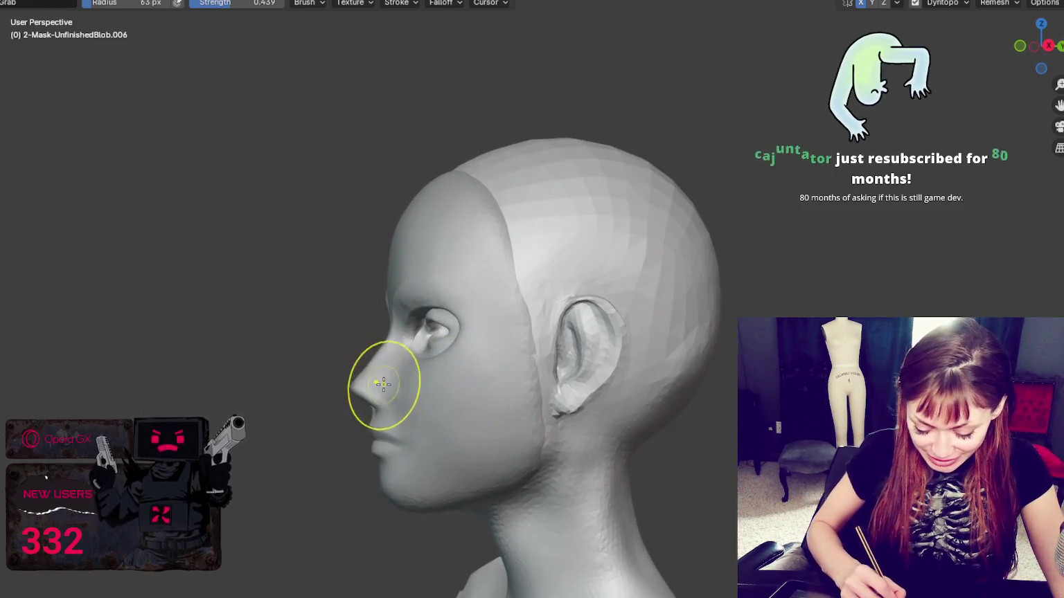
pyautogui.moveTo(383, 385)
pyautogui.mouseDown(button='middle')
pyautogui.moveTo(415, 404)
pyautogui.moveTo(889, 85)
pyautogui.moveTo(692, 312)
pyautogui.moveTo(646, 380)
pyautogui.moveTo(659, 387)
pyautogui.mouseUp(button='middle')
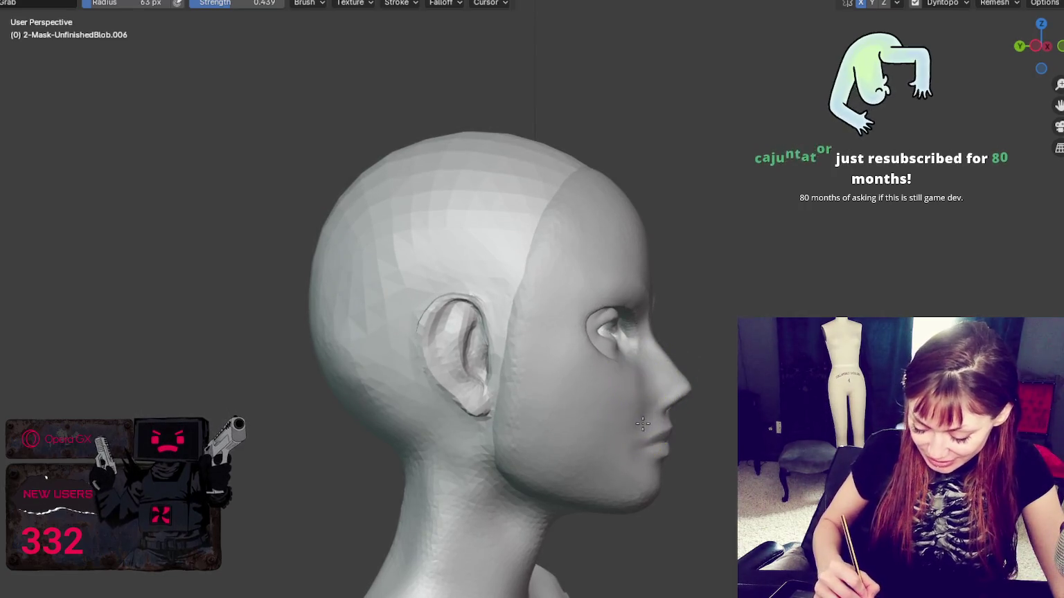
# Check proportions in numpad front view, shrink the brush to 72 px, and switch to the Draw brush
pyautogui.press('KP_1')
pyautogui.moveTo(570, 451)
pyautogui.mouseDown(button='middle')
pyautogui.moveTo(502, 480)
pyautogui.moveTo(693, 485)
pyautogui.mouseUp(button='middle')
pyautogui.press('KP_1')
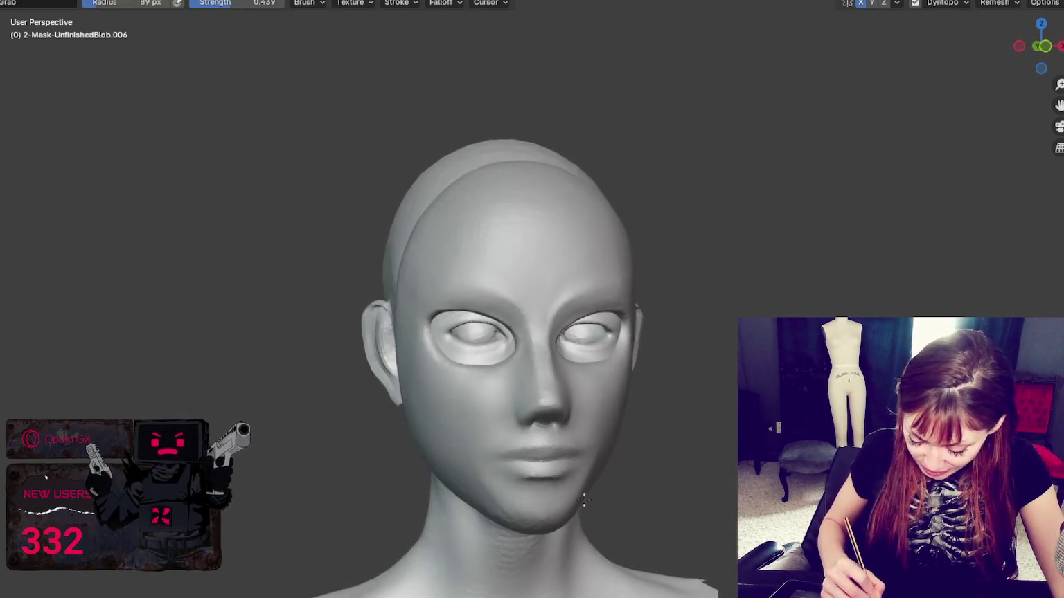
pyautogui.moveTo(527, 482); pyautogui.dragTo(604, 483, button='middle')
pyautogui.press('[')
pyautogui.press('[')
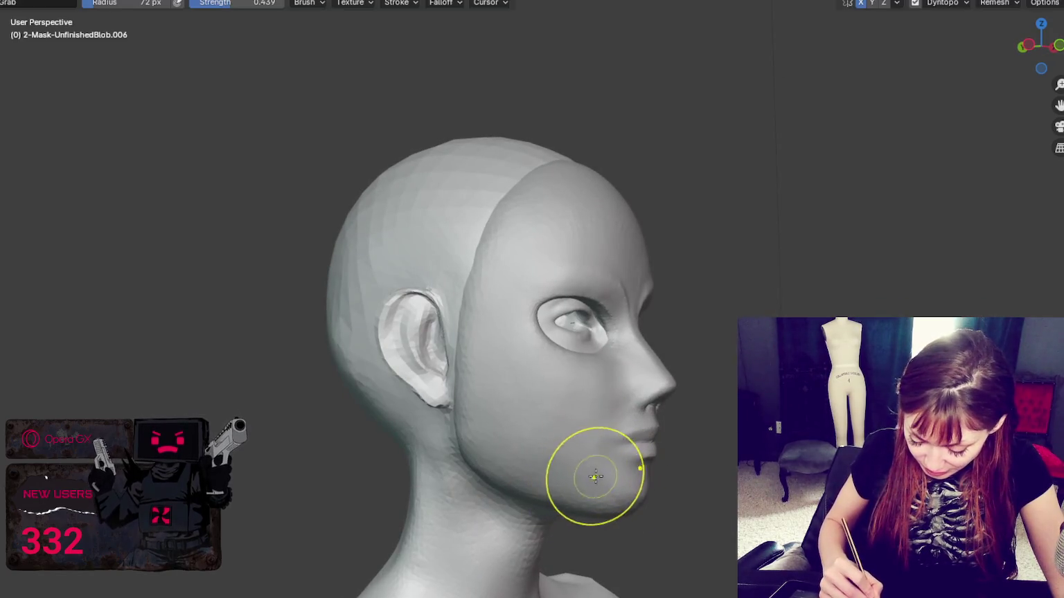
pyautogui.press('KP_1')
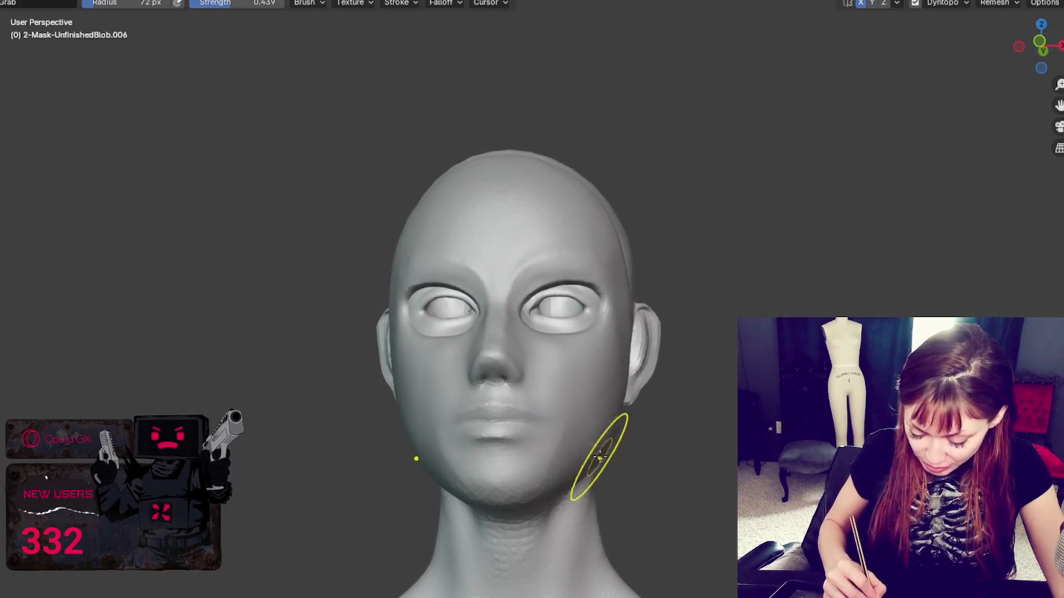
pyautogui.scroll(3, 599, 443)
pyautogui.moveTo(598, 441)
pyautogui.mouseDown(button='middle')
pyautogui.moveTo(580, 309)
pyautogui.moveTo(514, 459)
pyautogui.mouseUp(button='middle')
pyautogui.scroll(3, 514, 459)
pyautogui.press('x')
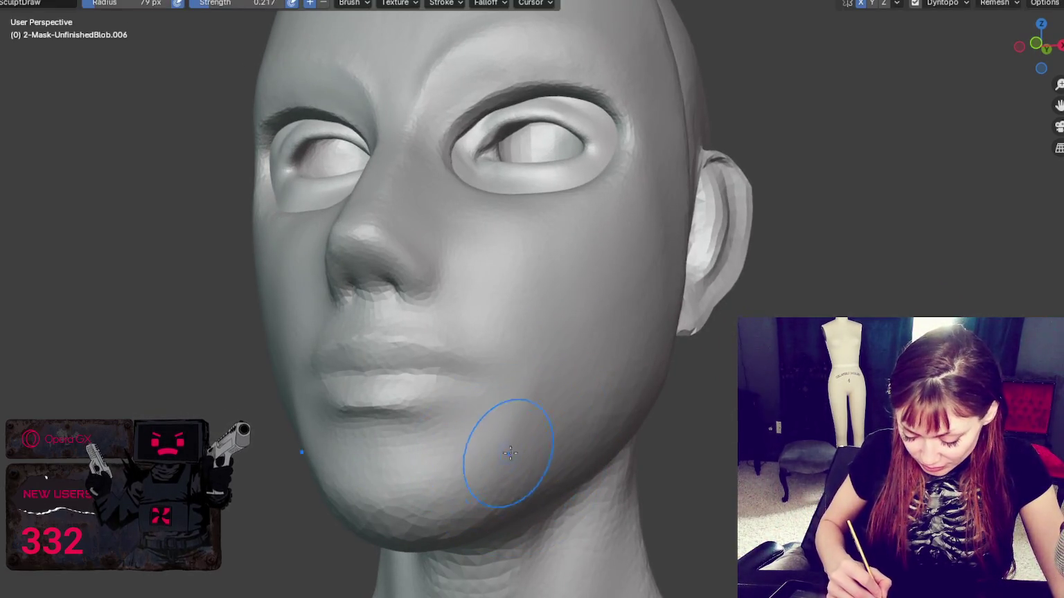
# Carve a crease along the lip seam with a 36 px Crease brush, then shrink it to 21 px
pyautogui.press('f')
pyautogui.click(491, 468)
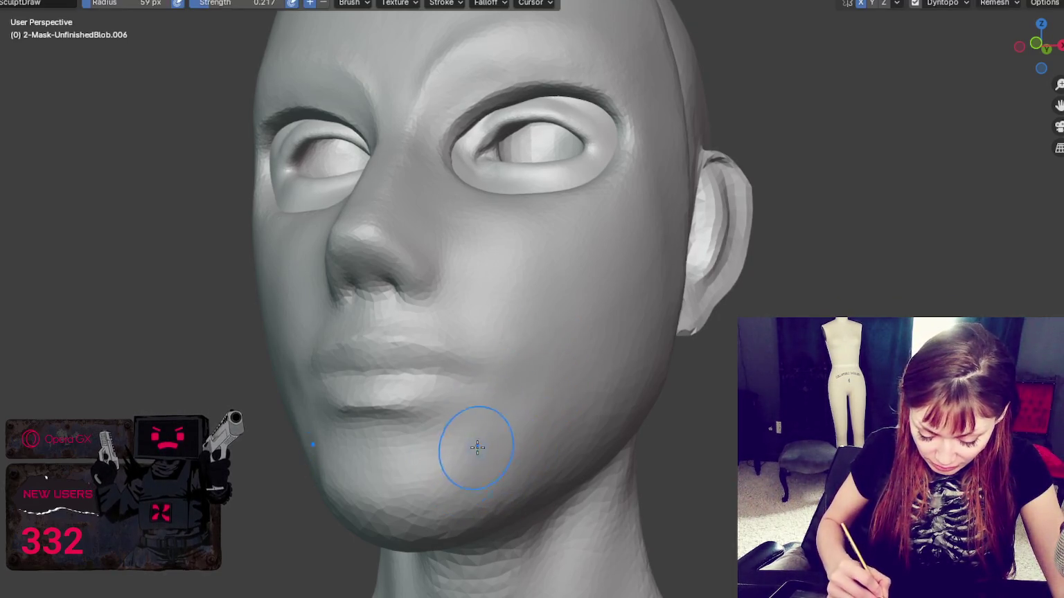
pyautogui.moveTo(528, 395); pyautogui.dragTo(669, 416, button='middle')
pyautogui.press('f')
pyautogui.click(678, 412)
pyautogui.hotkey('shift', 'c')
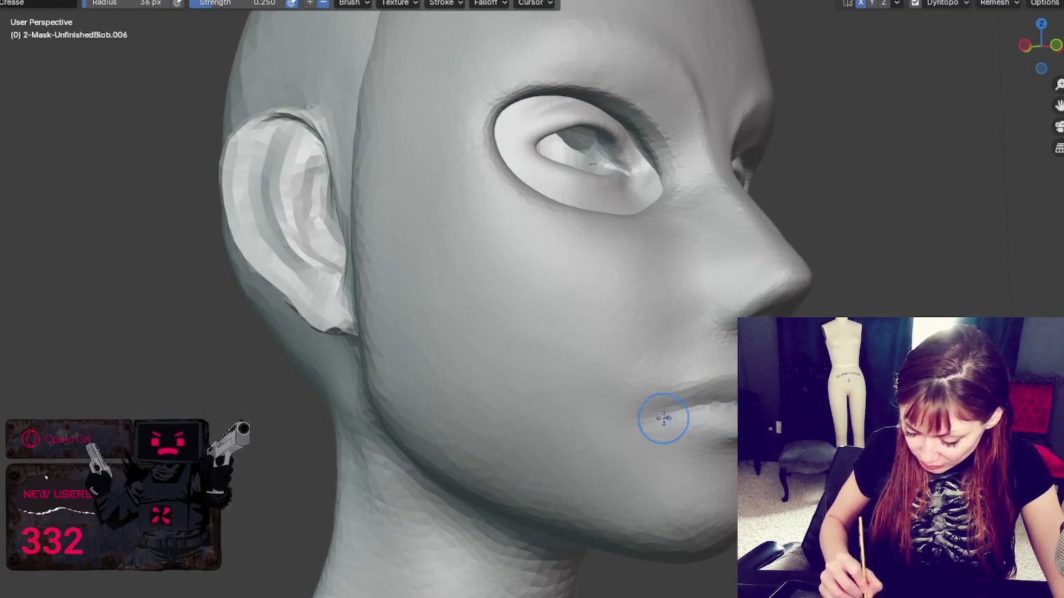
pyautogui.moveTo(663, 413); pyautogui.dragTo(730, 405)
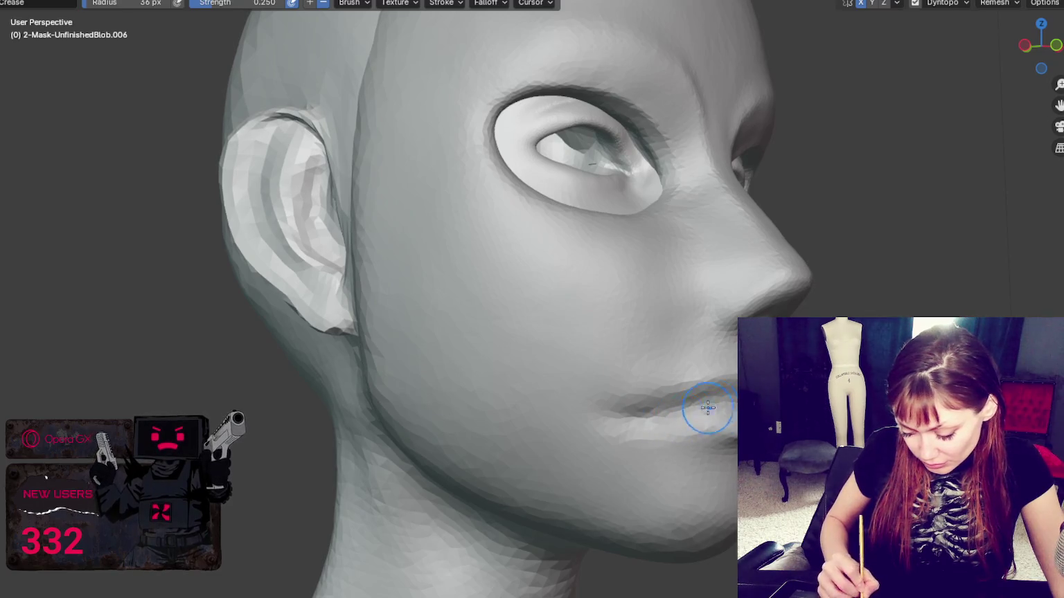
pyautogui.press('[')
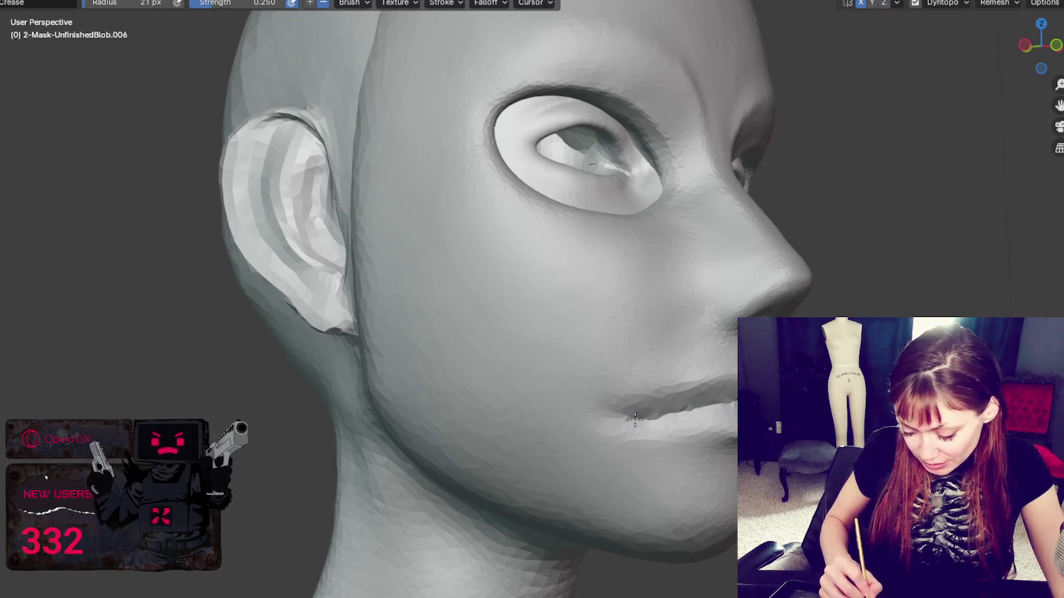
# Switch to a Grab brush of about 71 px and orbit around the bust to check the mouth
pyautogui.press('g')
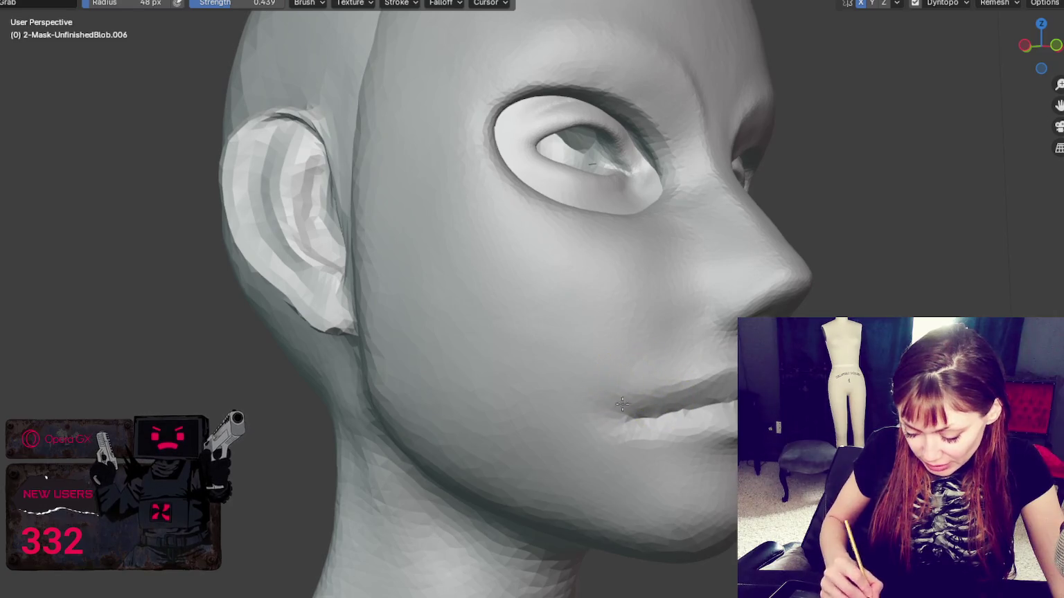
pyautogui.moveTo(692, 454); pyautogui.dragTo(657, 456, button='middle')
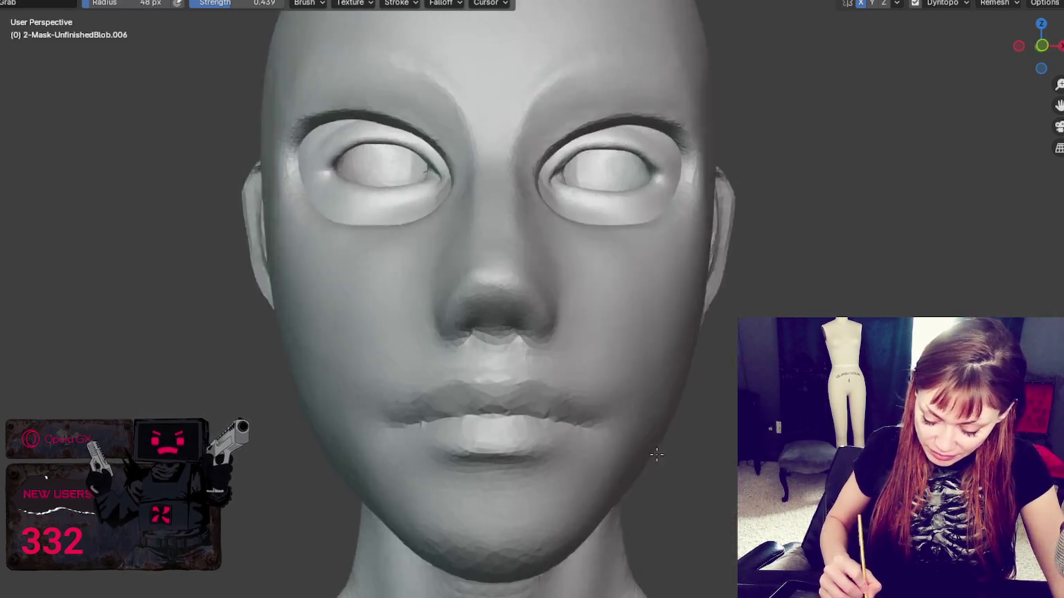
pyautogui.click(558, 381)
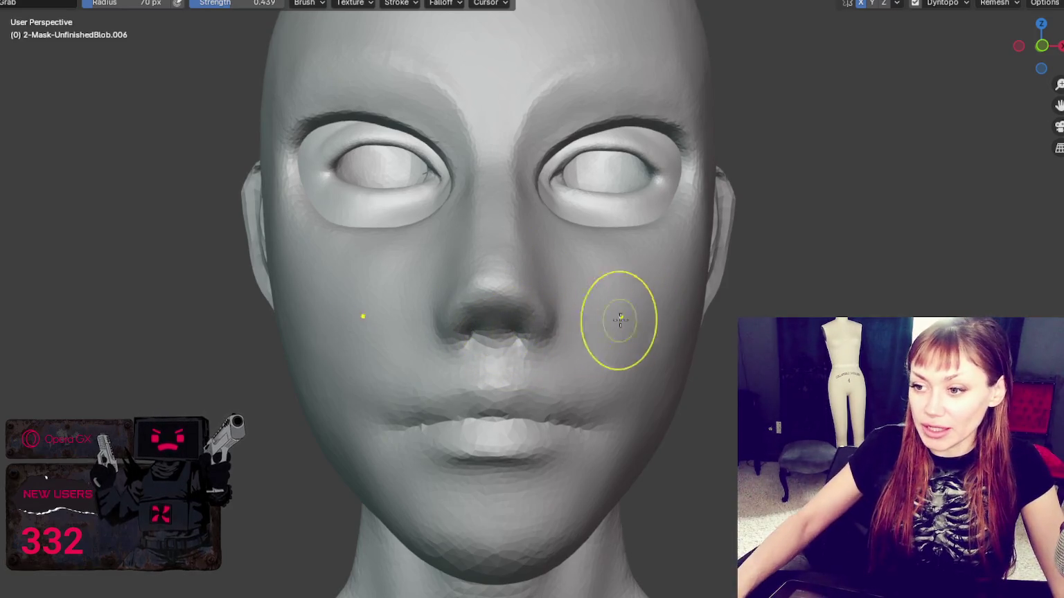
pyautogui.scroll(-5, 610, 284)
pyautogui.moveTo(593, 261)
pyautogui.mouseDown(button='middle')
pyautogui.moveTo(705, 282)
pyautogui.moveTo(634, 285)
pyautogui.mouseUp(button='middle')
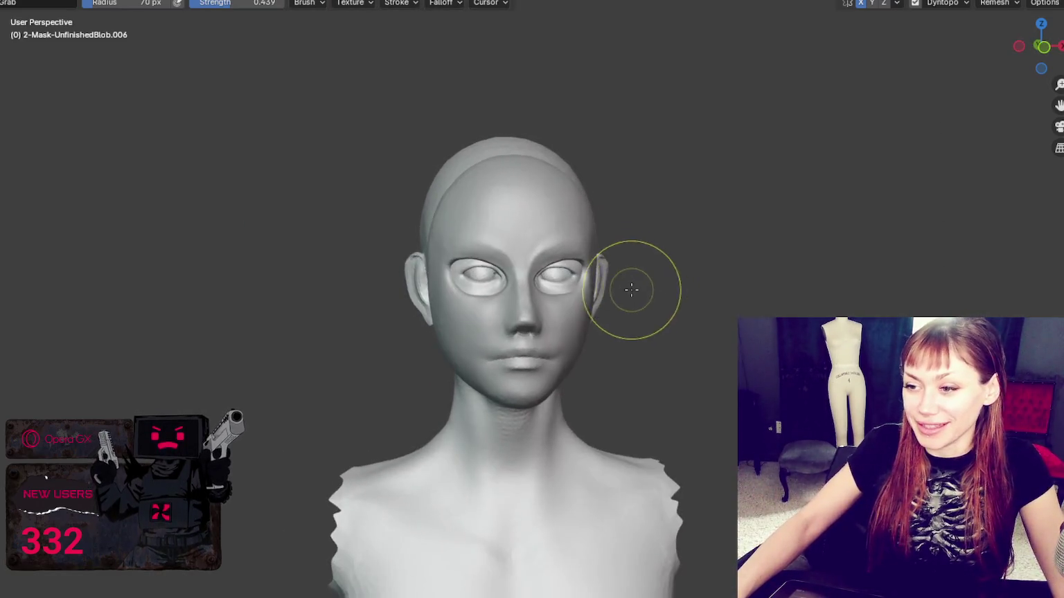
pyautogui.scroll(2, 617, 304)
pyautogui.moveTo(557, 380)
pyautogui.mouseDown(button='middle')
pyautogui.moveTo(454, 368)
pyautogui.moveTo(422, 351)
pyautogui.mouseUp(button='middle')
# Pull the mouth corner back with a 34 px Grab brush so the lips close
pyautogui.press('f')
pyautogui.click(391, 356)
pyautogui.moveTo(405, 376); pyautogui.dragTo(413, 360)
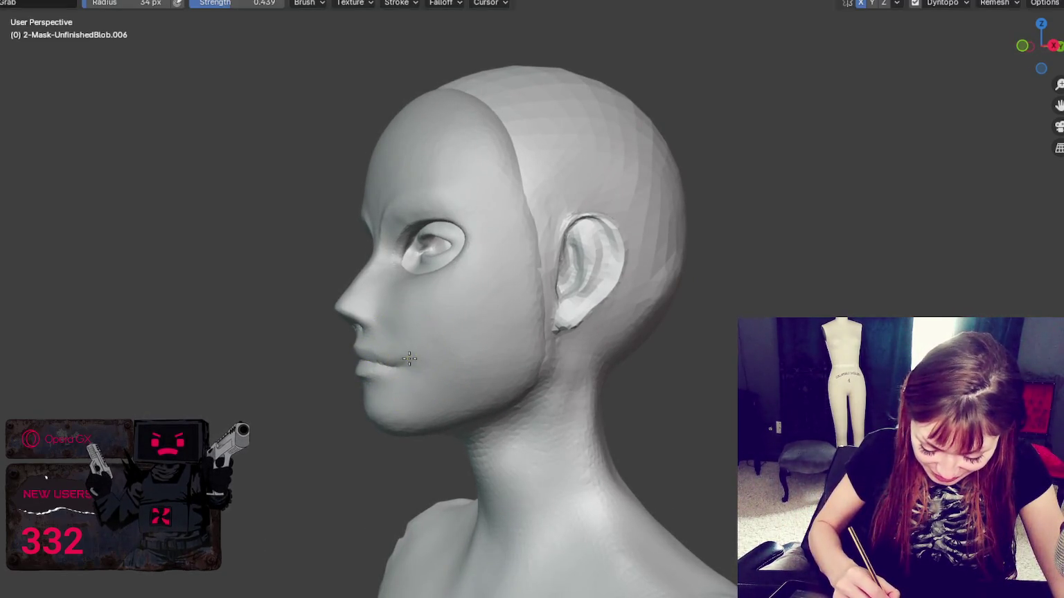
pyautogui.moveTo(408, 357)
pyautogui.mouseDown(button='middle')
pyautogui.moveTo(530, 359)
pyautogui.moveTo(552, 370)
pyautogui.mouseUp(button='middle')
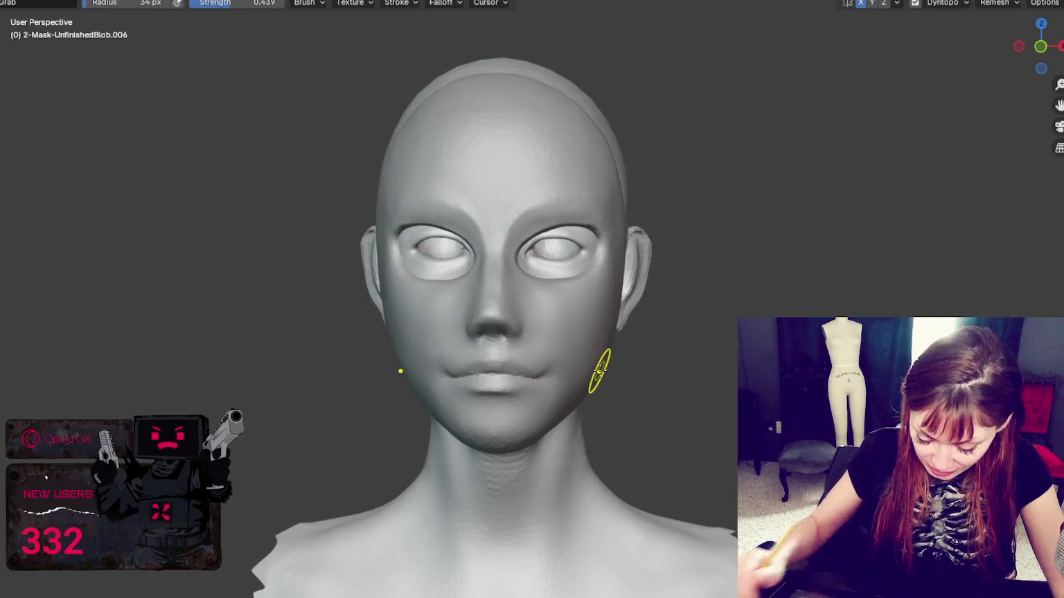
pyautogui.scroll(3, 598, 373)
pyautogui.scroll(2, 600, 371)
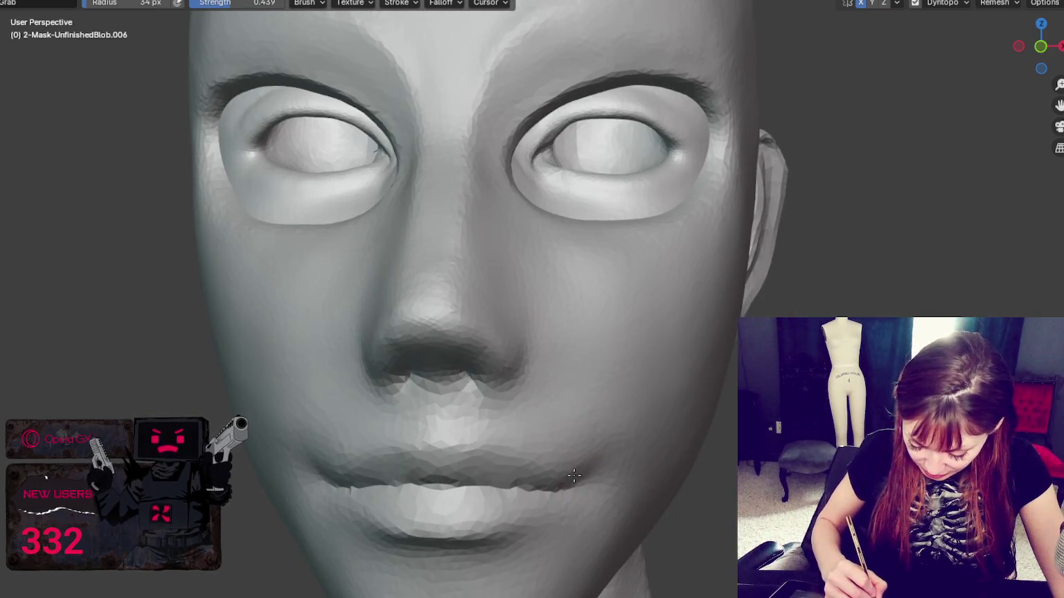
pyautogui.hotkey('shift', 'c')
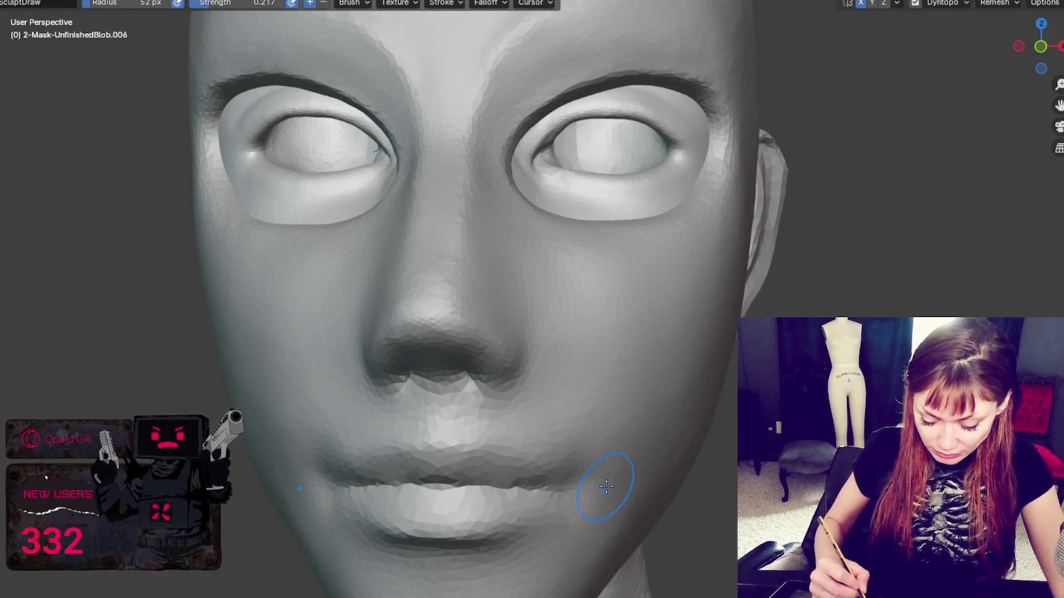
# Reshape the area under the nose with Grab and carve both nostrils deeper with Blob
pyautogui.press('g')
pyautogui.moveTo(463, 374); pyautogui.dragTo(478, 357)
pyautogui.moveTo(478, 357); pyautogui.dragTo(488, 350, button='middle')
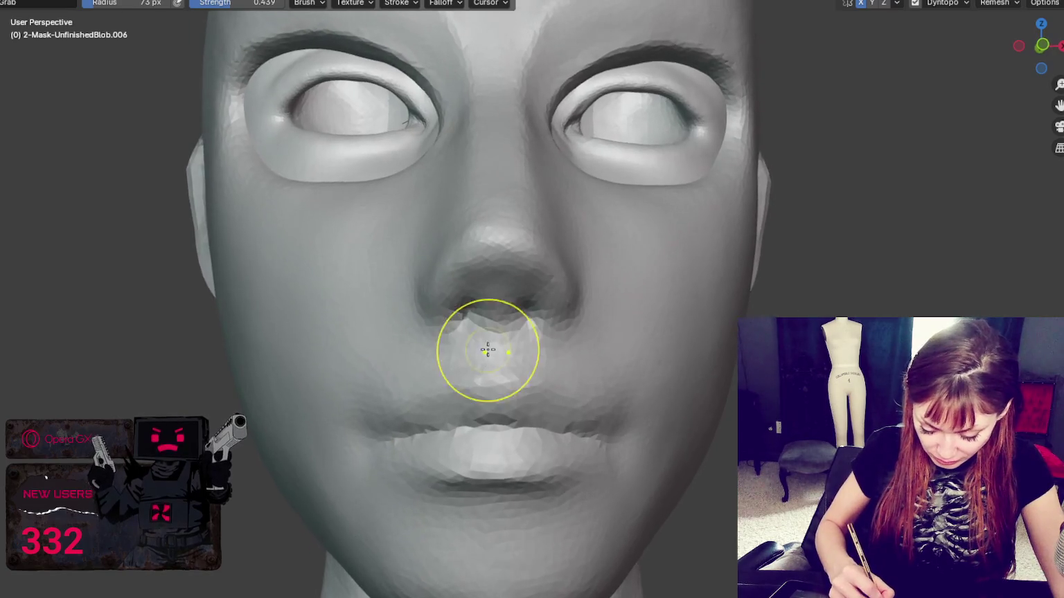
pyautogui.press('x')
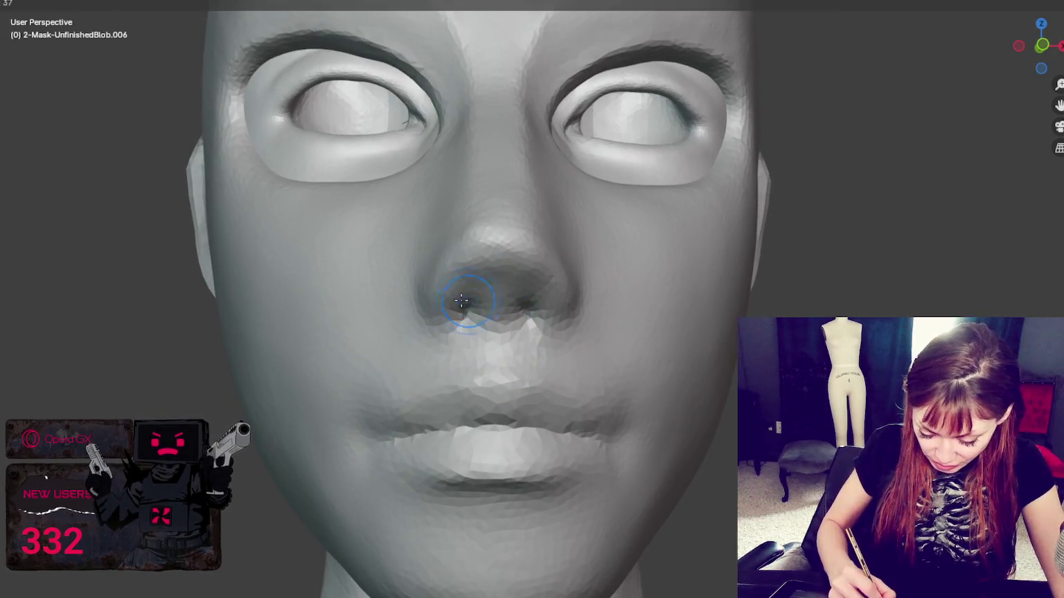
pyautogui.moveTo(482, 301); pyautogui.dragTo(516, 228, button='middle')
pyautogui.moveTo(516, 229); pyautogui.dragTo(509, 210)
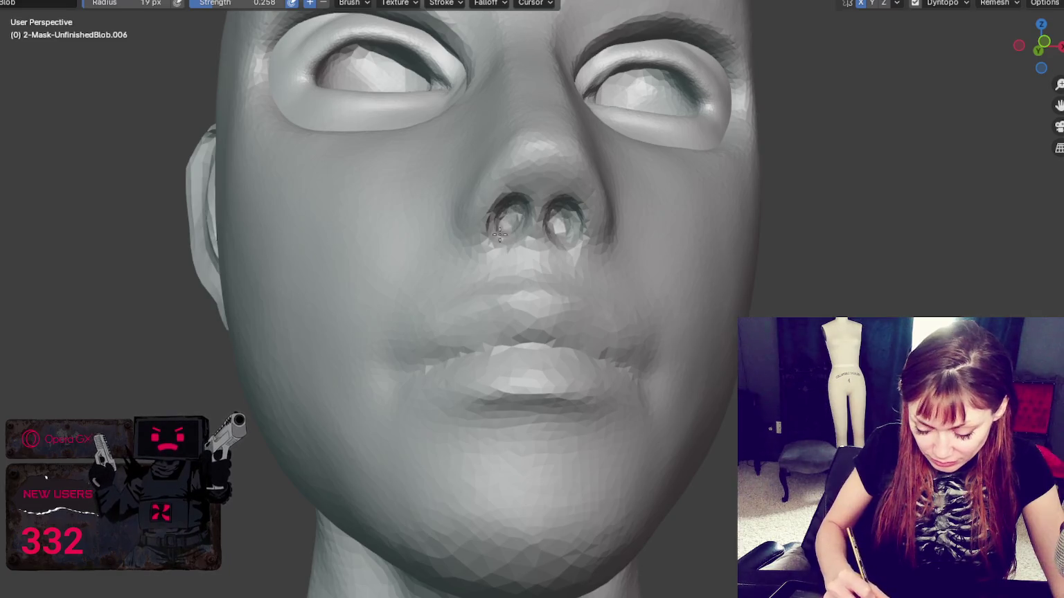
# Pull the nose tip further out with Grab and inspect the nostrils, ending at 31 px
pyautogui.press('g')
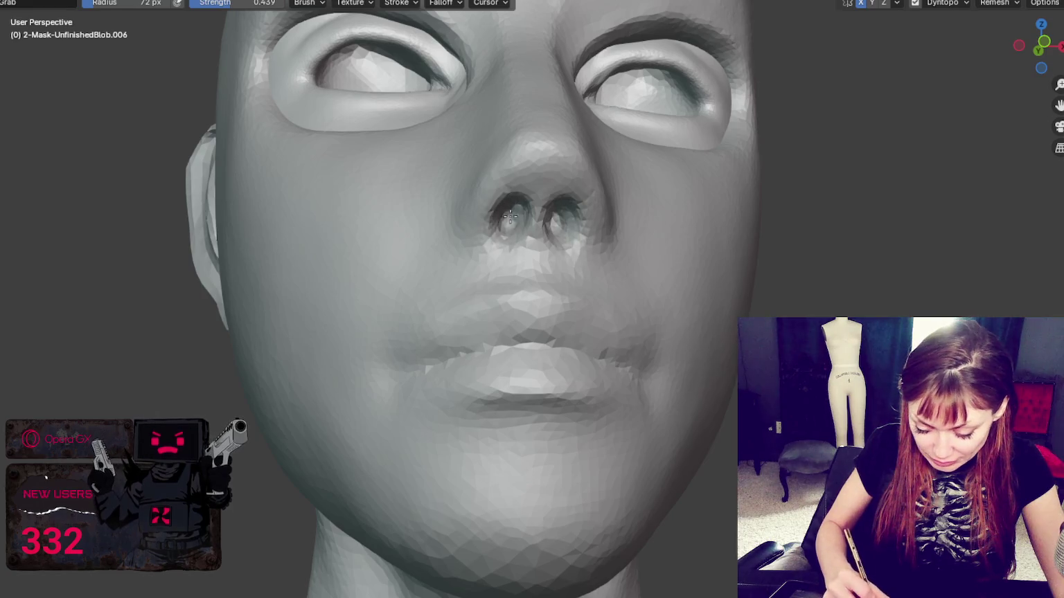
pyautogui.moveTo(510, 215)
pyautogui.mouseDown(button='middle')
pyautogui.moveTo(724, 228)
pyautogui.moveTo(909, 287)
pyautogui.moveTo(920, 313)
pyautogui.mouseUp(button='middle')
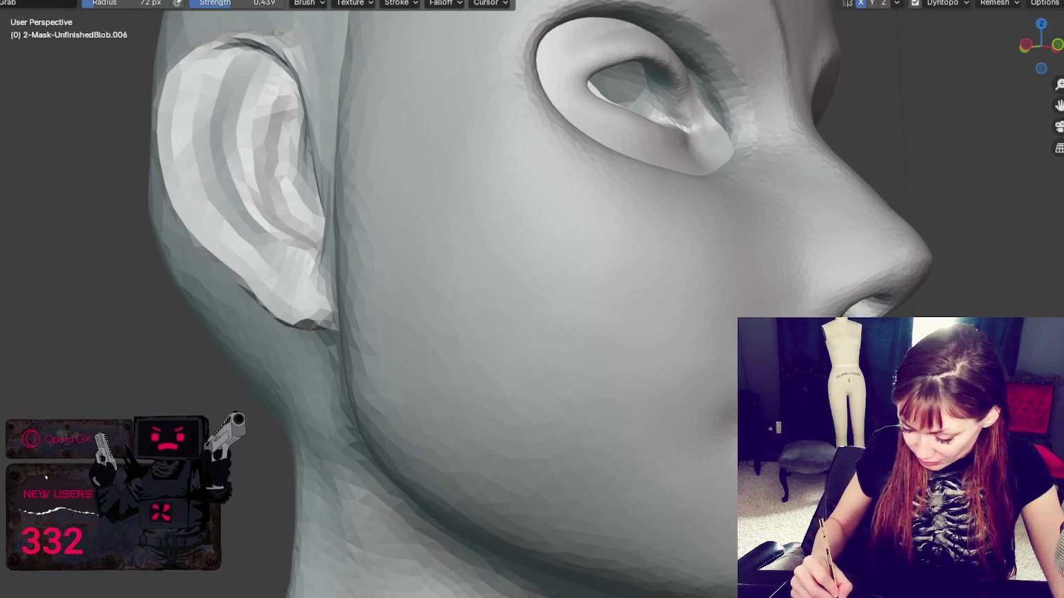
pyautogui.hotkey('shift', 'c')
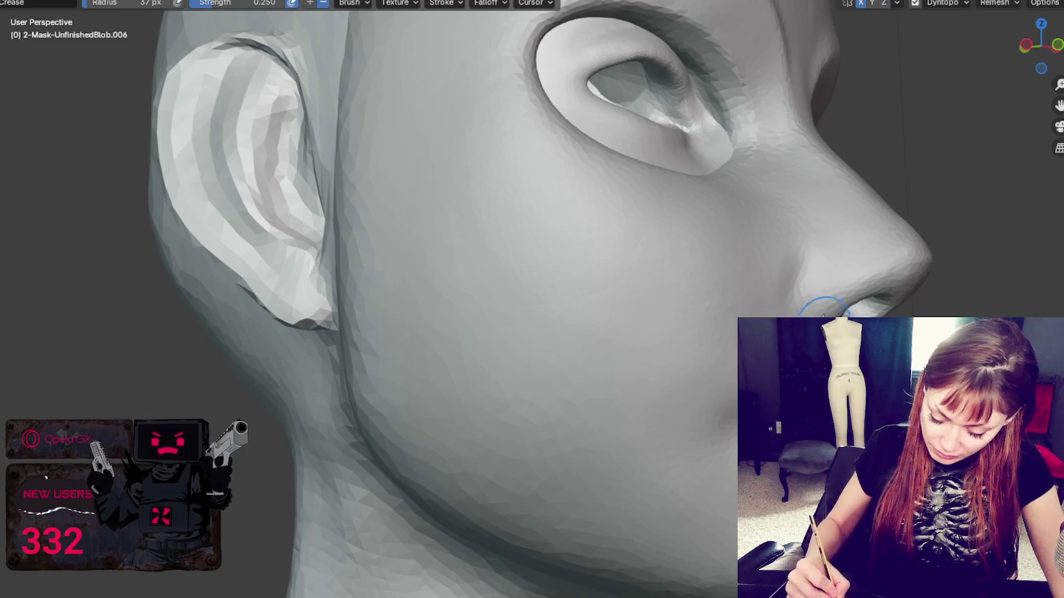
pyautogui.press('g')
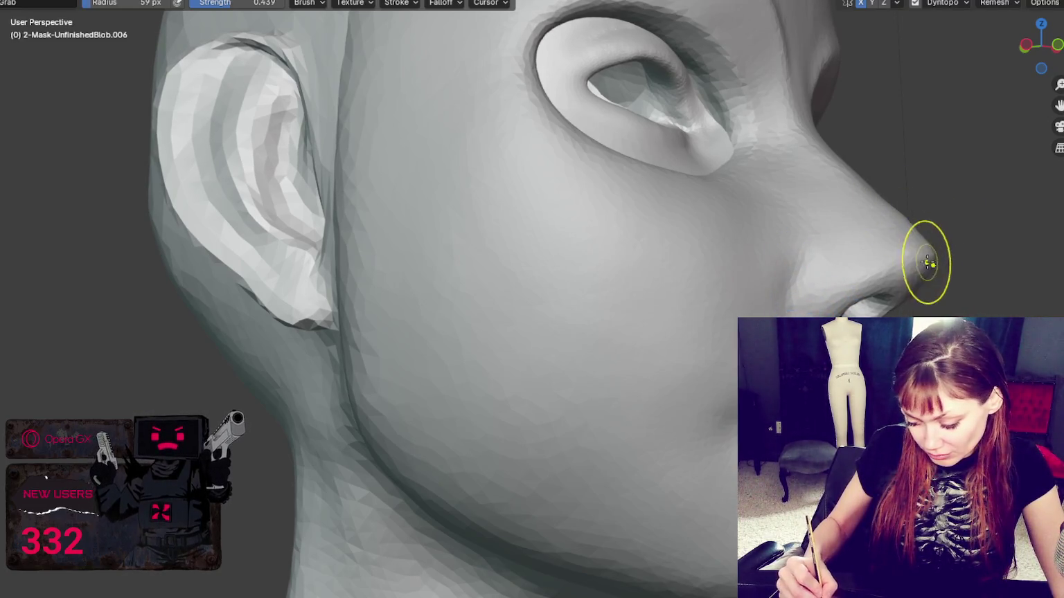
pyautogui.moveTo(902, 285); pyautogui.dragTo(931, 332)
pyautogui.press('f')
pyautogui.moveTo(891, 296); pyautogui.dragTo(905, 291, button='middle')
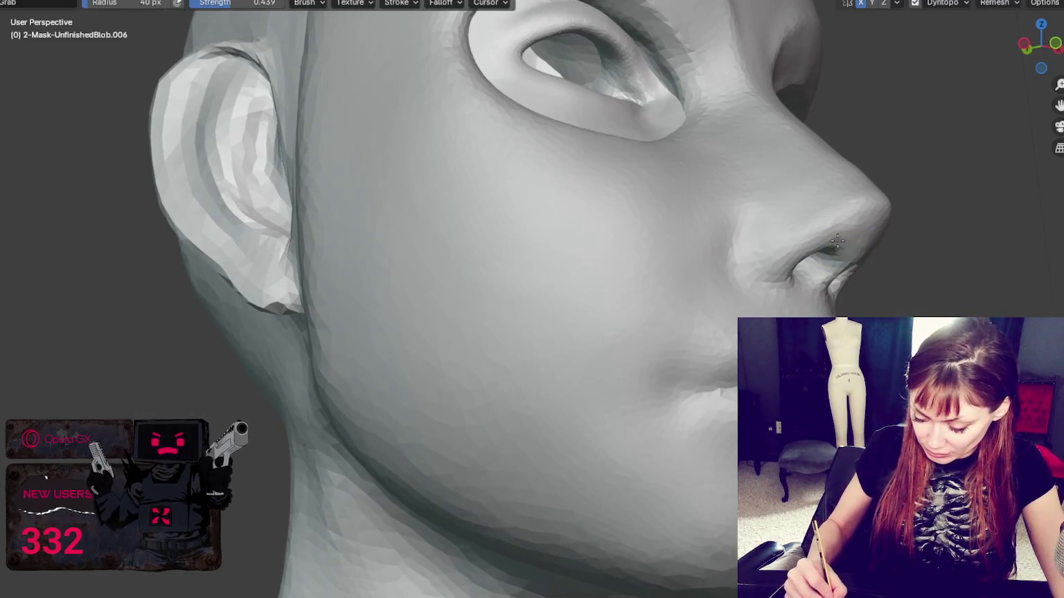
pyautogui.moveTo(836, 244); pyautogui.dragTo(682, 218, button='middle')
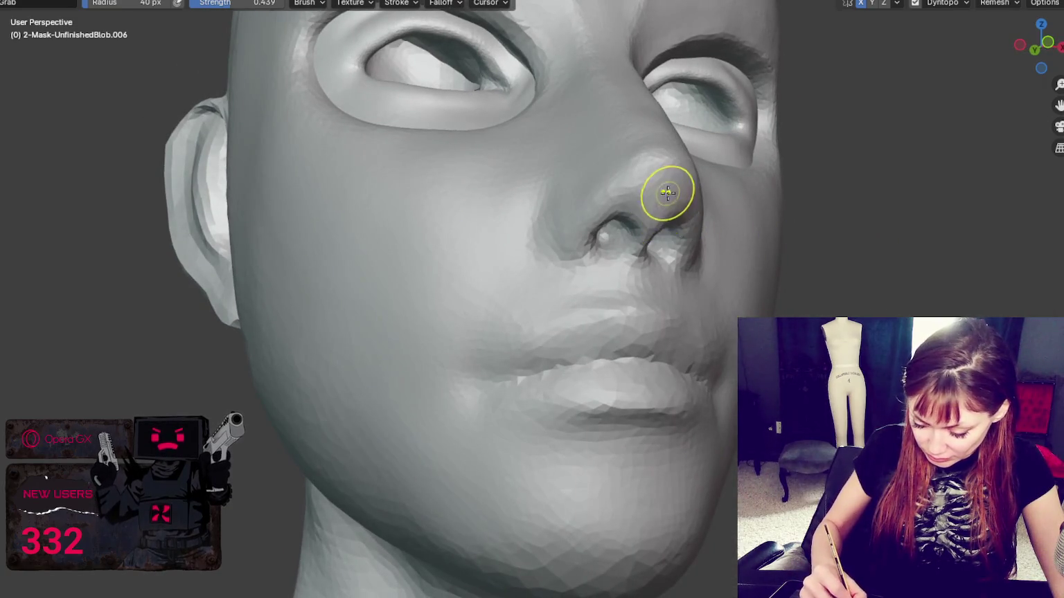
pyautogui.moveTo(660, 183); pyautogui.dragTo(663, 198, button='middle')
pyautogui.press('f')
pyautogui.click(484, 222)
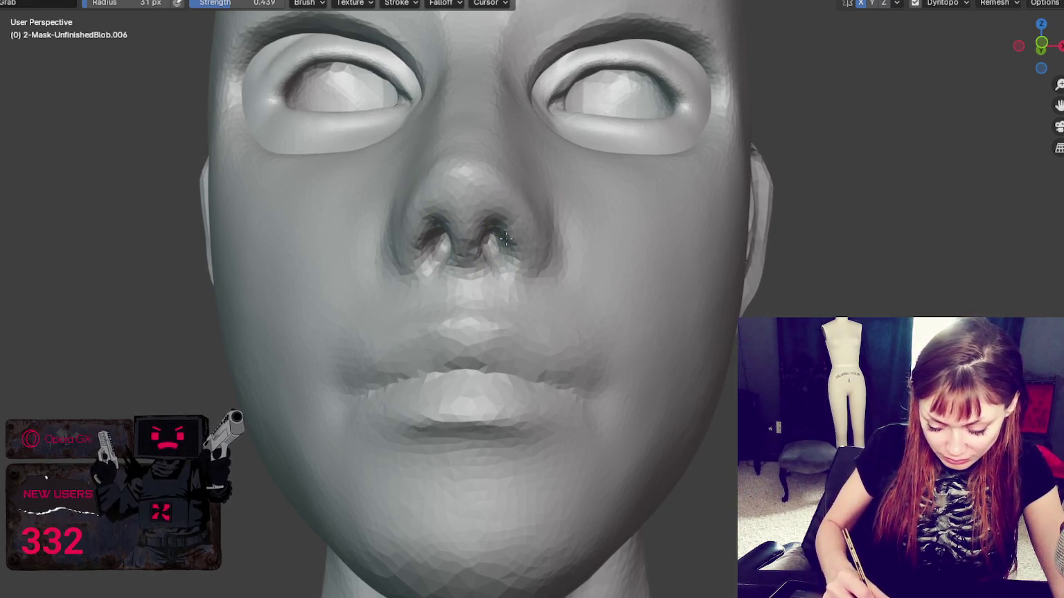
pyautogui.moveTo(496, 215); pyautogui.dragTo(525, 70, button='middle')
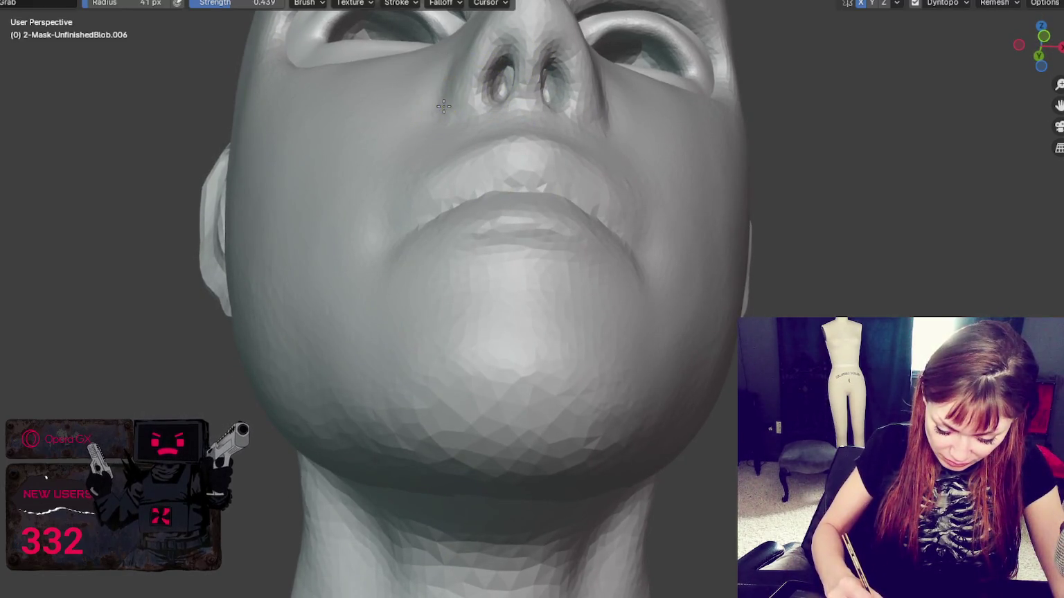
# Reshape the upper and lower lip contours from below with a Grab brush widened to about 103 px
pyautogui.hotkey('shift', 'c')
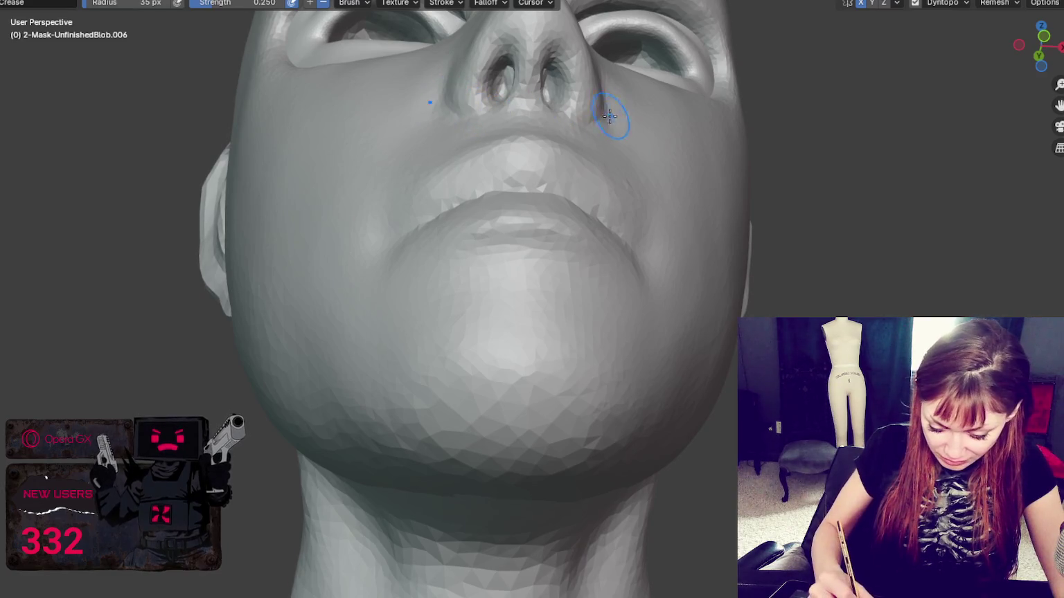
pyautogui.moveTo(613, 113); pyautogui.dragTo(606, 124, button='middle')
pyautogui.press('g')
pyautogui.moveTo(517, 145)
pyautogui.mouseDown()
pyautogui.moveTo(556, 163)
pyautogui.moveTo(577, 190)
pyautogui.mouseUp()
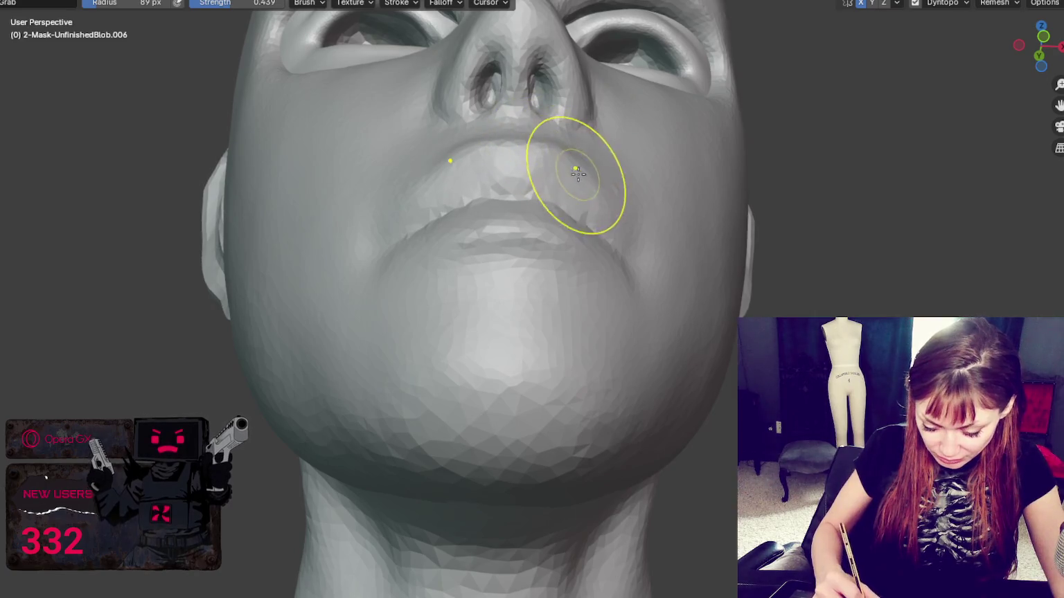
pyautogui.moveTo(582, 178); pyautogui.dragTo(572, 219, button='middle')
pyautogui.press('f')
pyautogui.moveTo(553, 135); pyautogui.dragTo(565, 163)
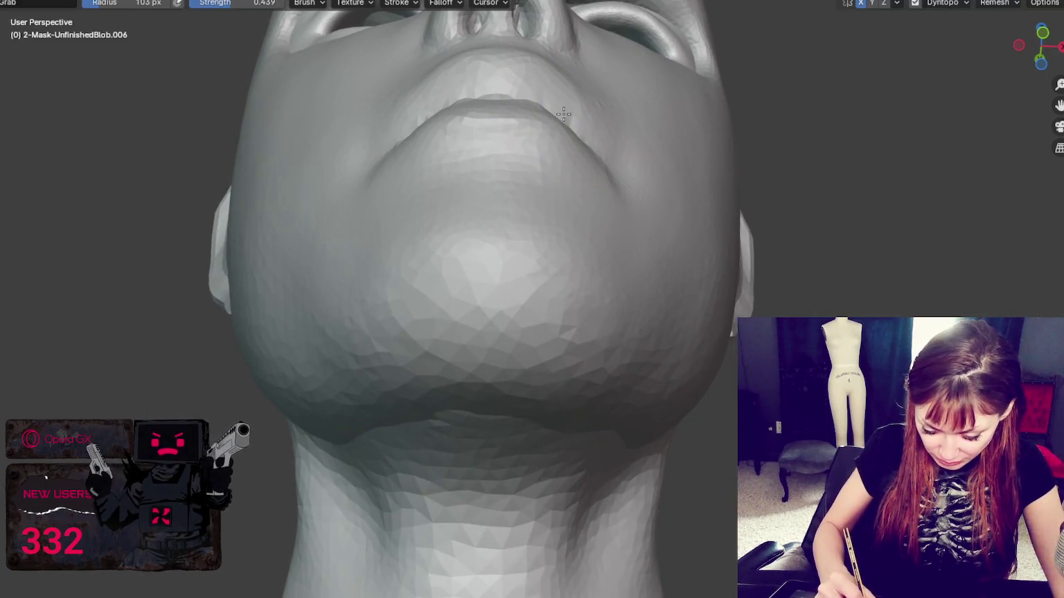
pyautogui.moveTo(556, 119)
pyautogui.mouseDown()
pyautogui.moveTo(541, 113)
pyautogui.moveTo(560, 141)
pyautogui.mouseUp()
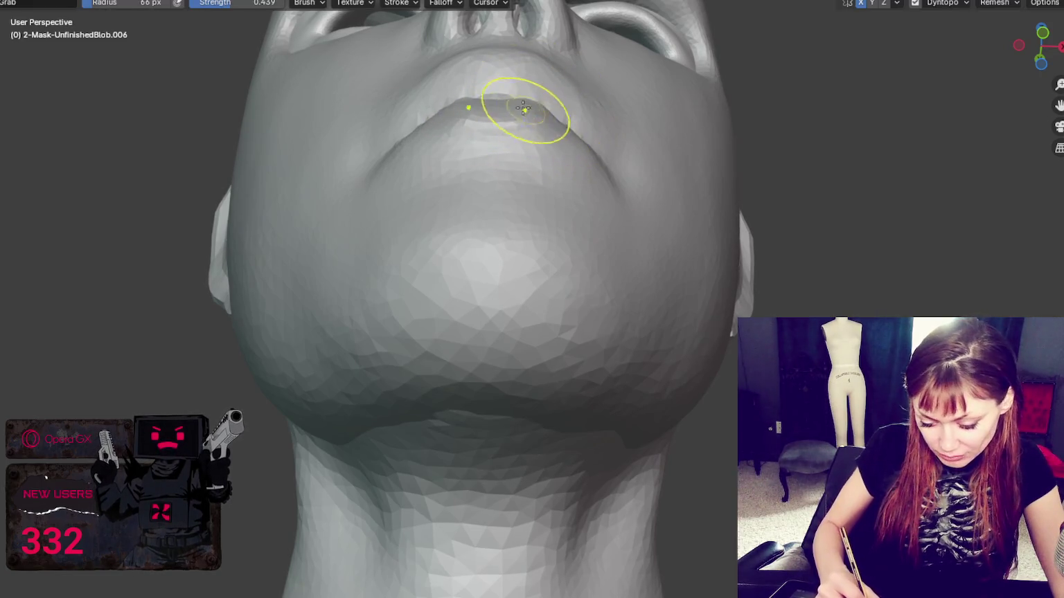
# Set Grab to 93 px, then crease the upper lip line from the front with a small Crease brush
pyautogui.press('f')
pyautogui.click(566, 93)
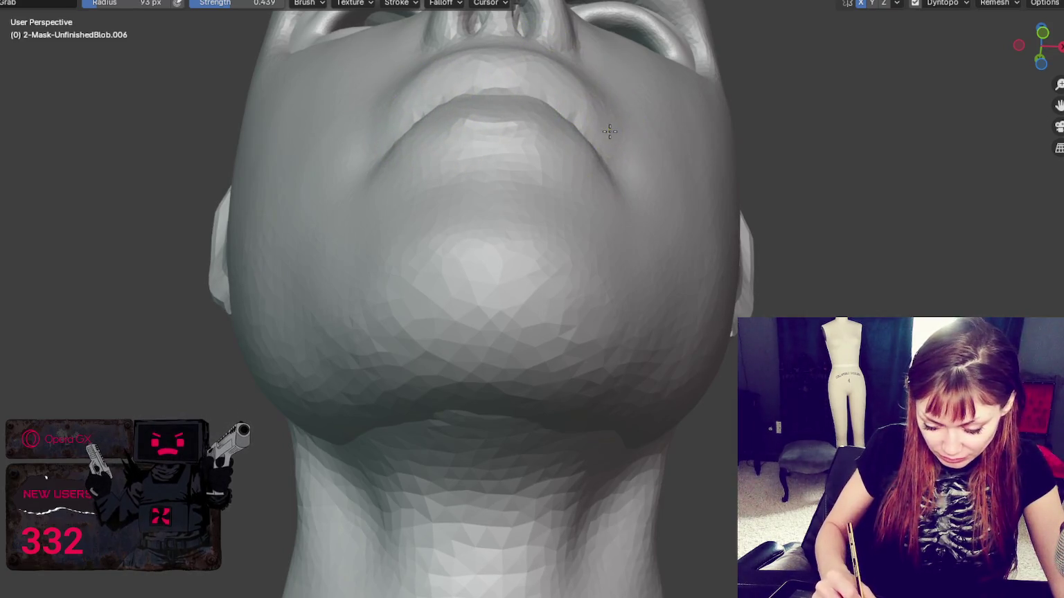
pyautogui.moveTo(582, 147); pyautogui.dragTo(681, 238, button='middle')
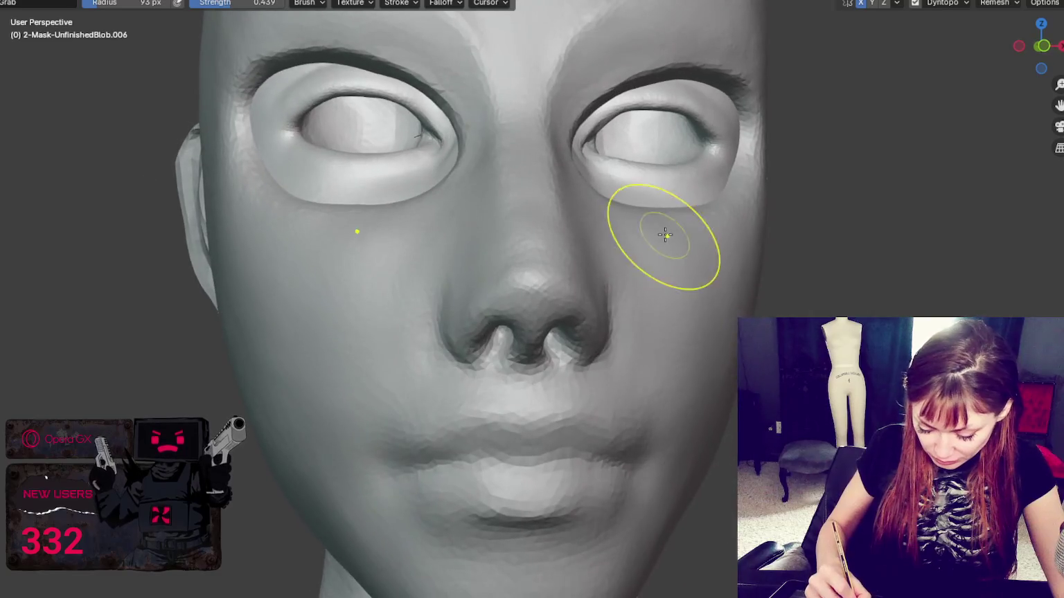
pyautogui.hotkey('shift', 'c')
pyautogui.press('f')
pyautogui.click(438, 452)
pyautogui.moveTo(451, 445); pyautogui.dragTo(543, 430)
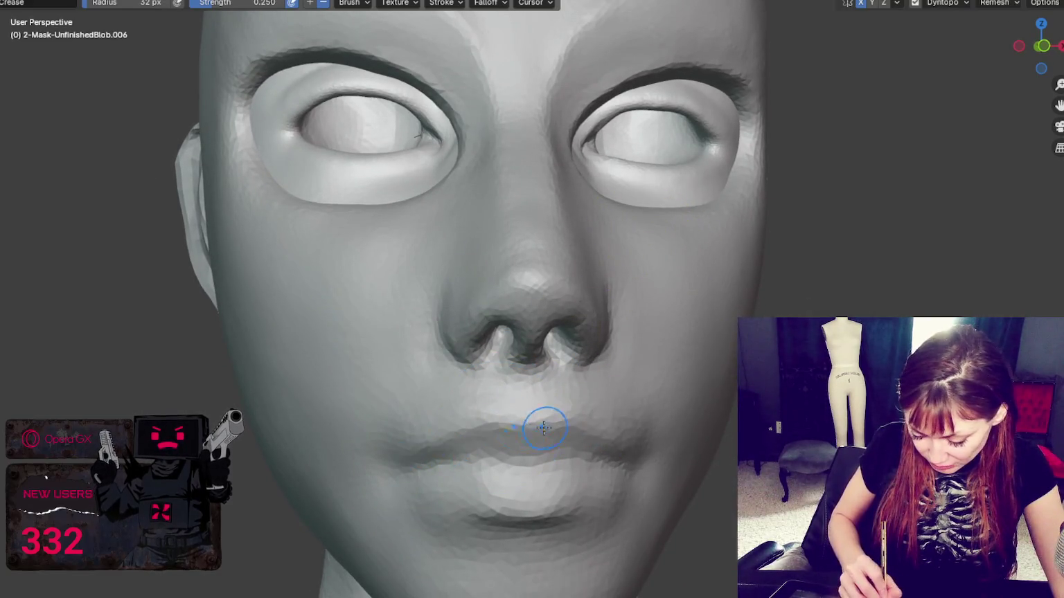
# Deepen the Crease strokes along the lip seam and beneath the lower lip
pyautogui.moveTo(457, 443); pyautogui.dragTo(587, 430)
pyautogui.moveTo(411, 486); pyautogui.dragTo(562, 503)
pyautogui.moveTo(426, 505)
pyautogui.mouseDown()
pyautogui.moveTo(595, 511)
pyautogui.moveTo(426, 507)
pyautogui.mouseUp()
pyautogui.moveTo(568, 515); pyautogui.dragTo(444, 508)
pyautogui.press('g')
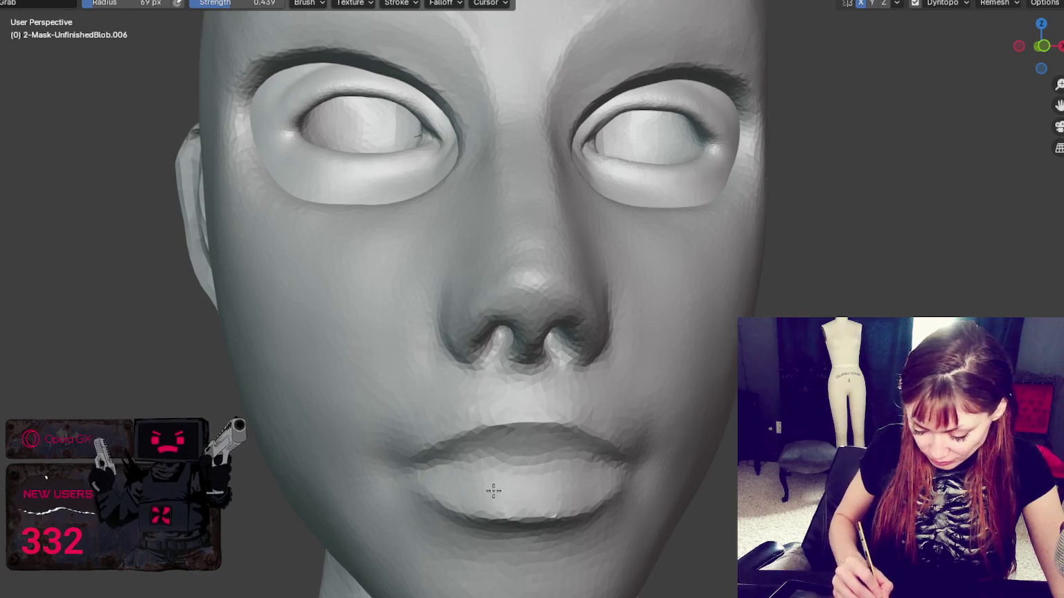
pyautogui.hotkey('shift', 'c')
pyautogui.moveTo(426, 471); pyautogui.dragTo(611, 474)
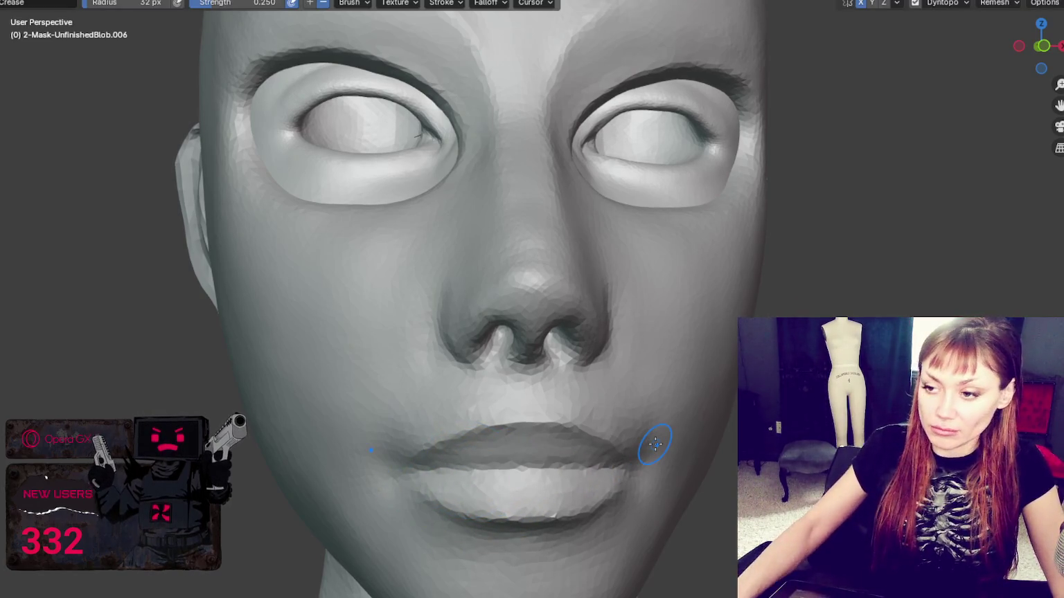
pyautogui.scroll(-7, 641, 443)
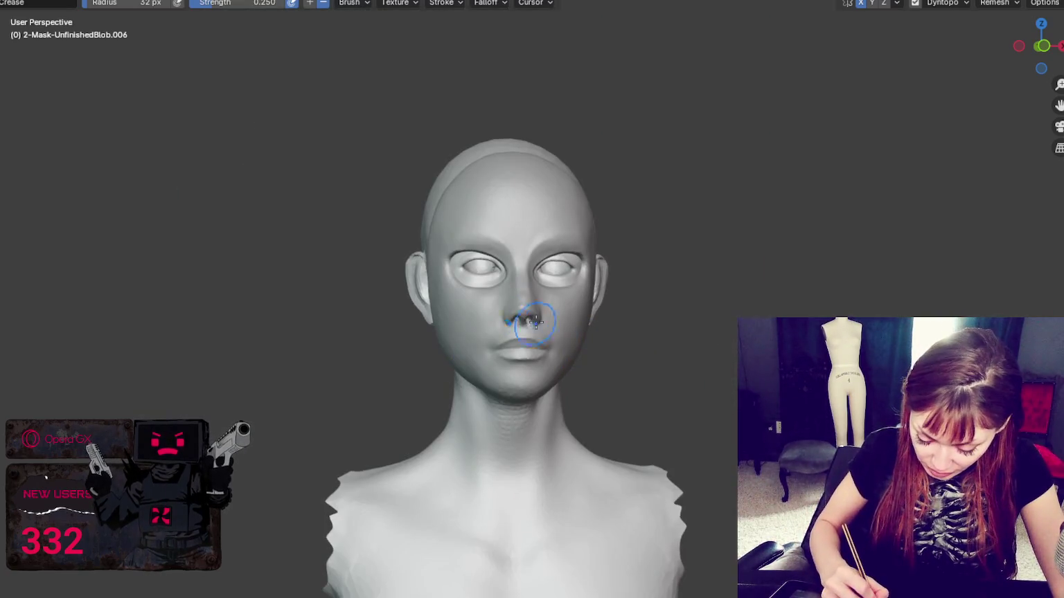
# Nudge the side of the nose with a 46 px Grab brush, then shrink it to 39 px
pyautogui.press('g')
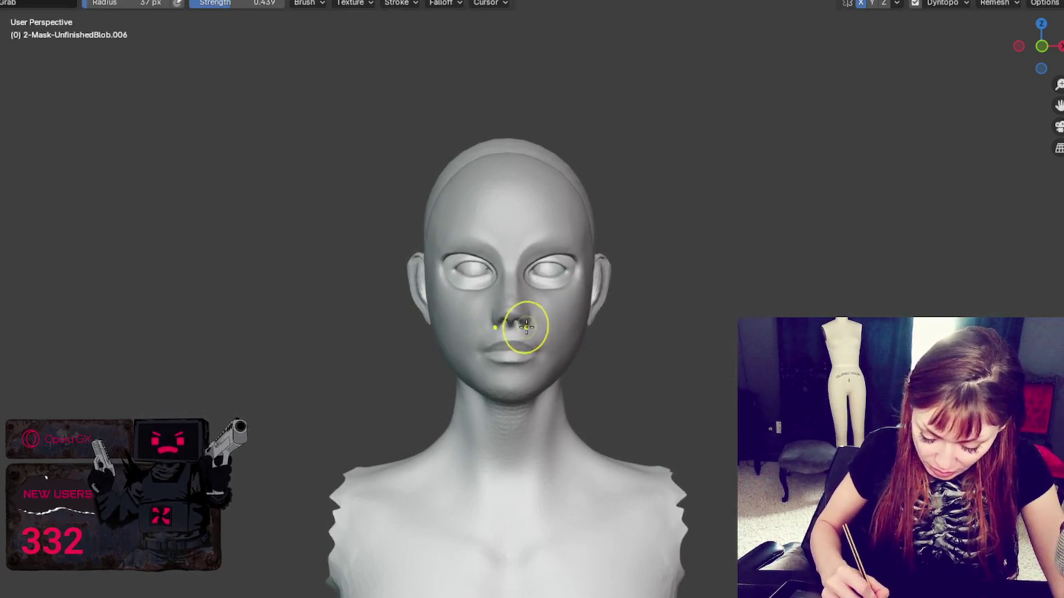
pyautogui.press('f')
pyautogui.click(512, 318)
pyautogui.moveTo(512, 319); pyautogui.dragTo(533, 315)
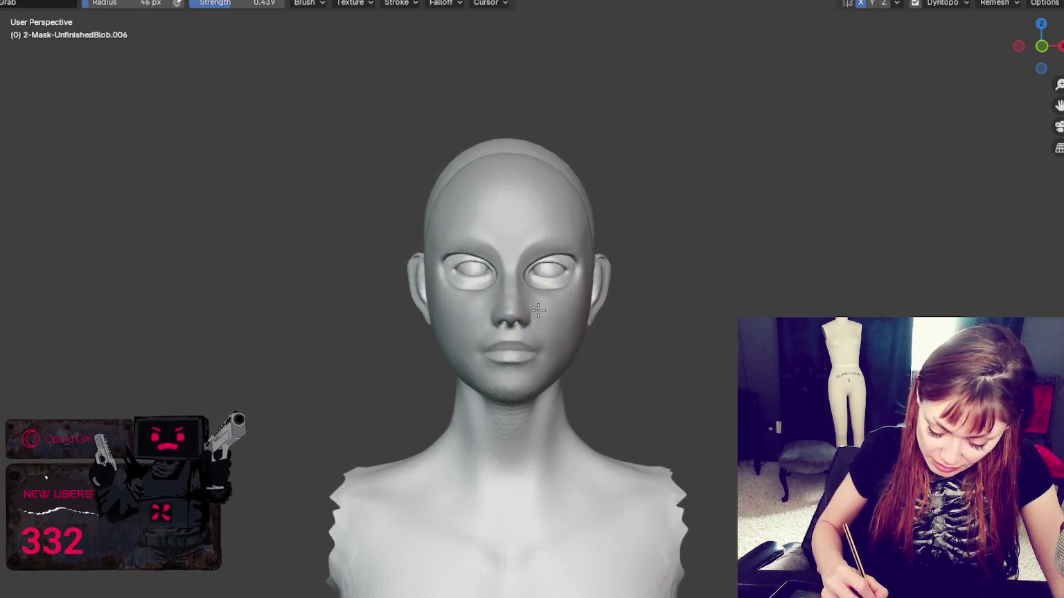
pyautogui.press('f')
pyautogui.click(526, 307)
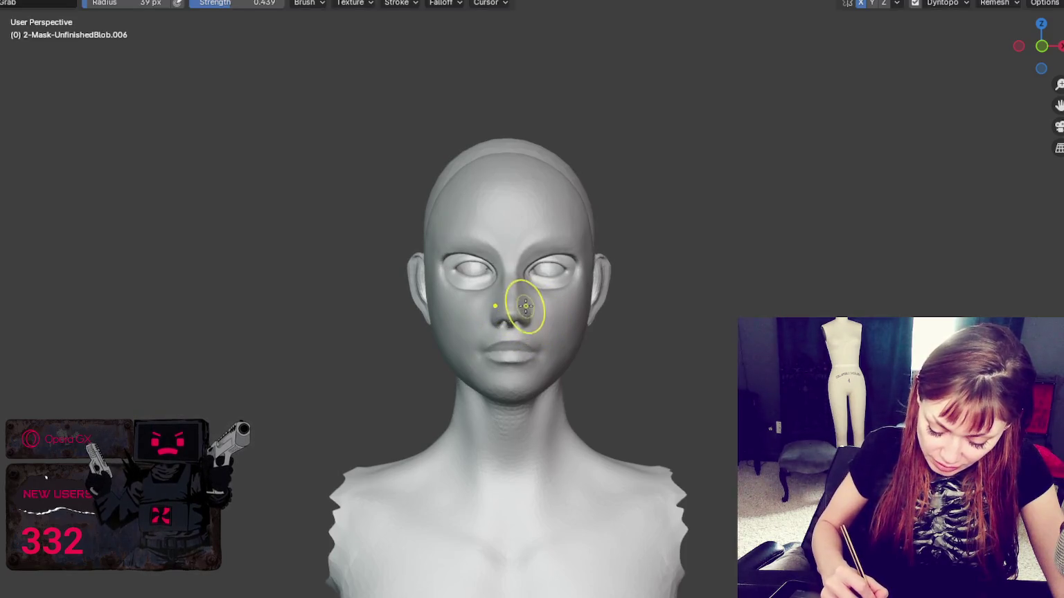
pyautogui.scroll(5, 546, 290)
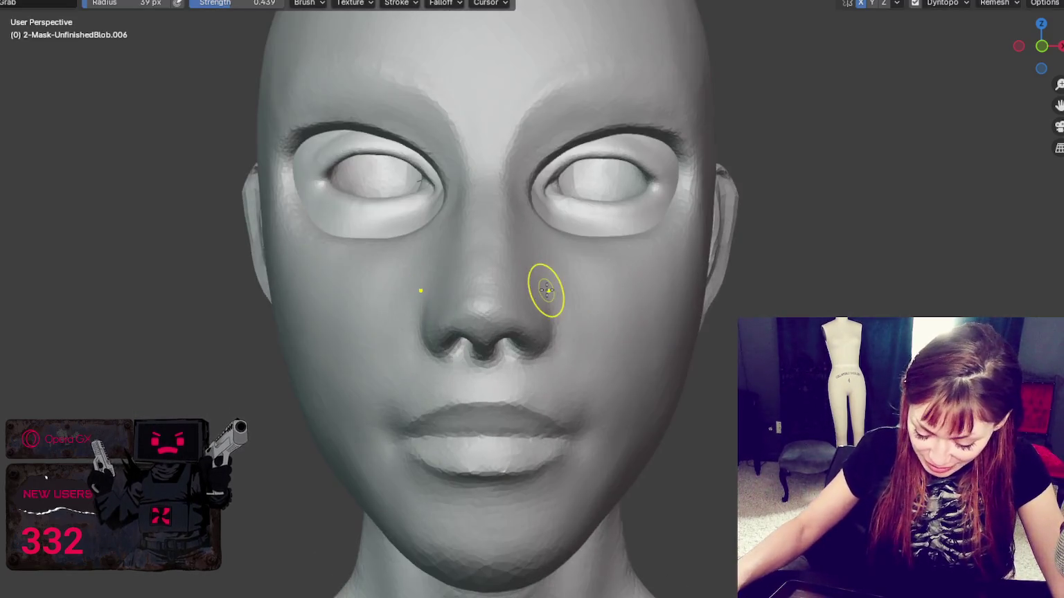
pyautogui.hotkey('shift', 'c')
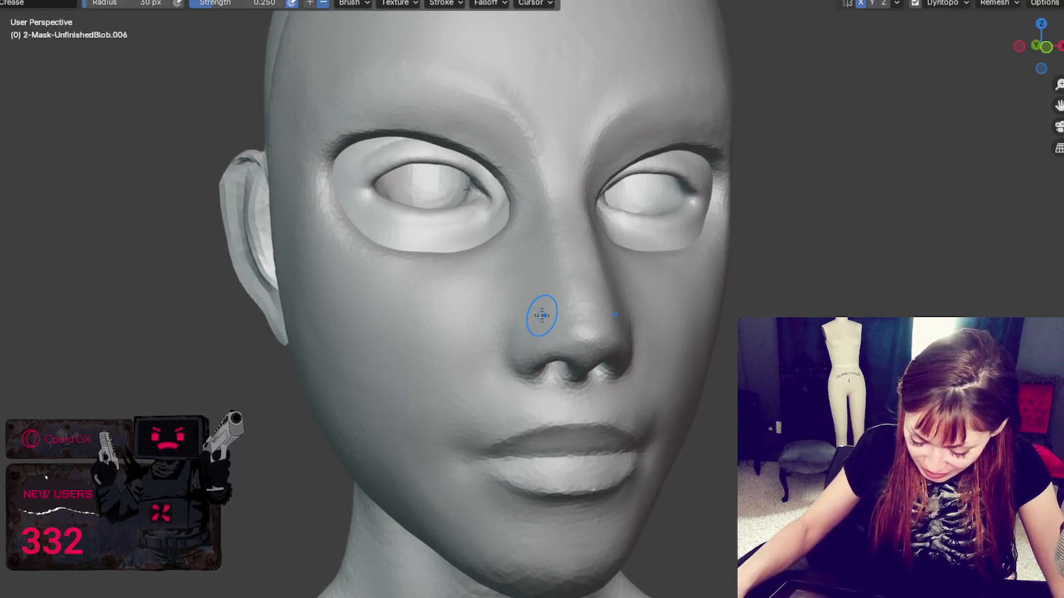
pyautogui.scroll(2, 542, 313)
pyautogui.scroll(1, 606, 407)
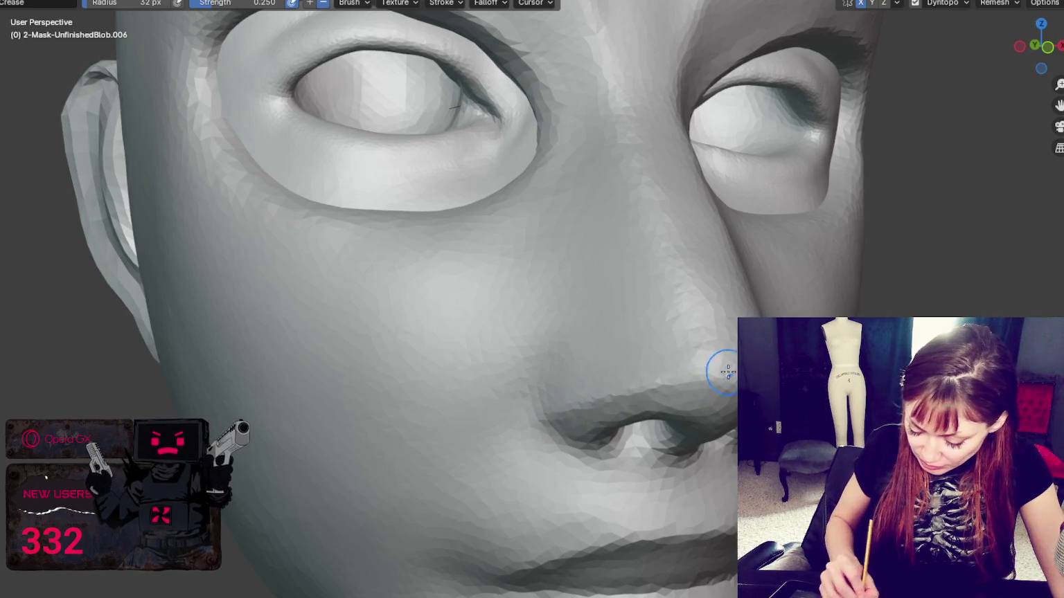
pyautogui.moveTo(423, 379); pyautogui.dragTo(234, 379, button='middle')
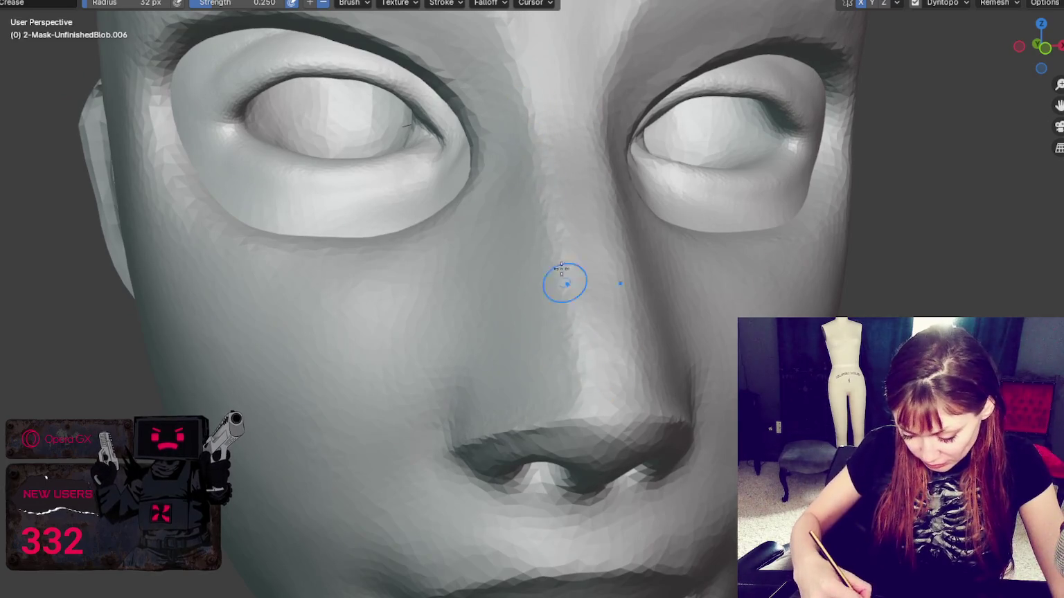
pyautogui.moveTo(581, 404); pyautogui.dragTo(656, 380, button='middle')
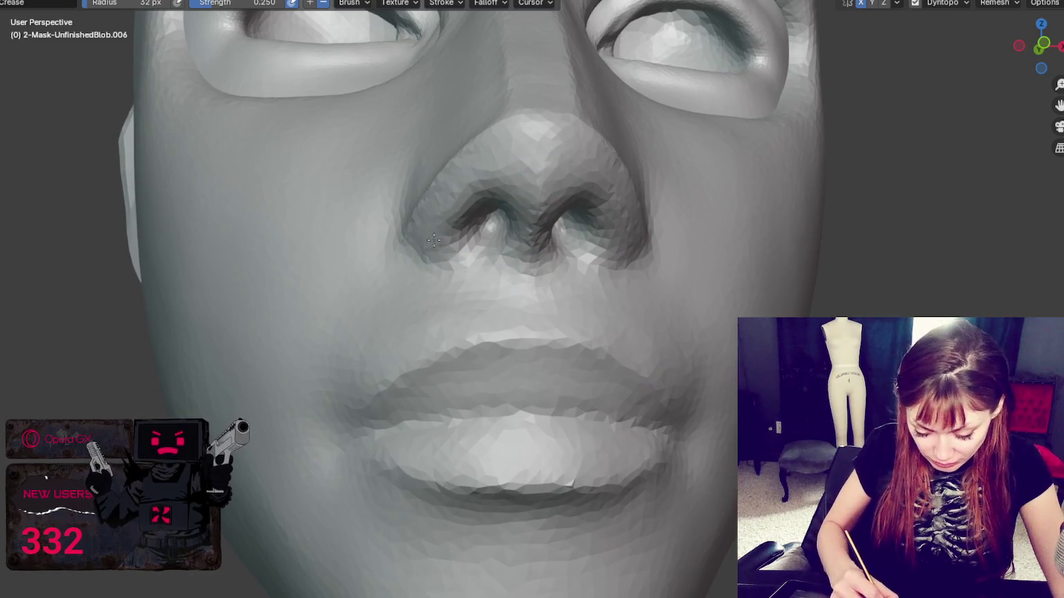
pyautogui.moveTo(442, 231); pyautogui.dragTo(527, 268, button='middle')
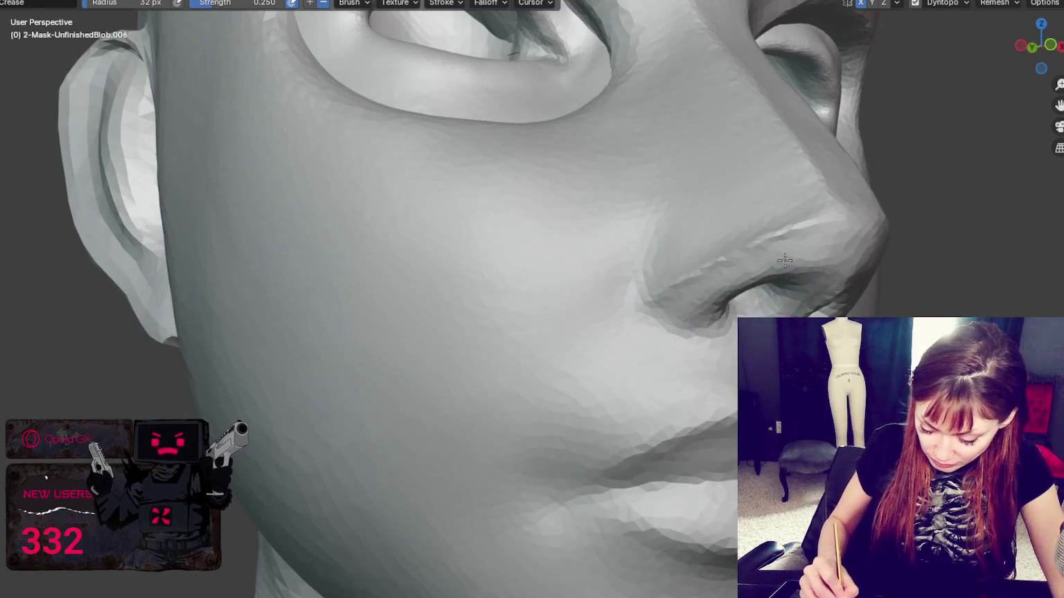
pyautogui.moveTo(660, 298); pyautogui.dragTo(784, 308, button='middle')
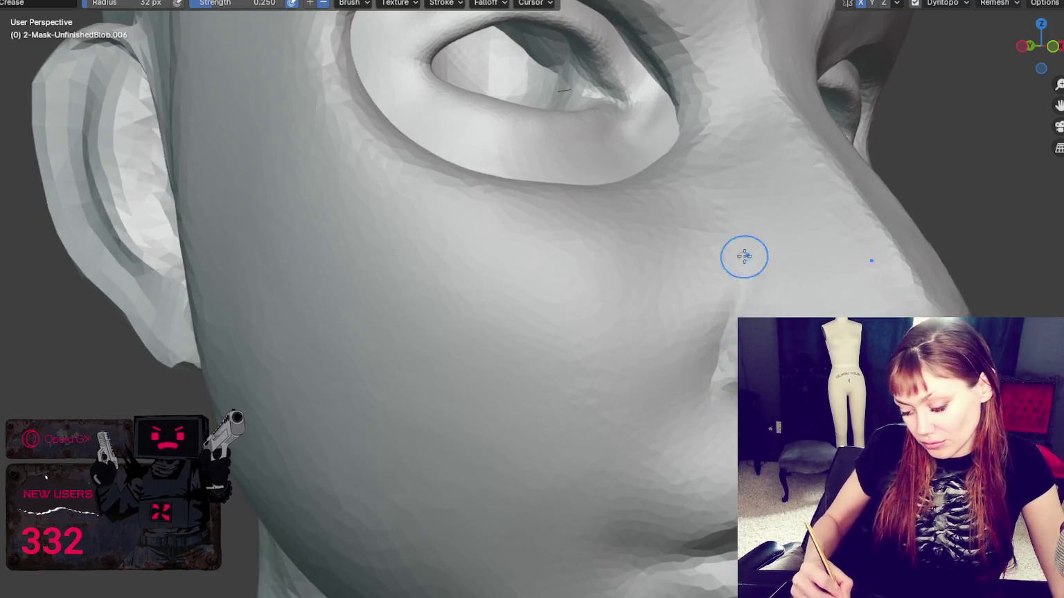
pyautogui.scroll(-10, 698, 211)
pyautogui.scroll(-3, 698, 211)
pyautogui.moveTo(664, 244)
pyautogui.mouseDown(button='middle')
pyautogui.moveTo(644, 244)
pyautogui.moveTo(751, 240)
pyautogui.moveTo(724, 247)
pyautogui.mouseUp(button='middle')
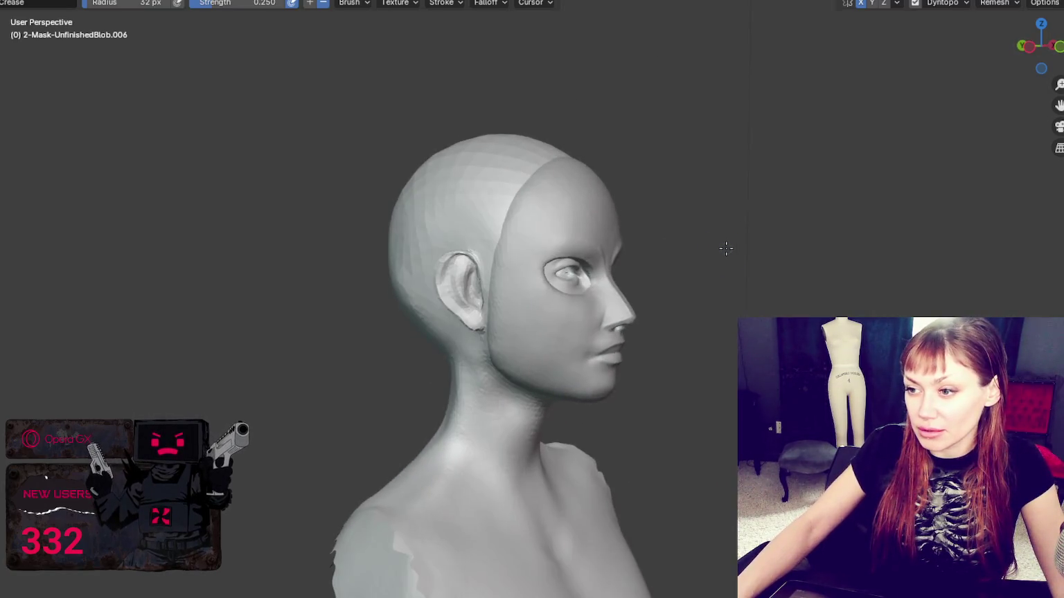
pyautogui.scroll(4, 725, 247)
pyautogui.press('g')
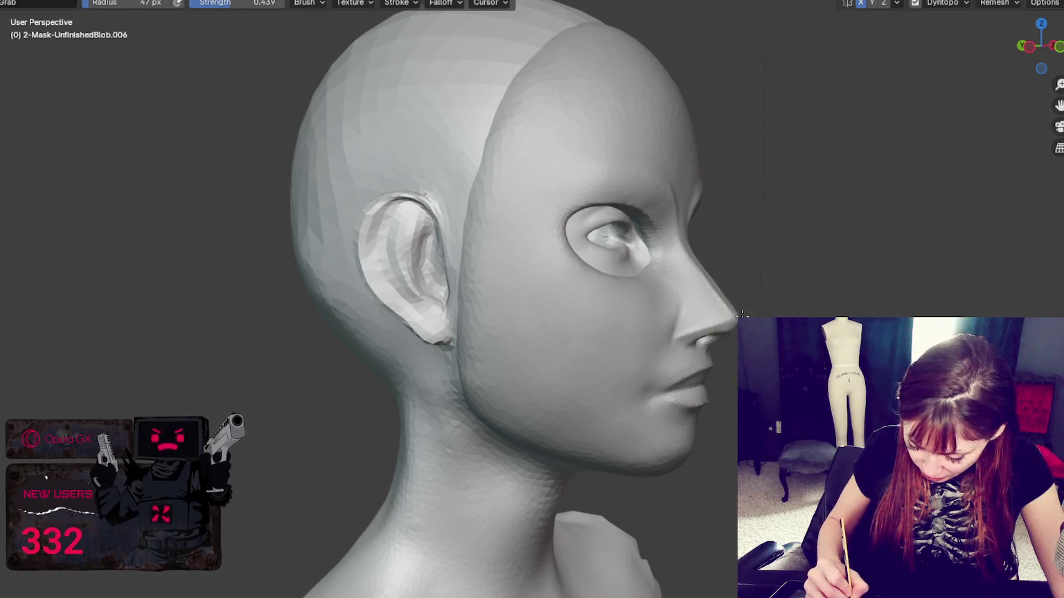
pyautogui.moveTo(711, 284)
pyautogui.mouseDown(button='middle')
pyautogui.moveTo(760, 267)
pyautogui.moveTo(718, 302)
pyautogui.moveTo(671, 308)
pyautogui.mouseUp(button='middle')
pyautogui.press('f')
pyautogui.click(532, 335)
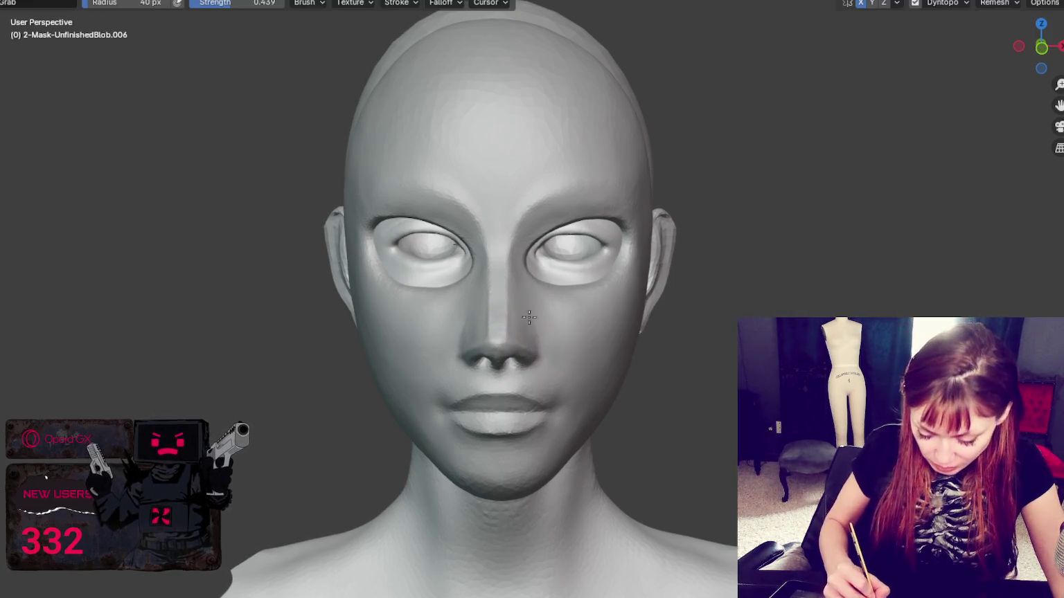
pyautogui.moveTo(562, 340); pyautogui.dragTo(579, 377, button='middle')
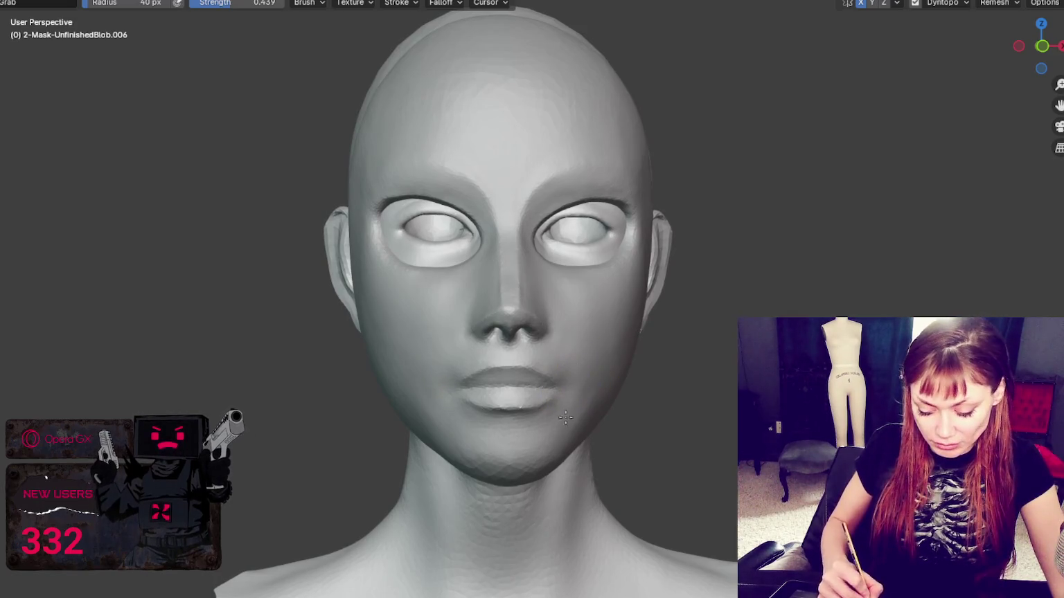
pyautogui.moveTo(602, 375); pyautogui.dragTo(518, 380, button='middle')
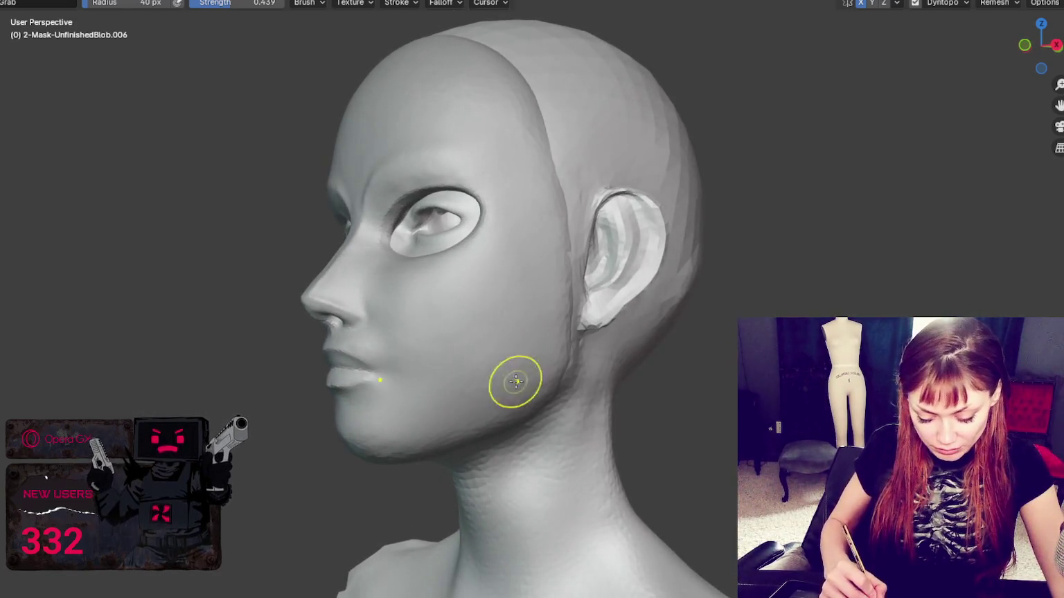
pyautogui.moveTo(330, 326)
pyautogui.mouseDown(button='middle')
pyautogui.moveTo(309, 296)
pyautogui.moveTo(346, 318)
pyautogui.mouseUp(button='middle')
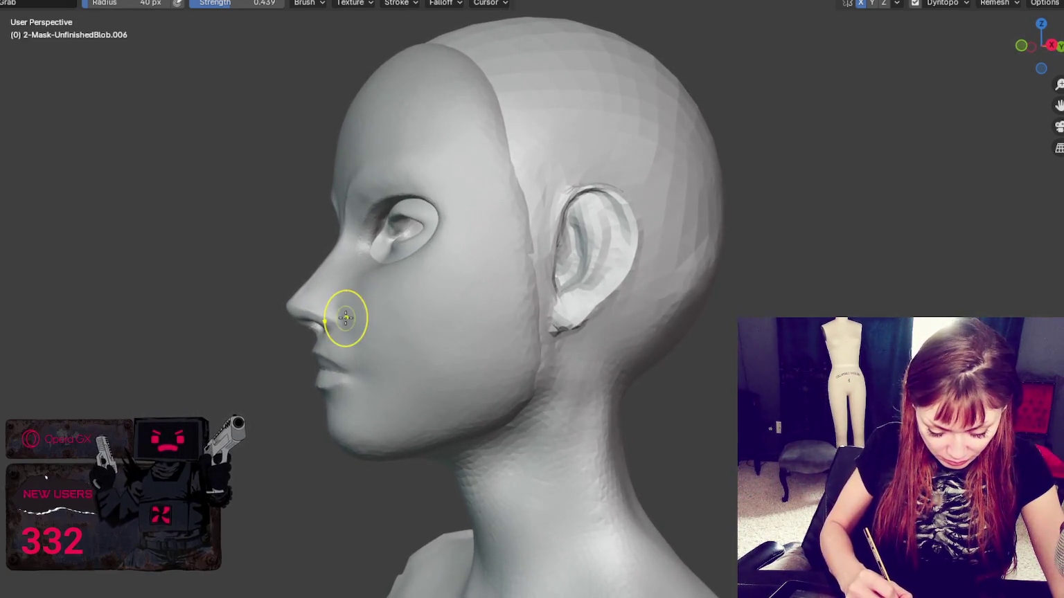
pyautogui.moveTo(607, 349); pyautogui.dragTo(523, 281, button='middle')
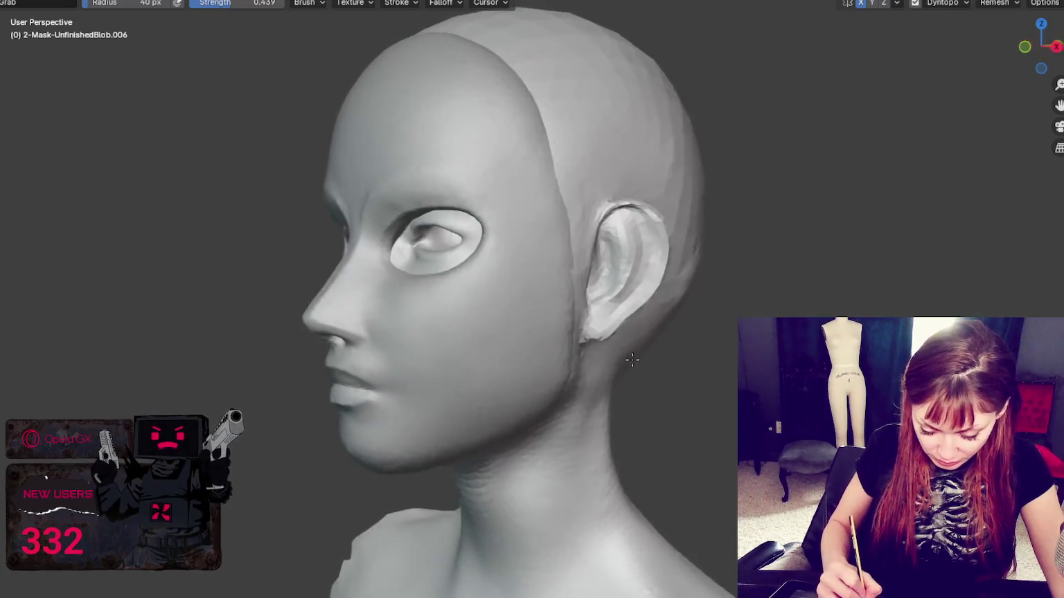
pyautogui.press('f')
pyautogui.click(356, 190)
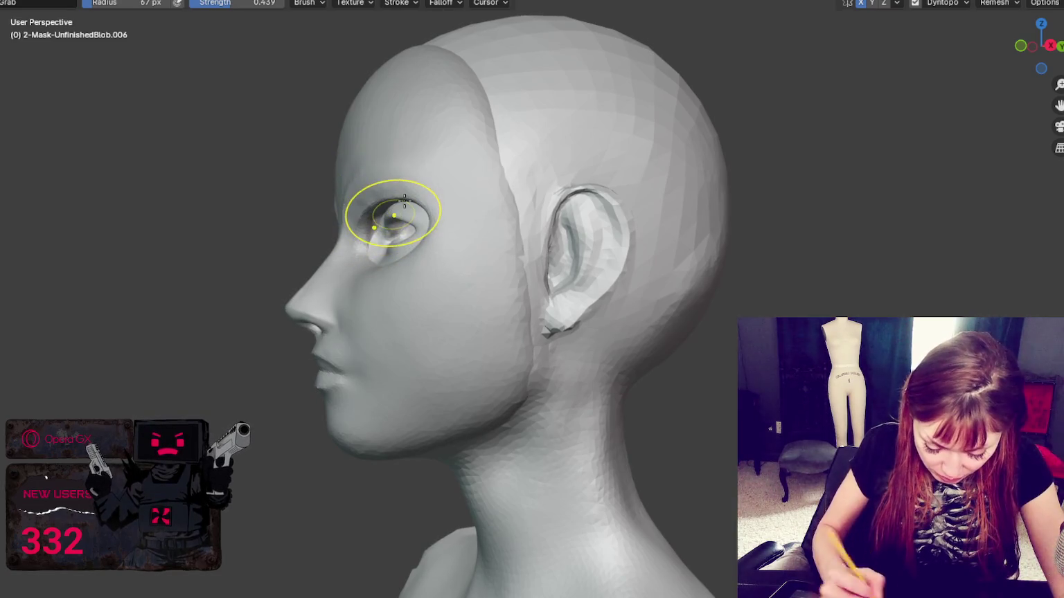
# Pull the upper eyelid and the surface just below the ear into shape with Grab
pyautogui.moveTo(373, 210); pyautogui.dragTo(404, 201)
pyautogui.moveTo(405, 201); pyautogui.dragTo(578, 541, button='middle')
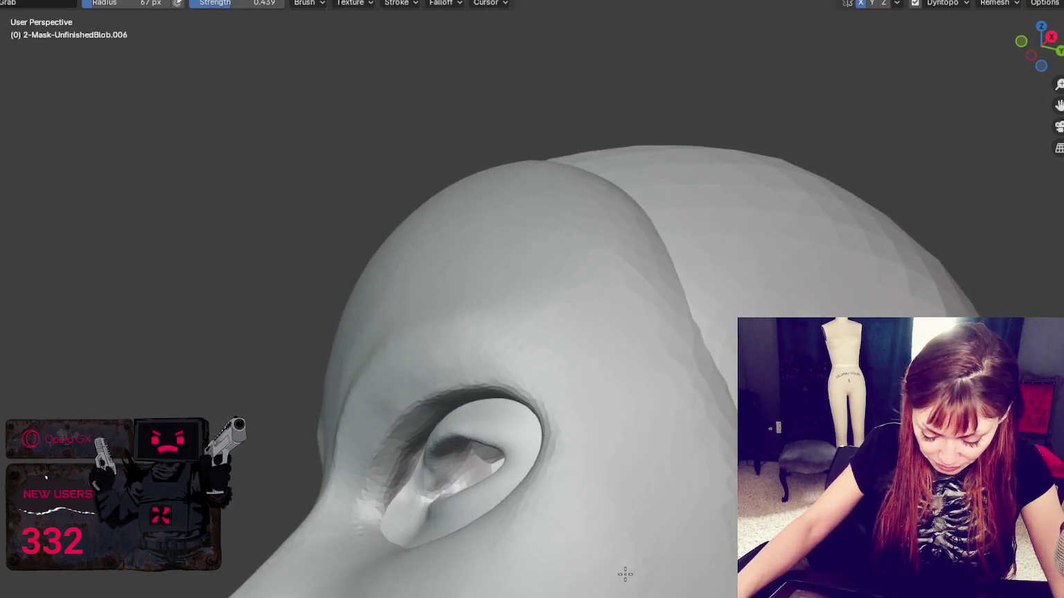
pyautogui.hotkey('shift', 'c')
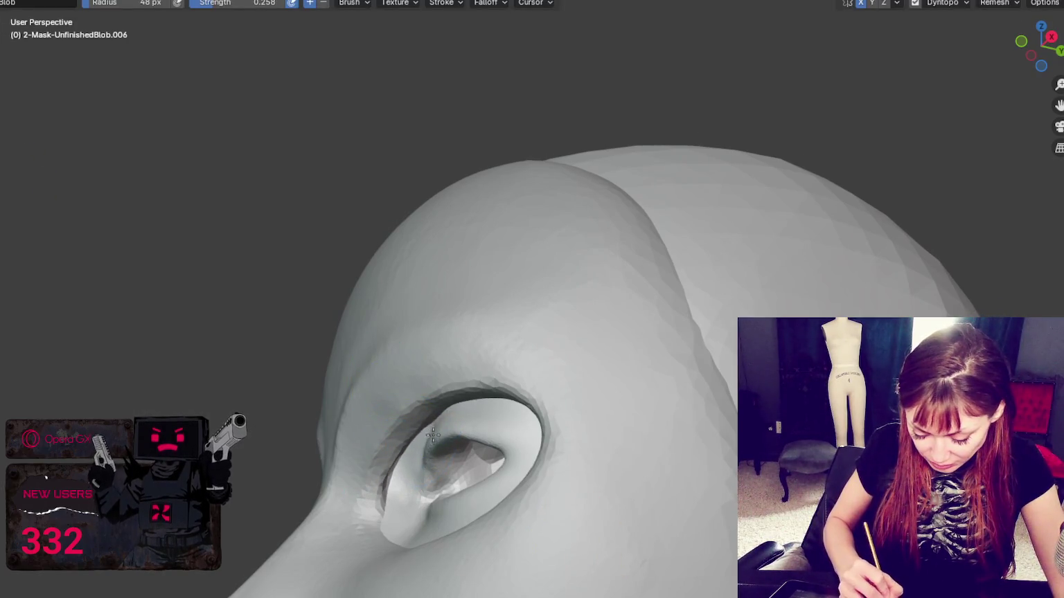
pyautogui.moveTo(384, 513)
pyautogui.mouseDown(button='middle')
pyautogui.moveTo(617, 385)
pyautogui.moveTo(528, 375)
pyautogui.moveTo(548, 373)
pyautogui.mouseUp(button='middle')
pyautogui.press('g')
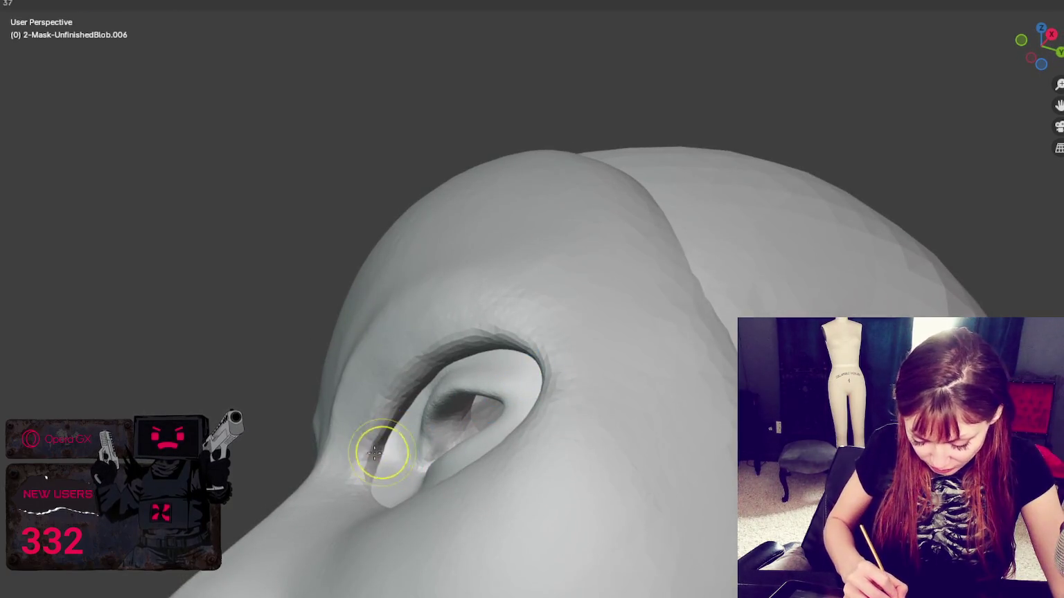
pyautogui.moveTo(381, 447); pyautogui.dragTo(362, 474)
# Crease the edge below the ear, then return to a larger Grab brush
pyautogui.hotkey('shift', 'c')
pyautogui.moveTo(350, 452); pyautogui.dragTo(359, 435)
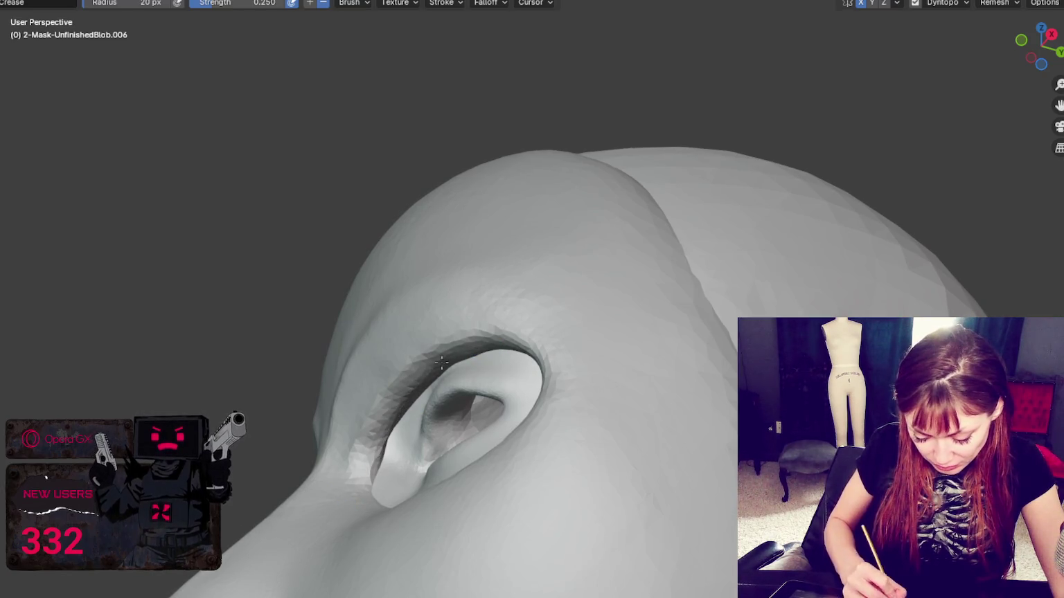
pyautogui.moveTo(416, 455); pyautogui.dragTo(383, 513, button='middle')
pyautogui.press('g')
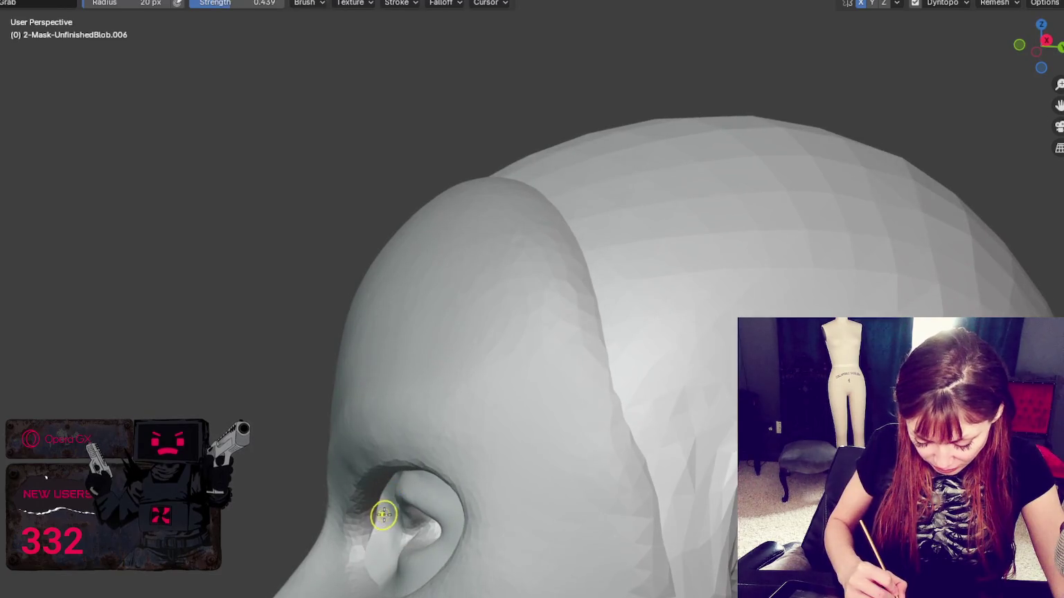
pyautogui.press('f')
pyautogui.click(369, 558)
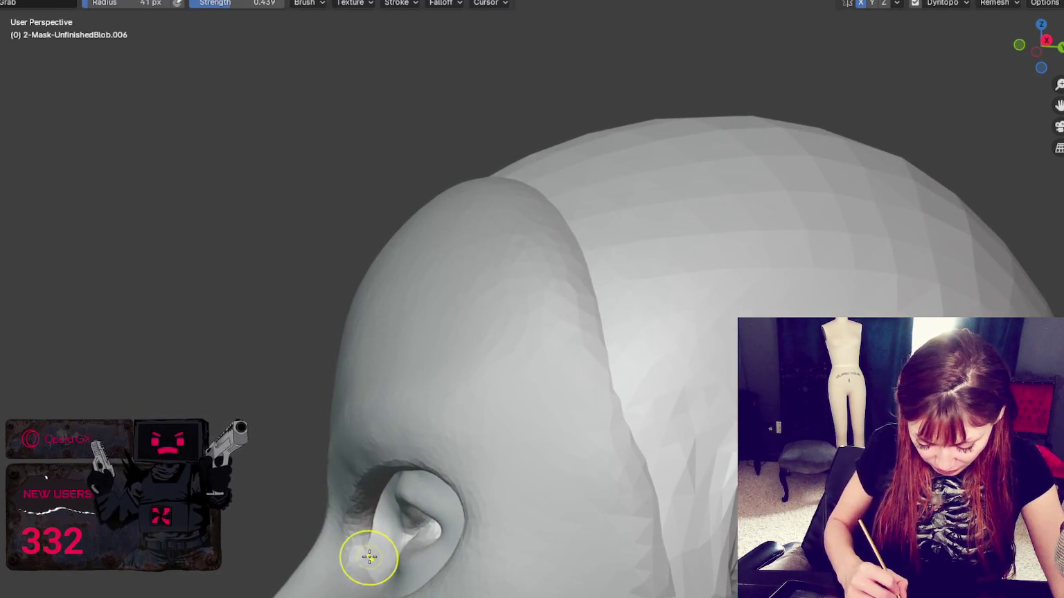
pyautogui.moveTo(368, 562)
pyautogui.mouseDown(button='middle')
pyautogui.moveTo(439, 558)
pyautogui.moveTo(500, 581)
pyautogui.moveTo(646, 579)
pyautogui.moveTo(599, 588)
pyautogui.mouseUp(button='middle')
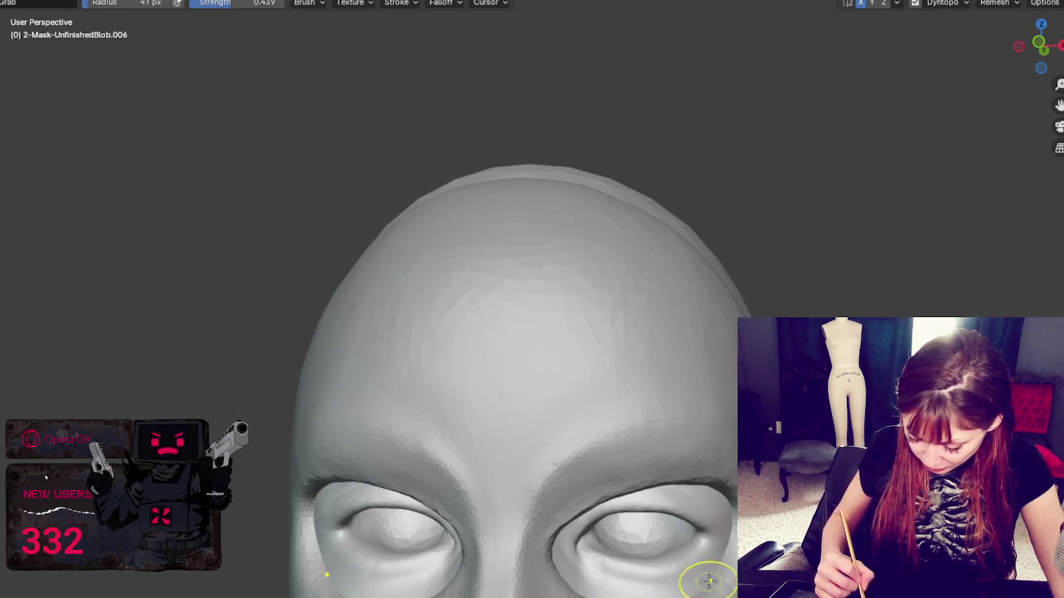
# Smooth and build up the upper eyelids with SculptDraw strokes
pyautogui.moveTo(732, 520); pyautogui.dragTo(692, 361, button='middle')
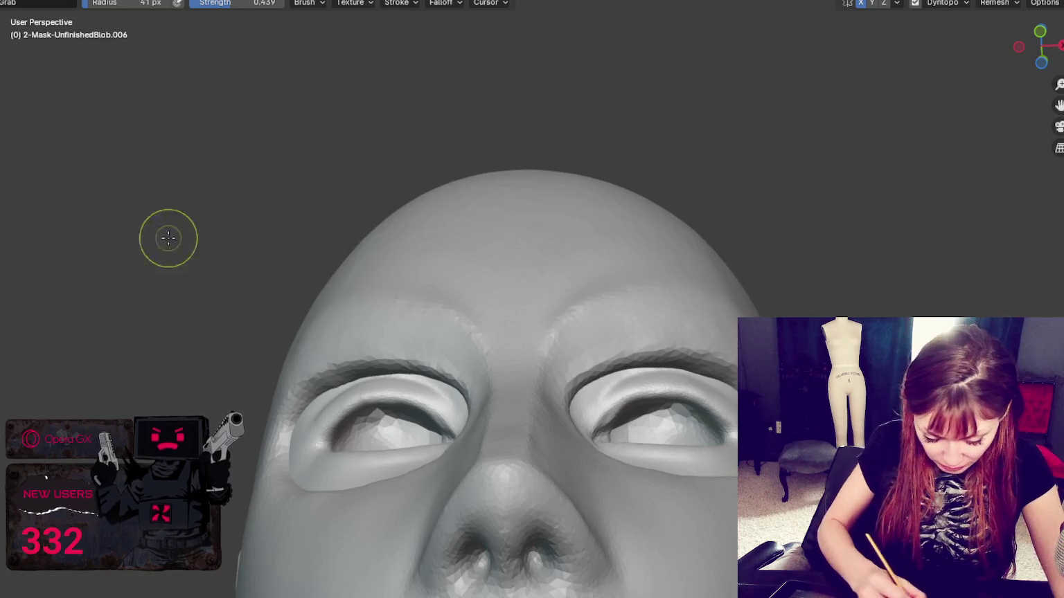
pyautogui.moveTo(700, 416); pyautogui.dragTo(689, 371, button='middle')
pyautogui.moveTo(689, 372)
pyautogui.mouseDown()
pyautogui.moveTo(623, 336)
pyautogui.moveTo(682, 337)
pyautogui.mouseUp()
pyautogui.moveTo(731, 367); pyautogui.dragTo(577, 381, button='middle')
pyautogui.moveTo(550, 294)
pyautogui.mouseDown(button='middle')
pyautogui.moveTo(621, 373)
pyautogui.moveTo(663, 394)
pyautogui.moveTo(506, 396)
pyautogui.mouseUp(button='middle')
pyautogui.scroll(2, 663, 394)
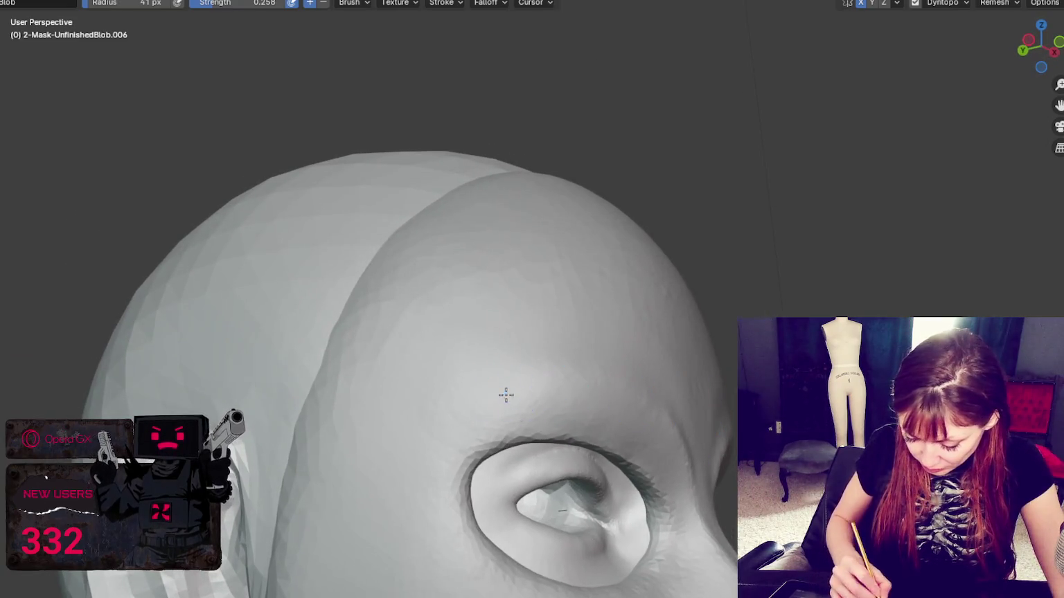
# Pull the brow ridge into a new shape with Grab, enlarging the brush to 107 px
pyautogui.moveTo(642, 435)
pyautogui.mouseDown(button='middle')
pyautogui.moveTo(394, 301)
pyautogui.moveTo(601, 435)
pyautogui.mouseUp(button='middle')
pyautogui.press('f')
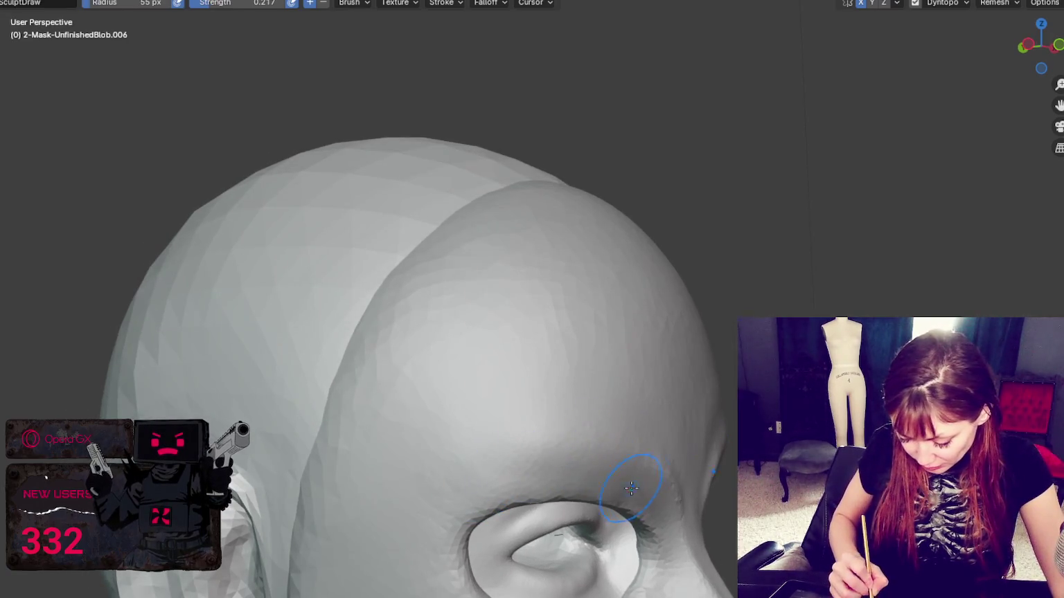
pyautogui.moveTo(600, 479); pyautogui.dragTo(594, 478, button='middle')
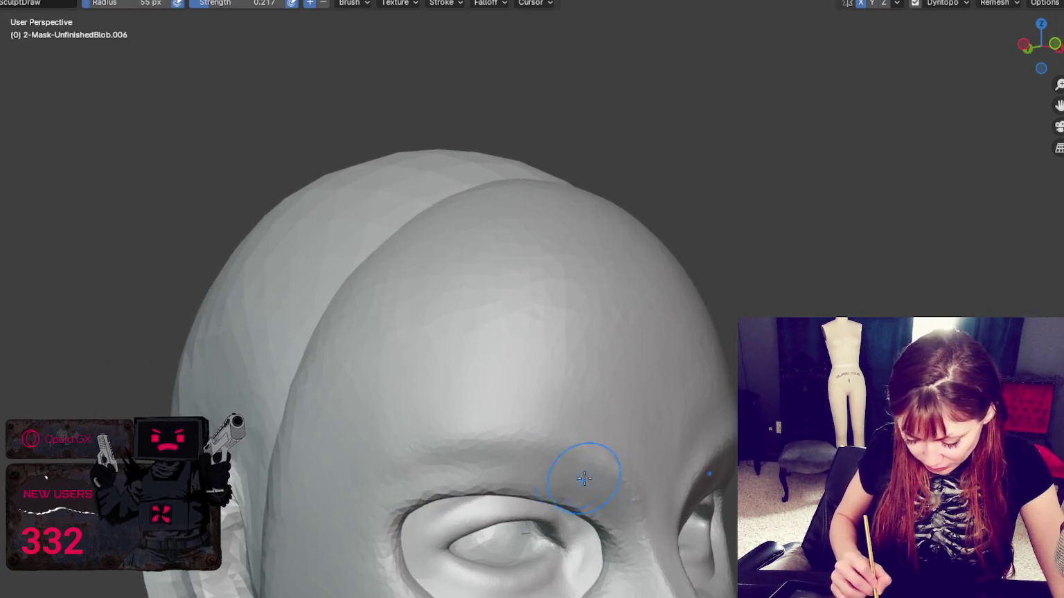
pyautogui.moveTo(402, 483); pyautogui.dragTo(537, 459, button='middle')
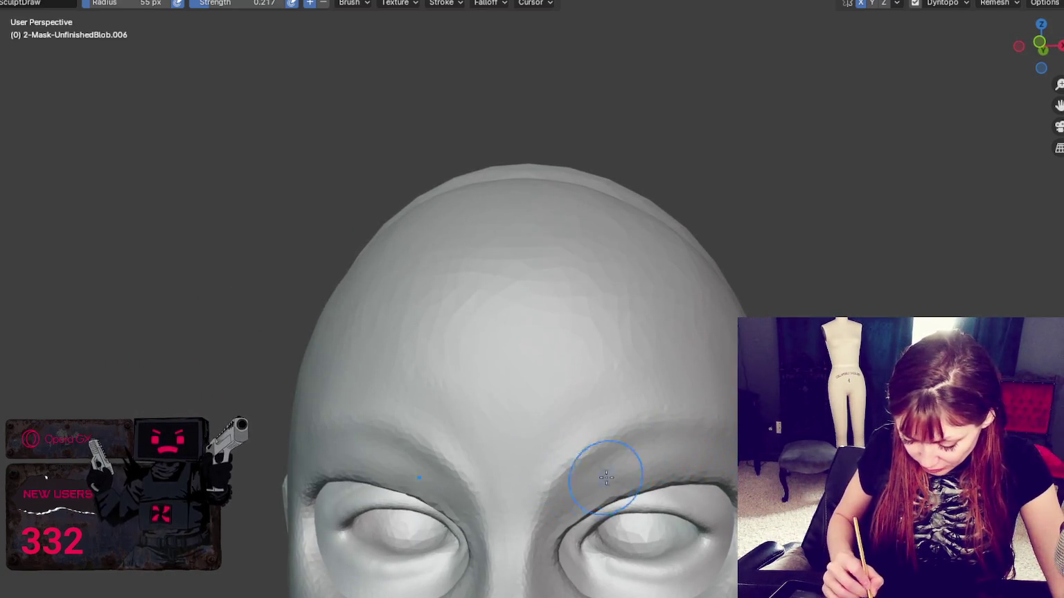
pyautogui.press('g')
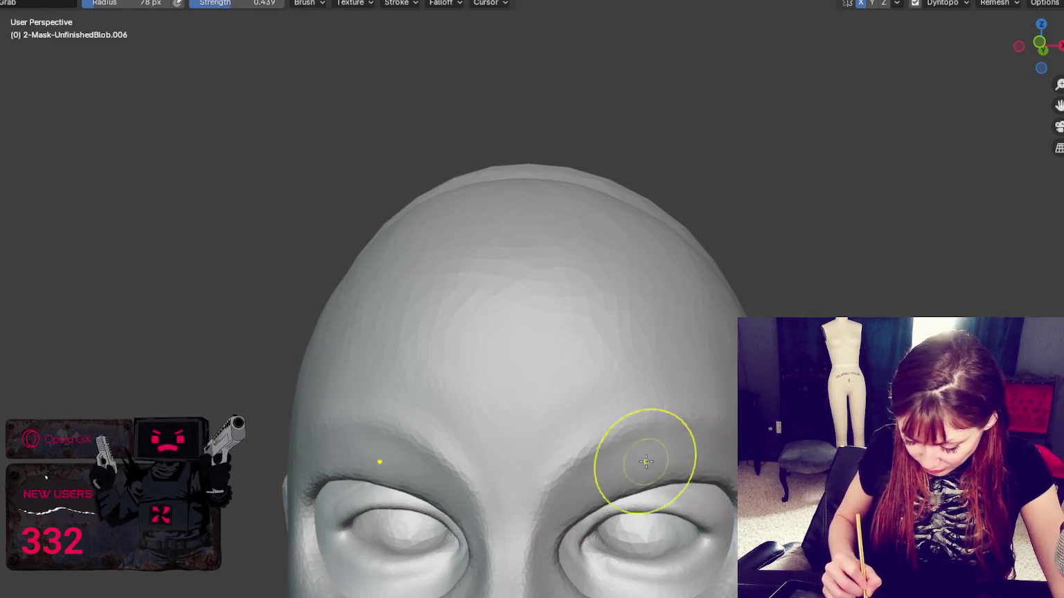
pyautogui.moveTo(582, 455); pyautogui.dragTo(648, 431)
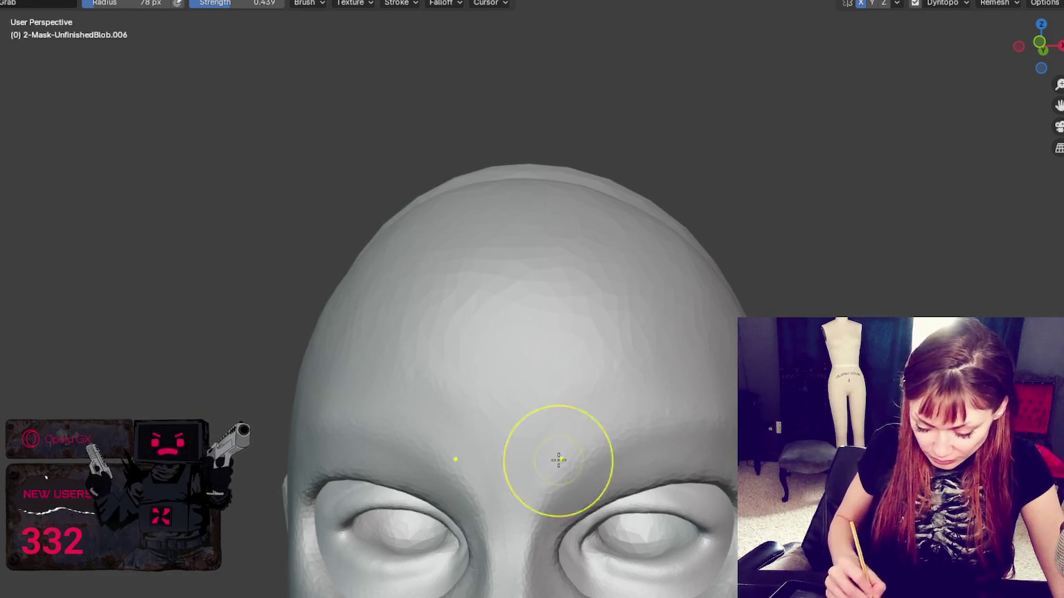
pyautogui.moveTo(558, 456)
pyautogui.mouseDown(button='middle')
pyautogui.moveTo(707, 422)
pyautogui.moveTo(750, 433)
pyautogui.mouseUp(button='middle')
pyautogui.press('f')
pyautogui.click(722, 421)
pyautogui.press('KP_4')
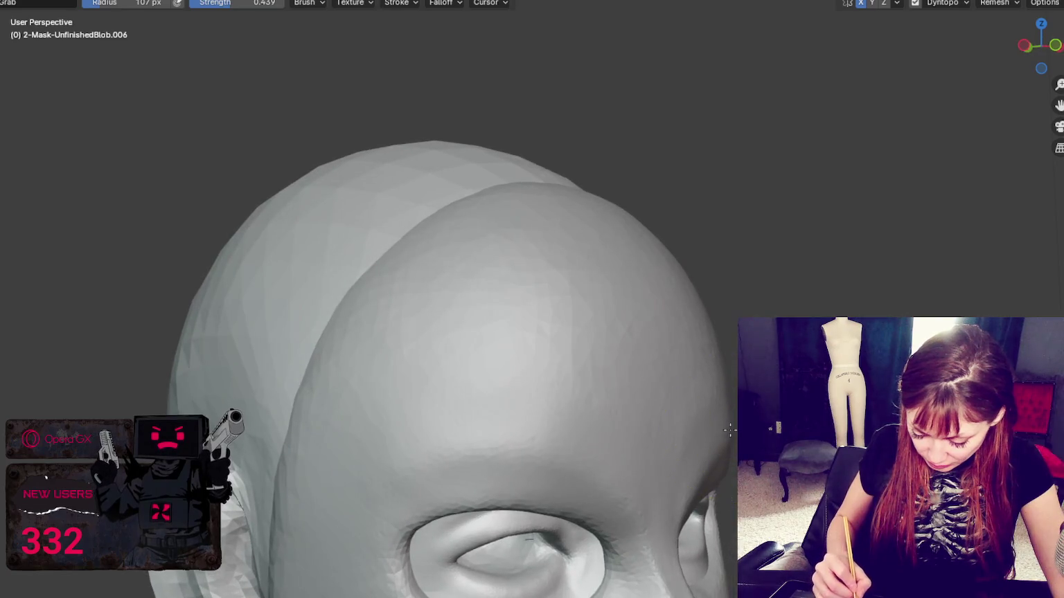
pyautogui.press('KP_4')
pyautogui.press('KP_4')
pyautogui.press('f')
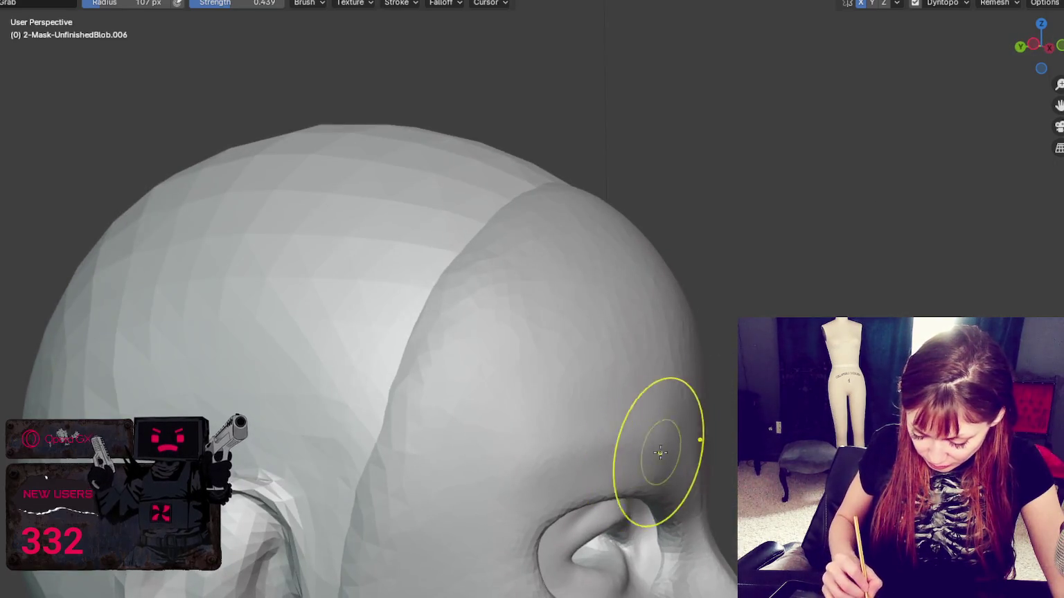
pyautogui.click(687, 459)
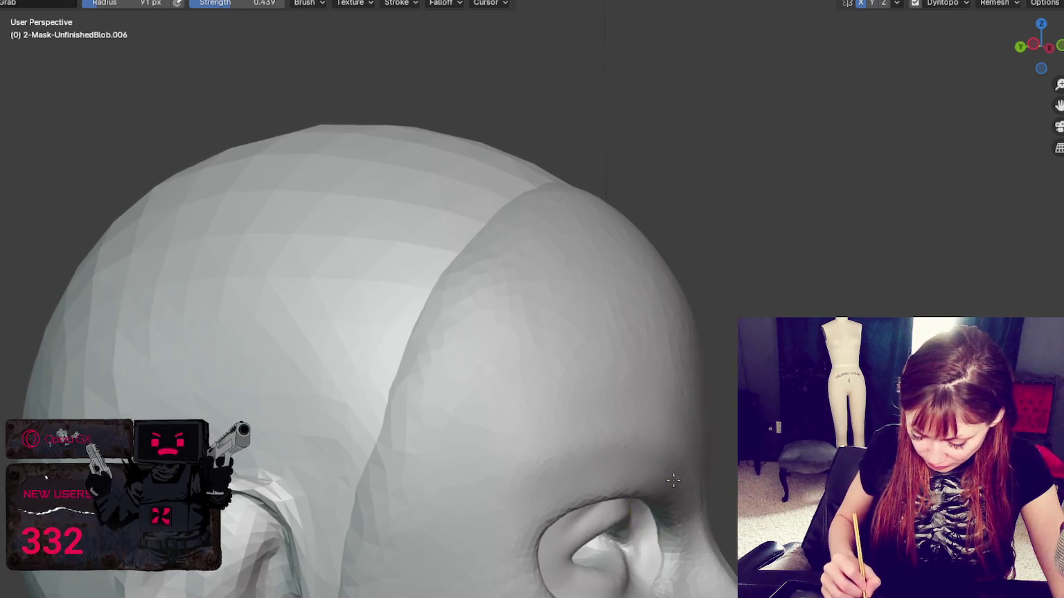
pyautogui.press('KP_1')
pyautogui.press('KP_8')
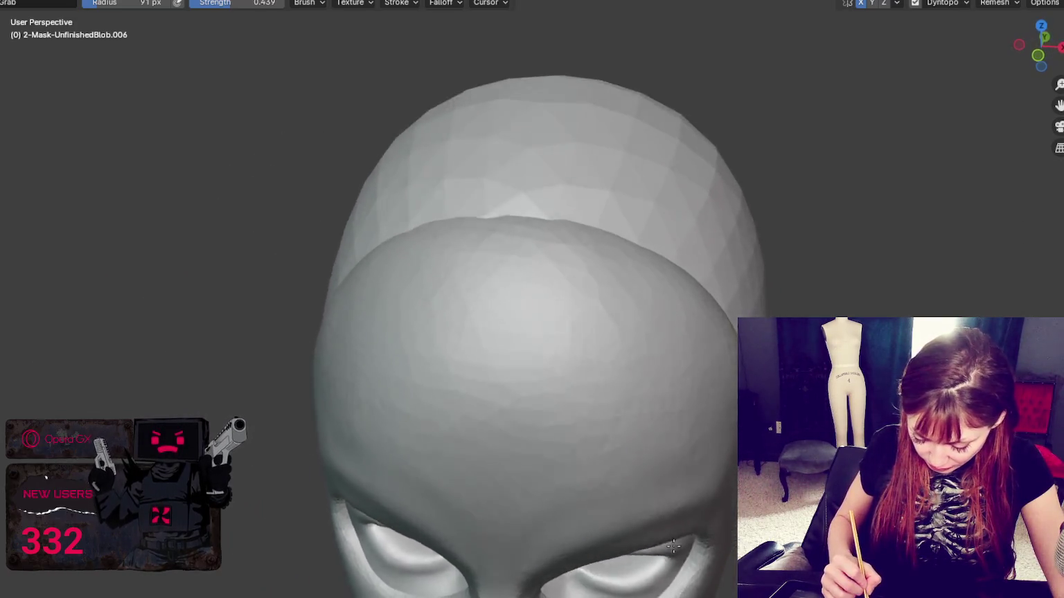
pyautogui.press('KP_8')
pyautogui.press('KP_8')
pyautogui.press('KP_Subtract')
pyautogui.press('KP_Subtract')
pyautogui.press('f')
pyautogui.click(668, 399)
pyautogui.press('f')
pyautogui.click(542, 377)
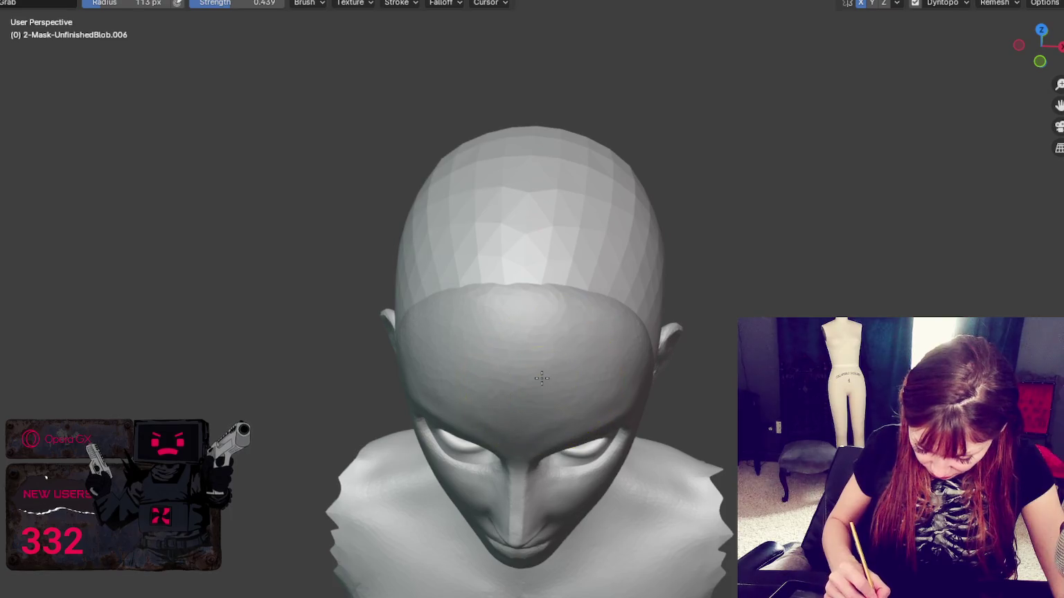
pyautogui.moveTo(595, 364)
pyautogui.mouseDown(button='middle')
pyautogui.moveTo(615, 350)
pyautogui.moveTo(622, 288)
pyautogui.mouseUp(button='middle')
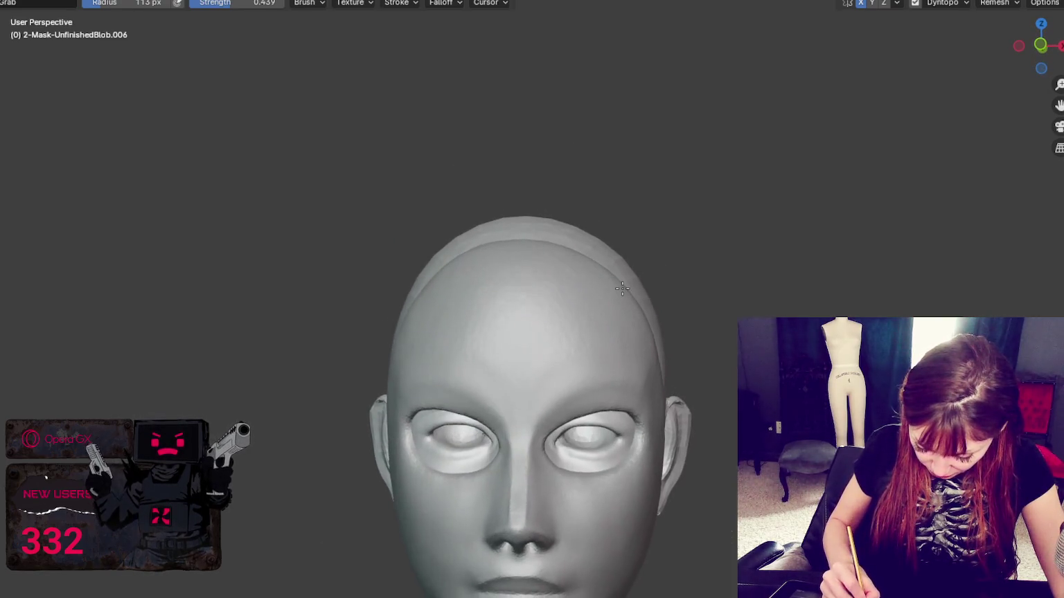
pyautogui.press('f')
pyautogui.click(554, 593)
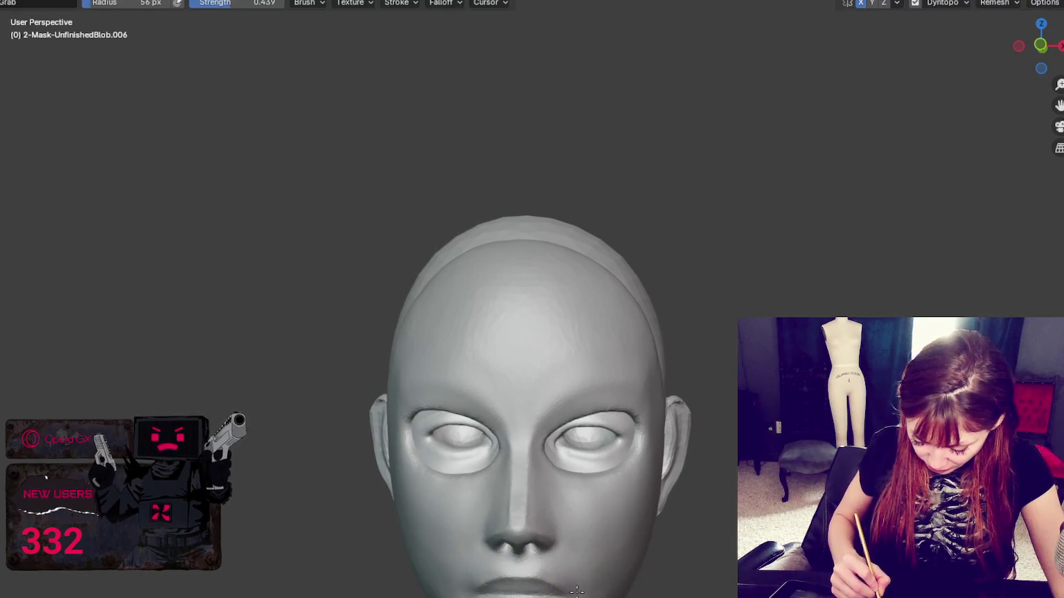
pyautogui.moveTo(581, 504); pyautogui.dragTo(601, 425)
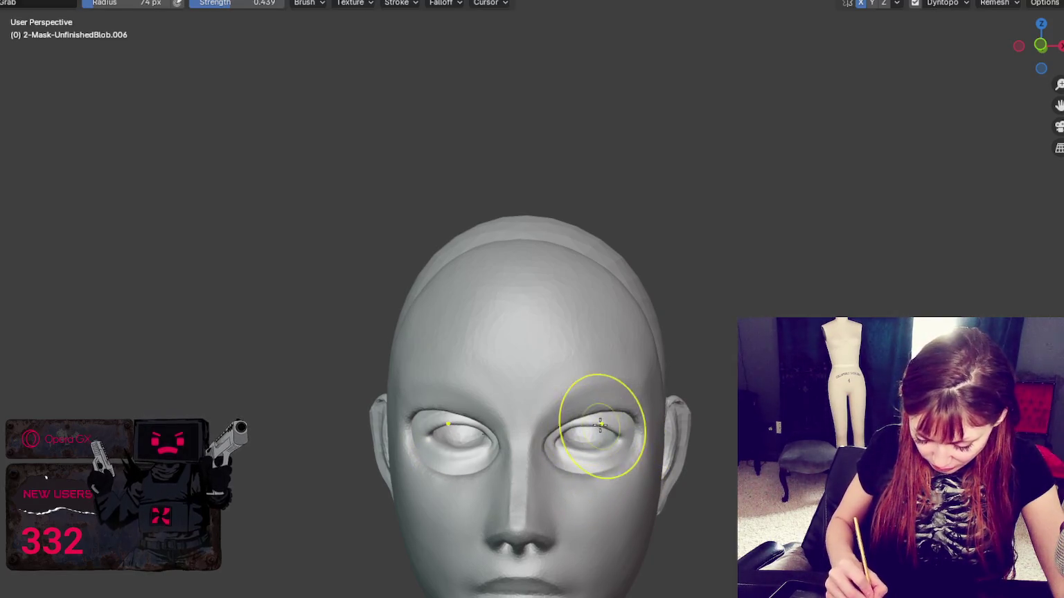
# Pull the lower lid edge down with a 108 px Grab brush to widen the eye
pyautogui.press('f')
pyautogui.click(558, 412)
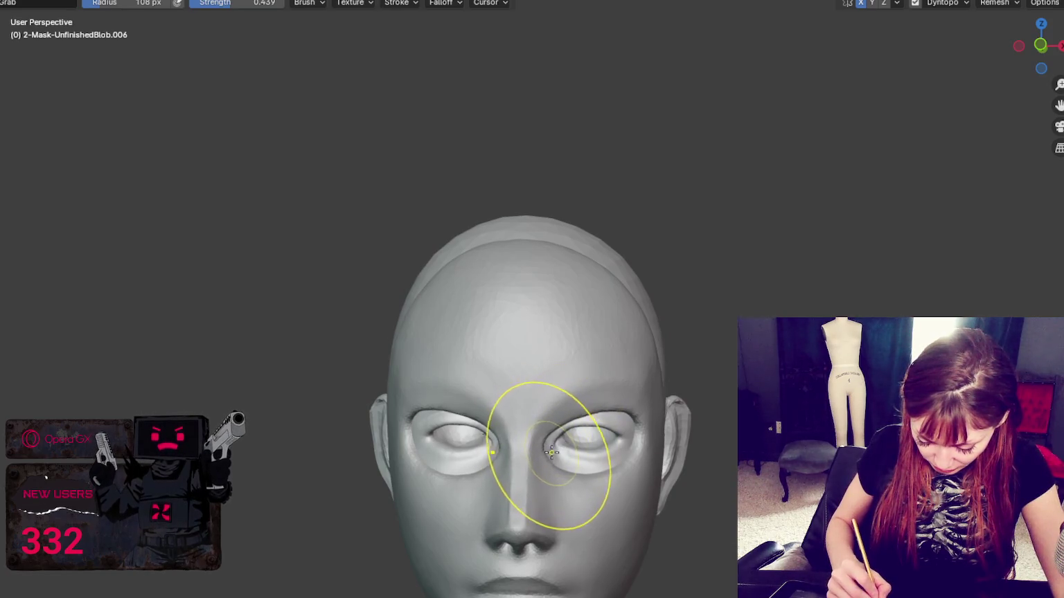
pyautogui.moveTo(552, 455); pyautogui.dragTo(554, 478, button='middle')
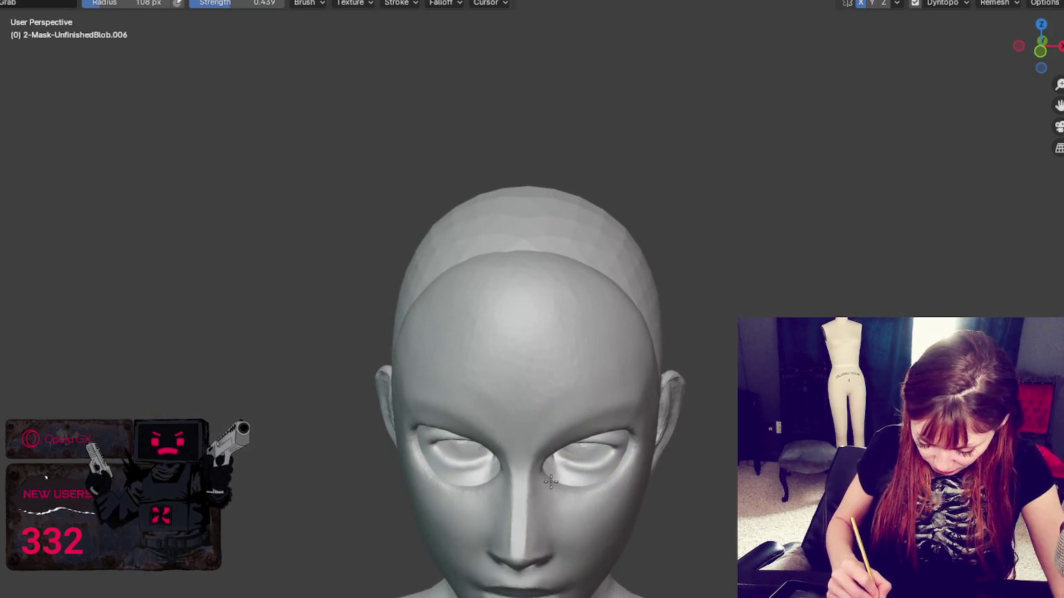
pyautogui.moveTo(631, 432); pyautogui.dragTo(578, 441, button='middle')
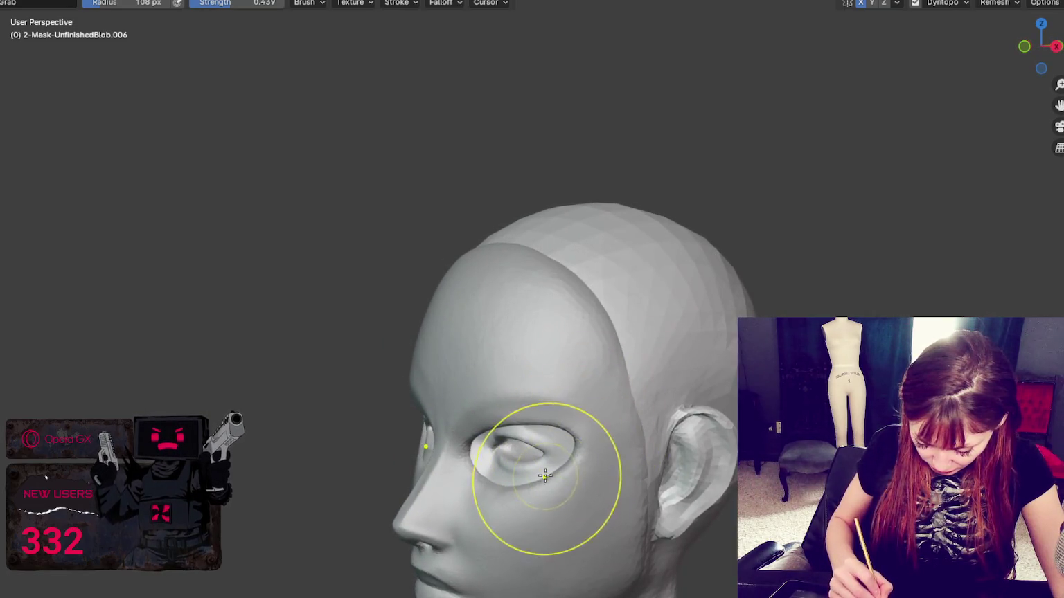
pyautogui.moveTo(541, 472); pyautogui.dragTo(554, 491)
# Check the eye and ear from the side, ending with the Grab brush at 140 px
pyautogui.moveTo(561, 499); pyautogui.dragTo(575, 442, button='middle')
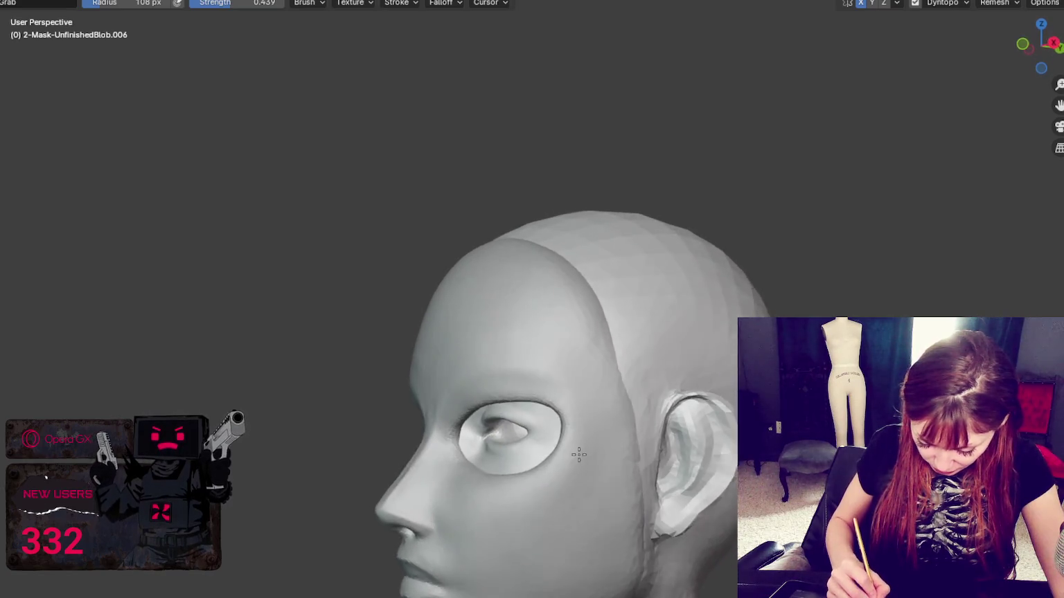
pyautogui.press('f')
pyautogui.click(532, 401)
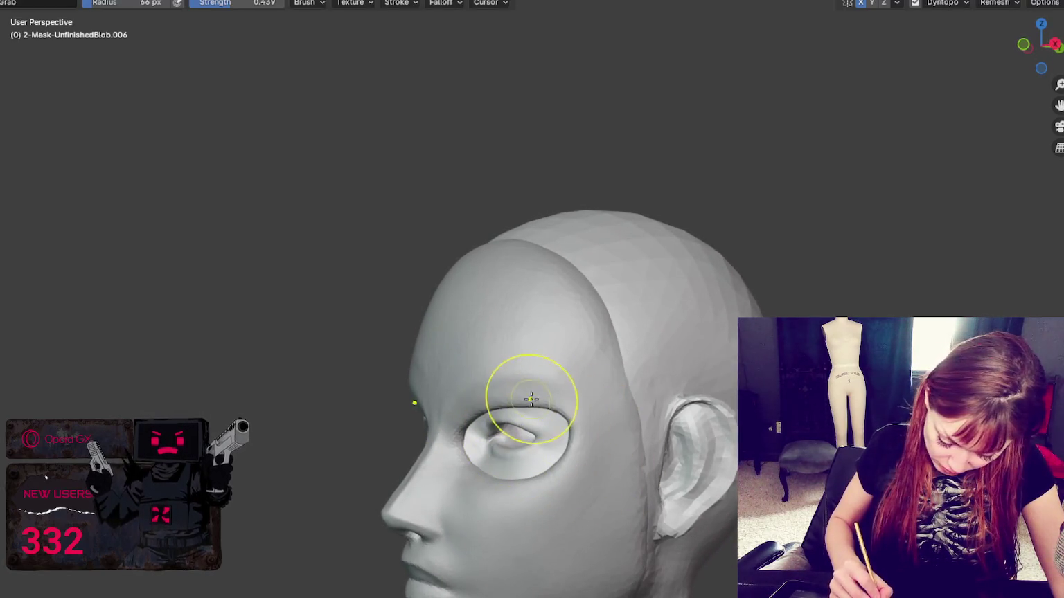
pyautogui.moveTo(532, 401); pyautogui.dragTo(555, 389, button='middle')
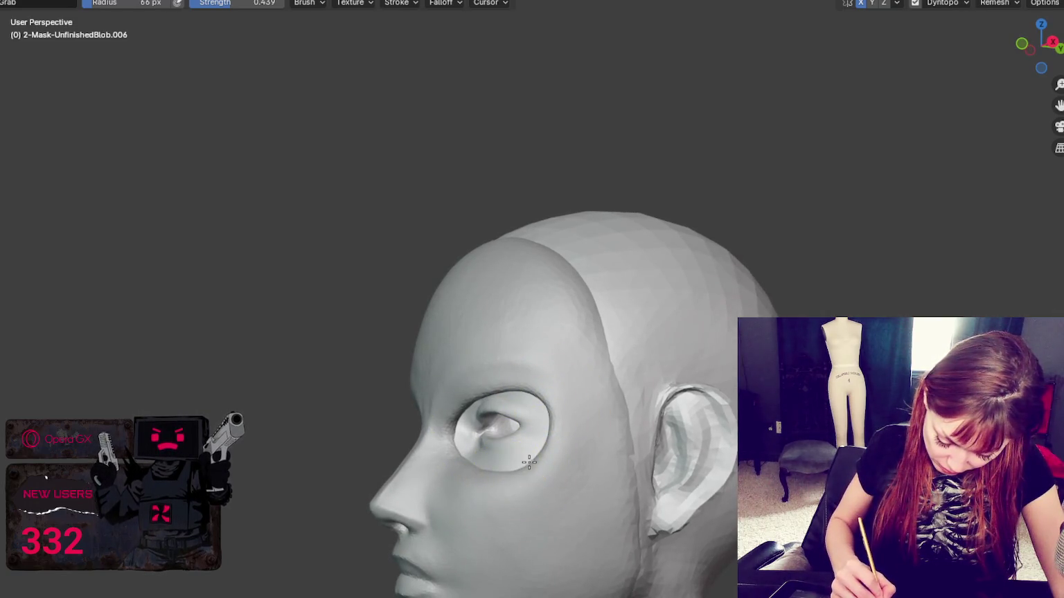
pyautogui.moveTo(475, 457); pyautogui.dragTo(516, 442, button='middle')
pyautogui.press('f')
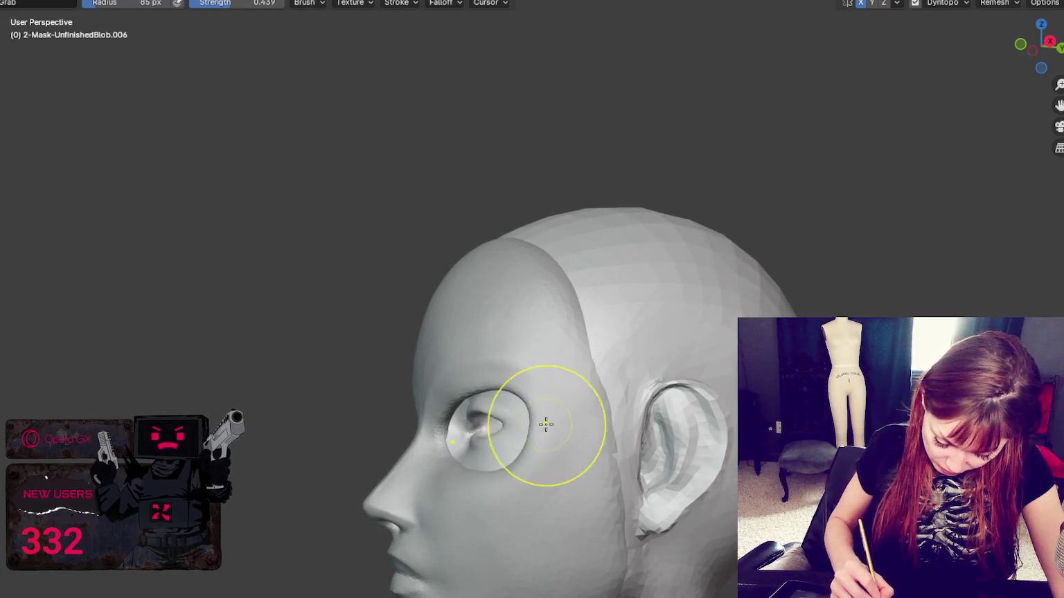
pyautogui.click(456, 298)
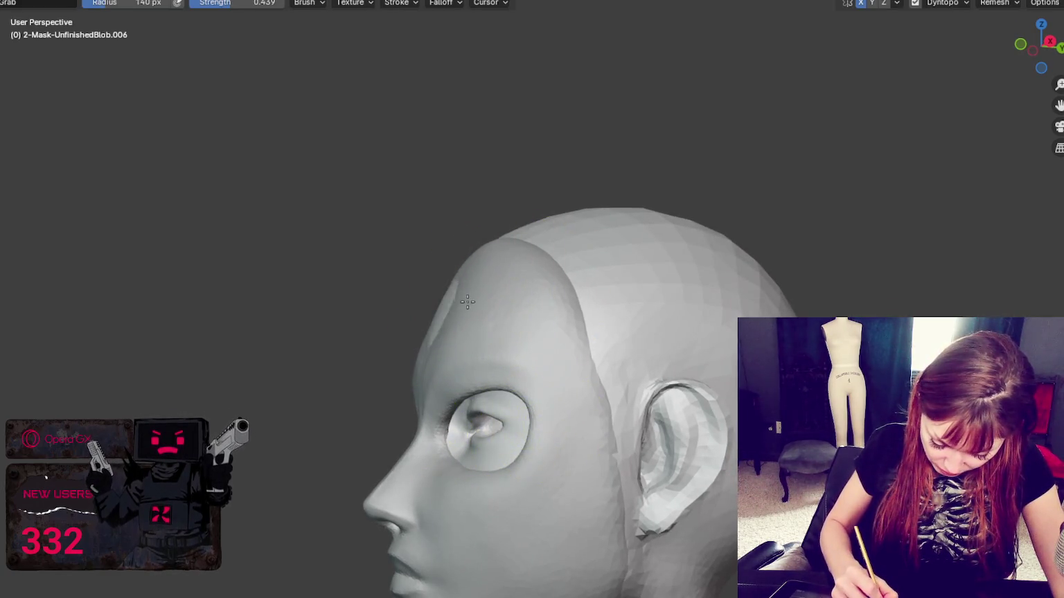
pyautogui.moveTo(493, 305)
pyautogui.mouseDown(button='middle')
pyautogui.moveTo(420, 337)
pyautogui.moveTo(577, 330)
pyautogui.moveTo(540, 336)
pyautogui.moveTo(396, 318)
pyautogui.mouseUp(button='middle')
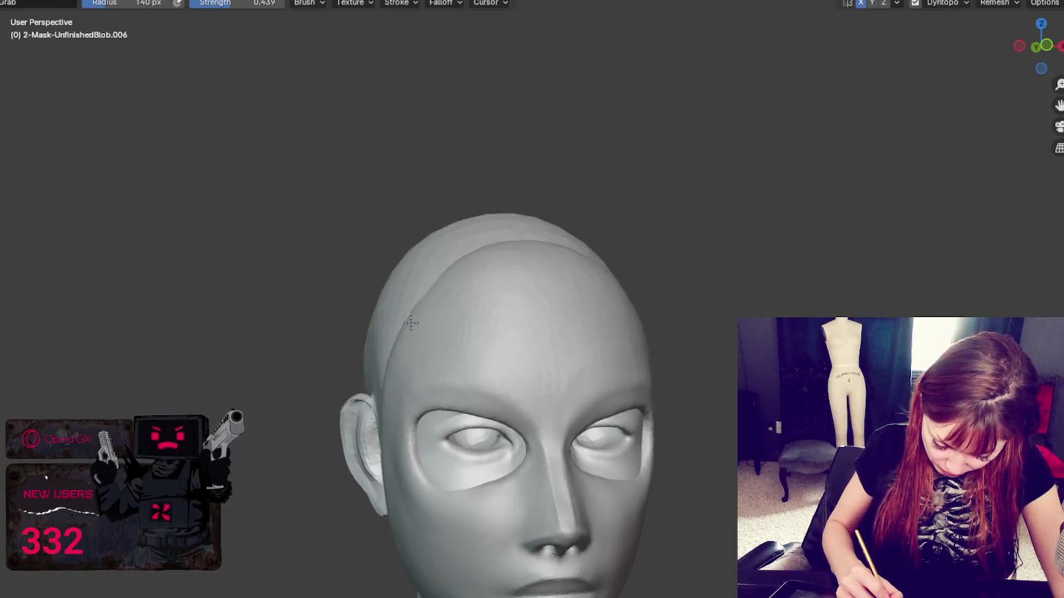
# Shrink the Grab brush step by step to 47 px while orbiting to view the ears
pyautogui.press('f')
pyautogui.click(409, 325)
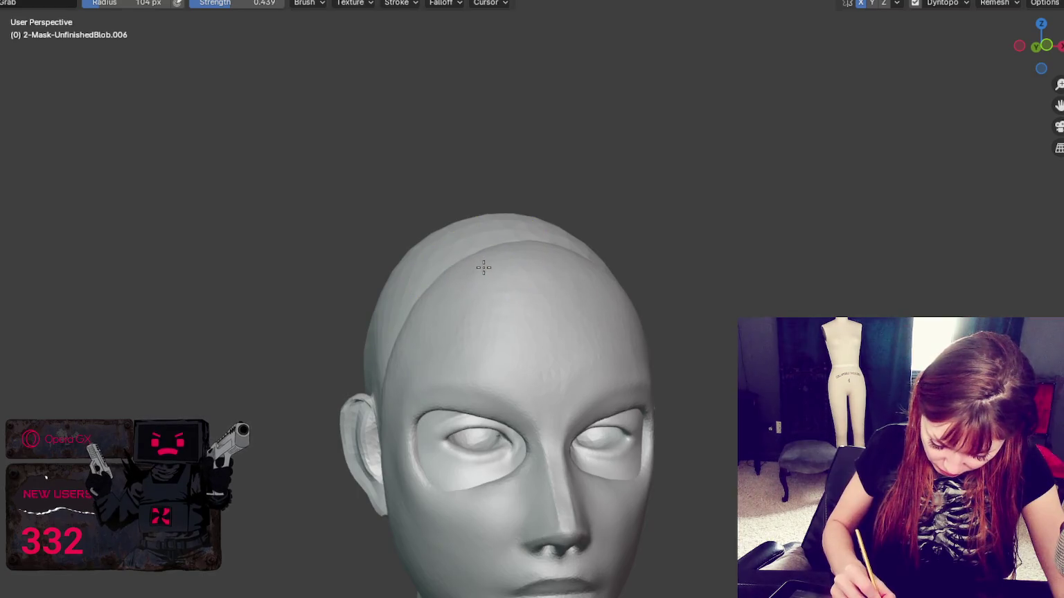
pyautogui.moveTo(543, 249)
pyautogui.mouseDown(button='middle')
pyautogui.moveTo(671, 332)
pyautogui.moveTo(618, 368)
pyautogui.mouseUp(button='middle')
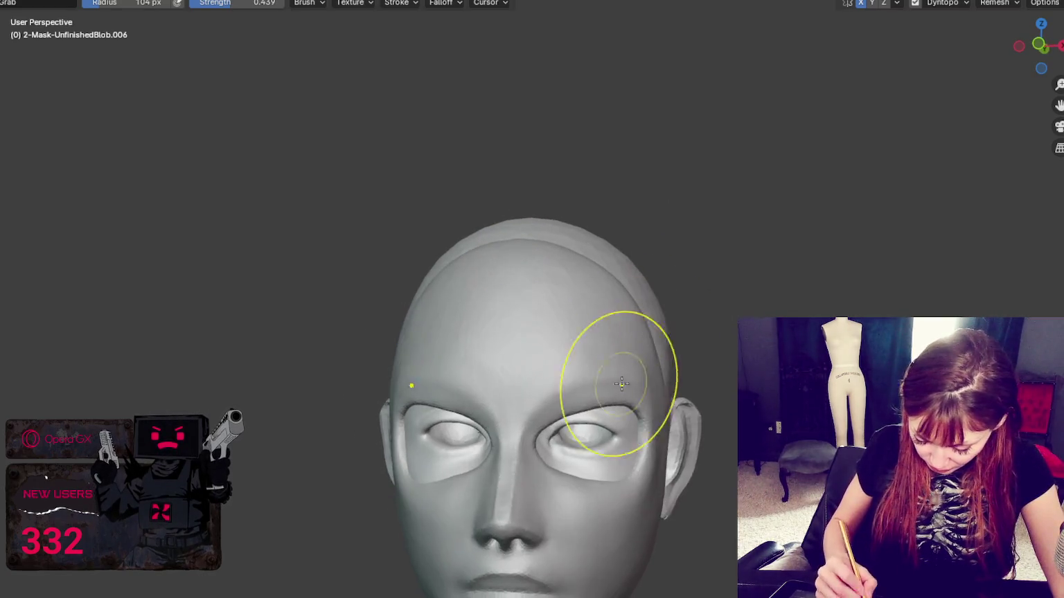
pyautogui.moveTo(618, 466); pyautogui.dragTo(623, 470, button='middle')
pyautogui.press('f')
pyautogui.click(624, 471)
pyautogui.press('f')
pyautogui.click(558, 484)
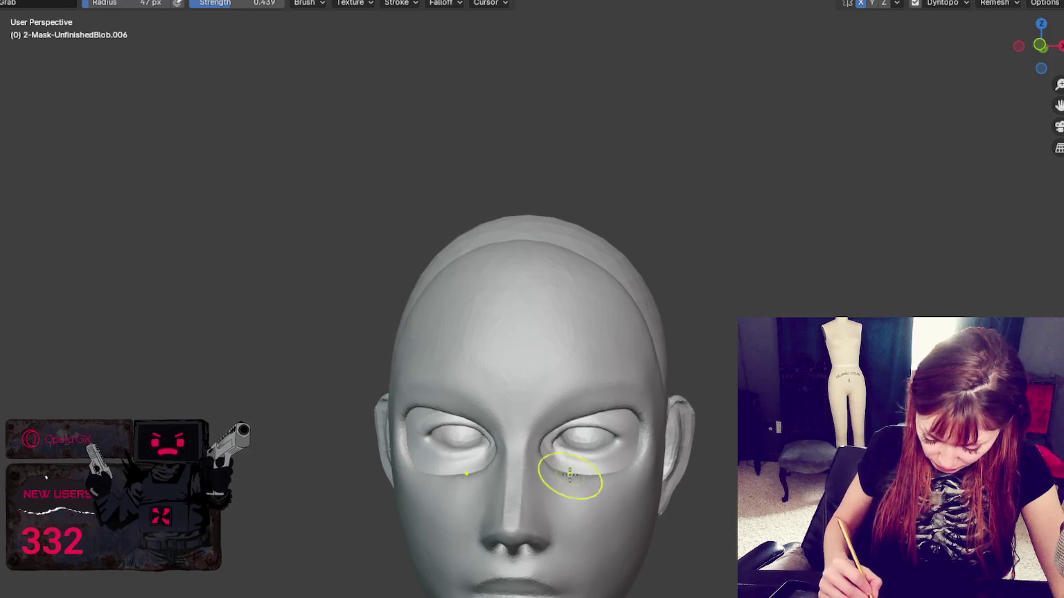
# Pull the upper eyelid down over the eyeball with the Grab brush
pyautogui.scroll(-3, 677, 387)
pyautogui.moveTo(677, 387)
pyautogui.mouseDown(button='middle')
pyautogui.moveTo(721, 393)
pyautogui.moveTo(629, 280)
pyautogui.moveTo(562, 245)
pyautogui.moveTo(521, 331)
pyautogui.mouseUp(button='middle')
pyautogui.scroll(1, 707, 400)
pyautogui.scroll(3, 630, 279)
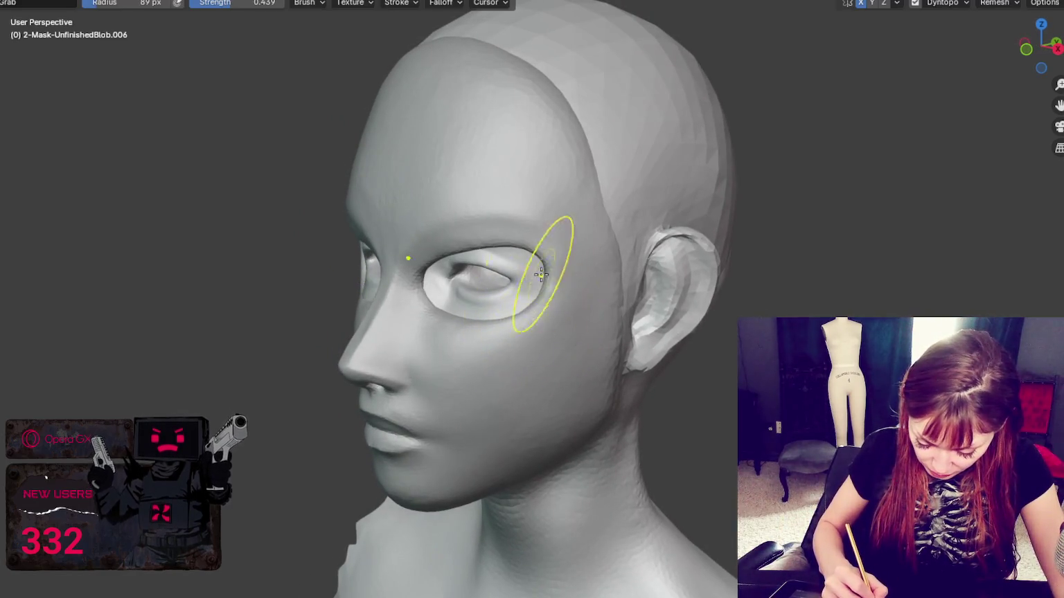
pyautogui.moveTo(526, 253); pyautogui.dragTo(510, 255)
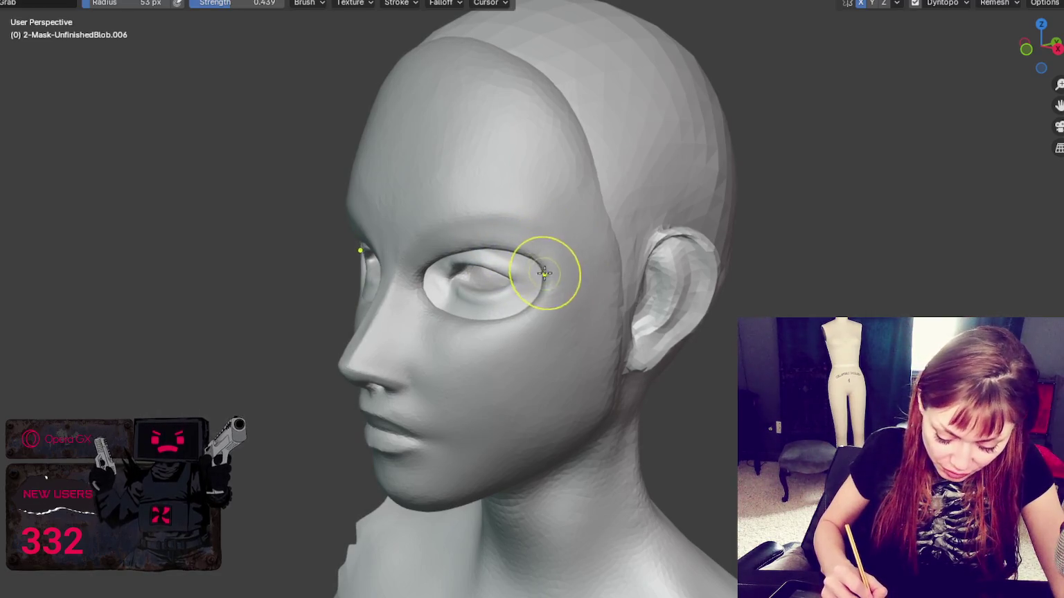
pyautogui.moveTo(507, 241)
pyautogui.mouseDown(button='middle')
pyautogui.moveTo(555, 255)
pyautogui.moveTo(566, 284)
pyautogui.moveTo(588, 272)
pyautogui.mouseUp(button='middle')
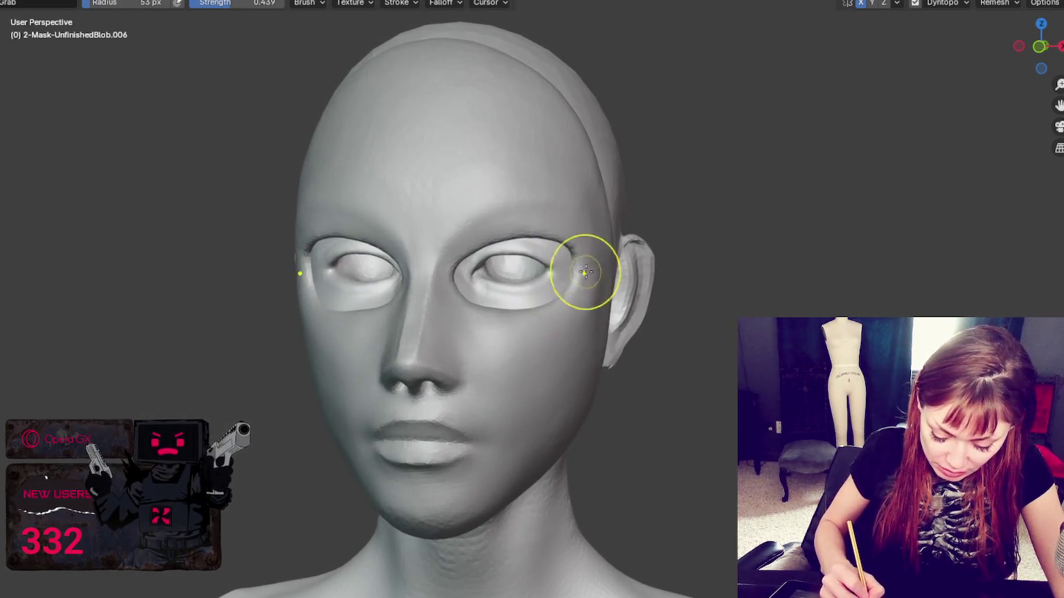
pyautogui.moveTo(559, 325); pyautogui.dragTo(507, 303, button='middle')
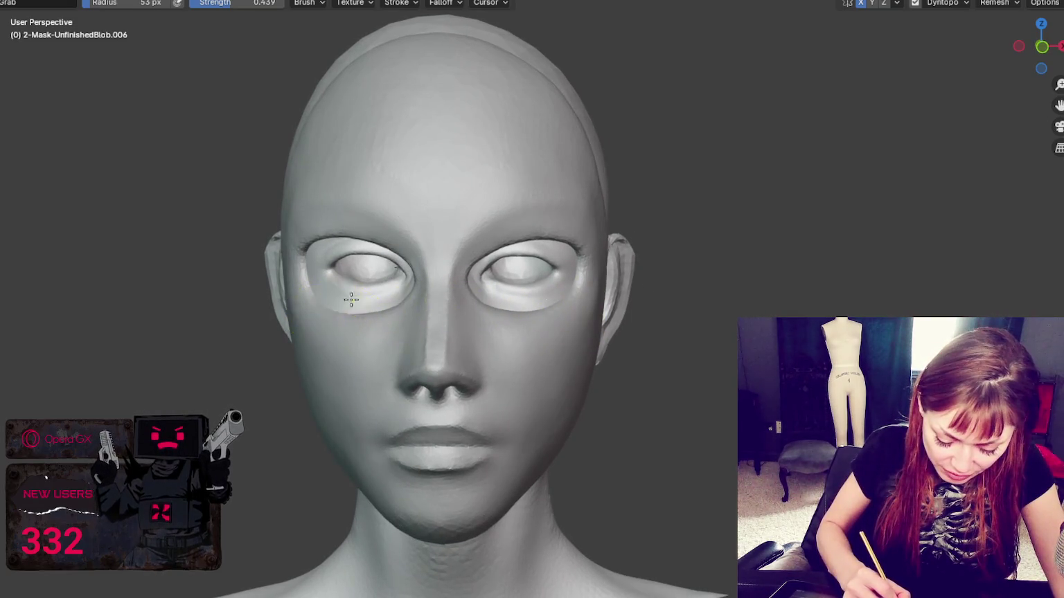
pyautogui.moveTo(351, 298); pyautogui.dragTo(325, 302, button='middle')
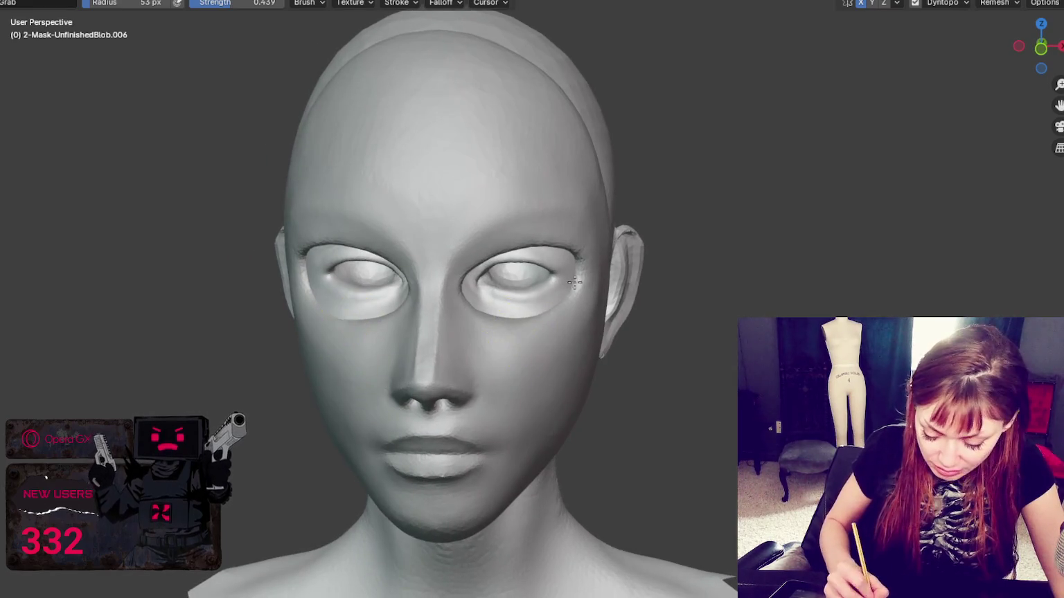
pyautogui.moveTo(554, 316)
pyautogui.mouseDown(button='middle')
pyautogui.moveTo(560, 373)
pyautogui.moveTo(527, 361)
pyautogui.mouseUp(button='middle')
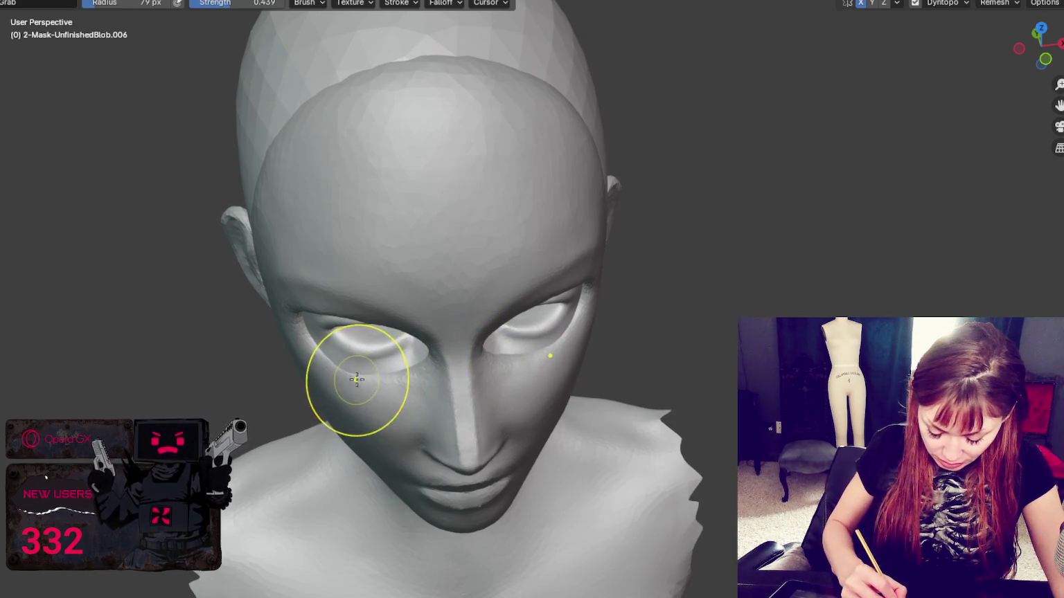
pyautogui.moveTo(388, 367)
pyautogui.mouseDown(button='middle')
pyautogui.moveTo(463, 320)
pyautogui.moveTo(532, 313)
pyautogui.mouseUp(button='middle')
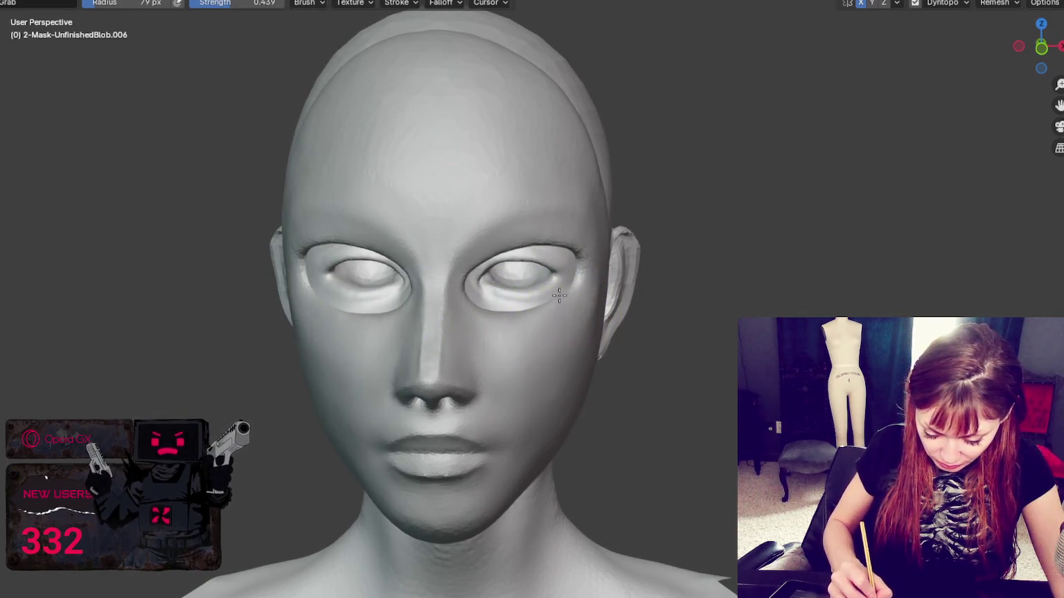
pyautogui.moveTo(573, 282)
pyautogui.mouseDown(button='middle')
pyautogui.moveTo(530, 297)
pyautogui.moveTo(533, 308)
pyautogui.moveTo(580, 290)
pyautogui.mouseUp(button='middle')
pyautogui.click(506, 298)
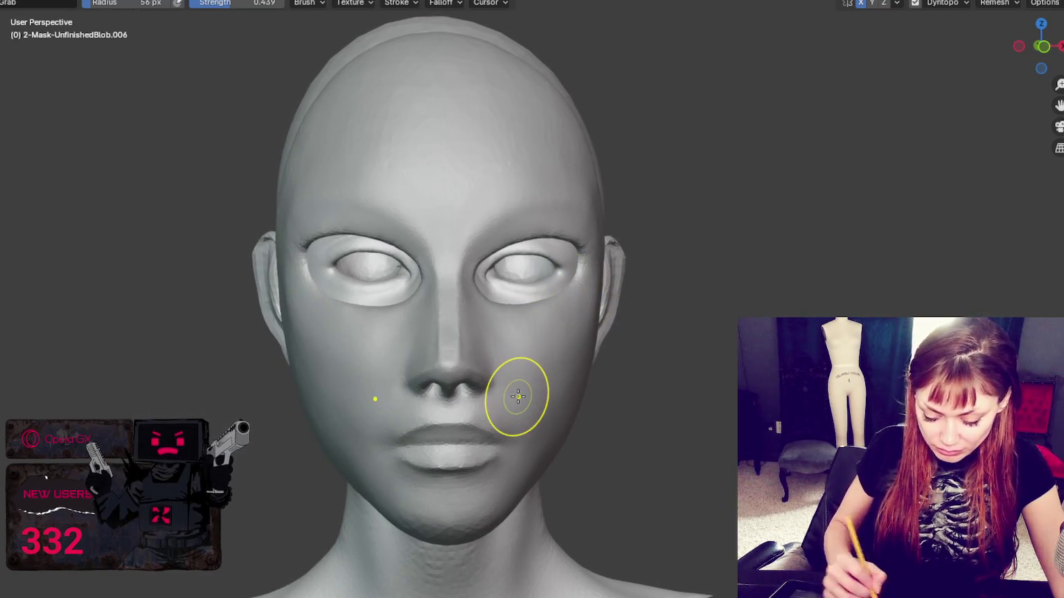
pyautogui.press('f')
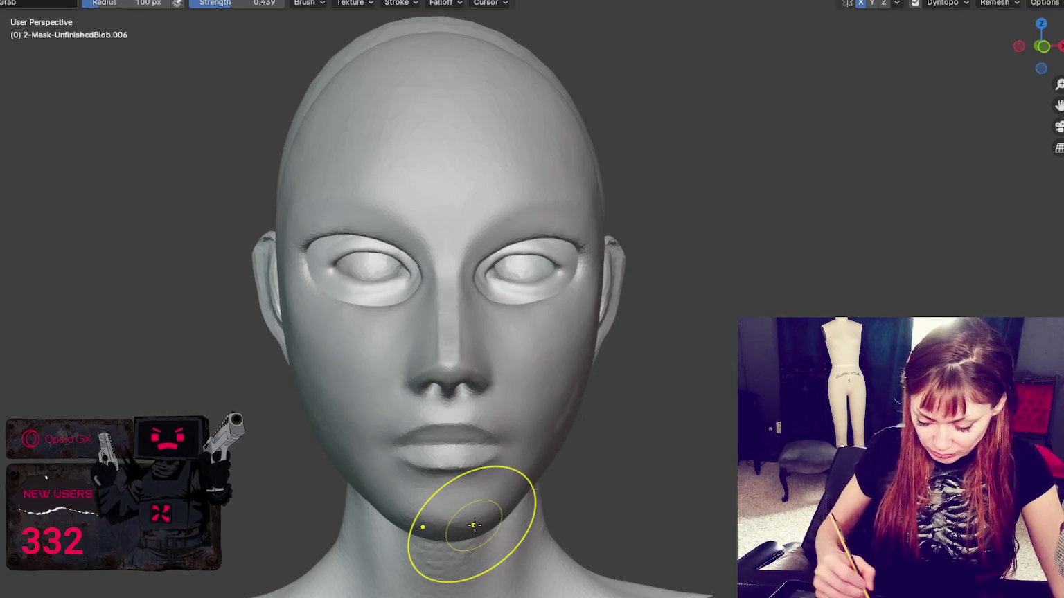
pyautogui.scroll(-3, 561, 409)
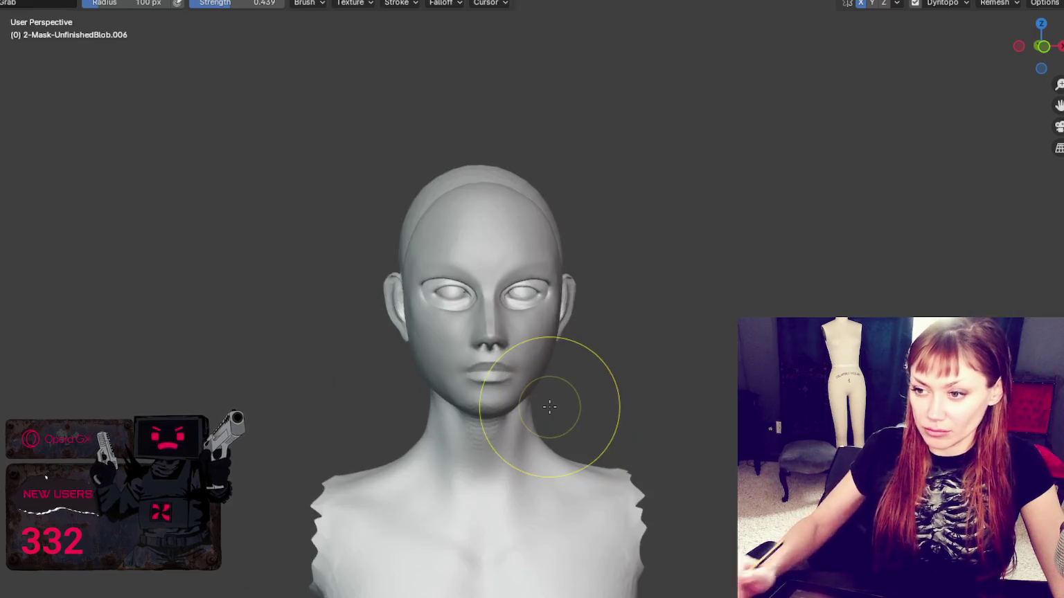
# On the left profile, shrink the Grab brush and pull the area between hairline and ear into shape
pyautogui.moveTo(569, 321)
pyautogui.mouseDown(button='middle')
pyautogui.moveTo(518, 340)
pyautogui.moveTo(506, 332)
pyautogui.mouseUp(button='middle')
pyautogui.moveTo(550, 385)
pyautogui.mouseDown(button='middle')
pyautogui.moveTo(515, 377)
pyautogui.moveTo(539, 380)
pyautogui.moveTo(572, 275)
pyautogui.mouseUp(button='middle')
pyautogui.press('f')
pyautogui.click(535, 380)
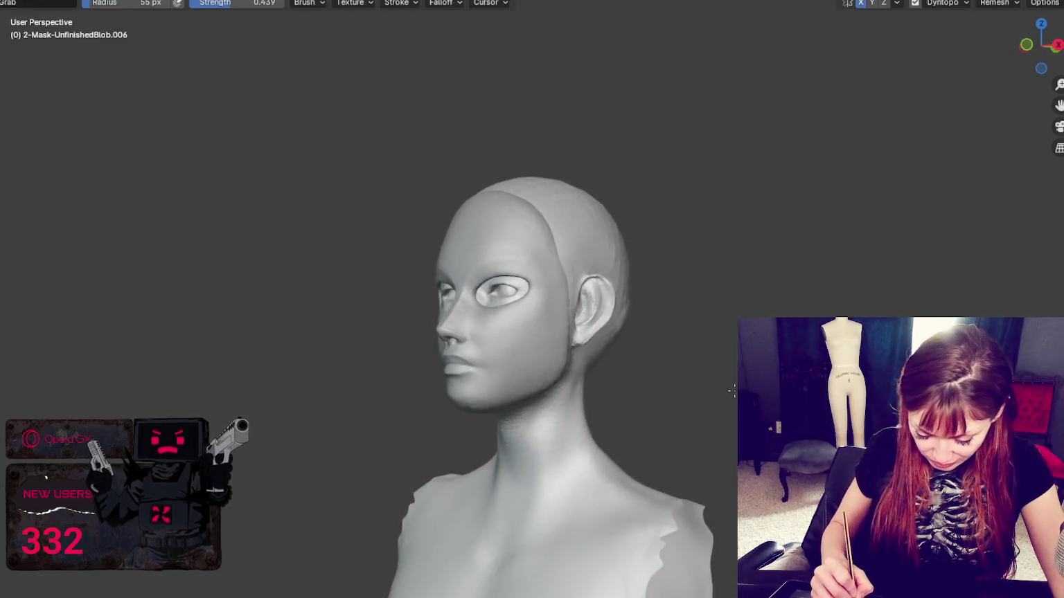
pyautogui.moveTo(572, 275); pyautogui.dragTo(556, 253)
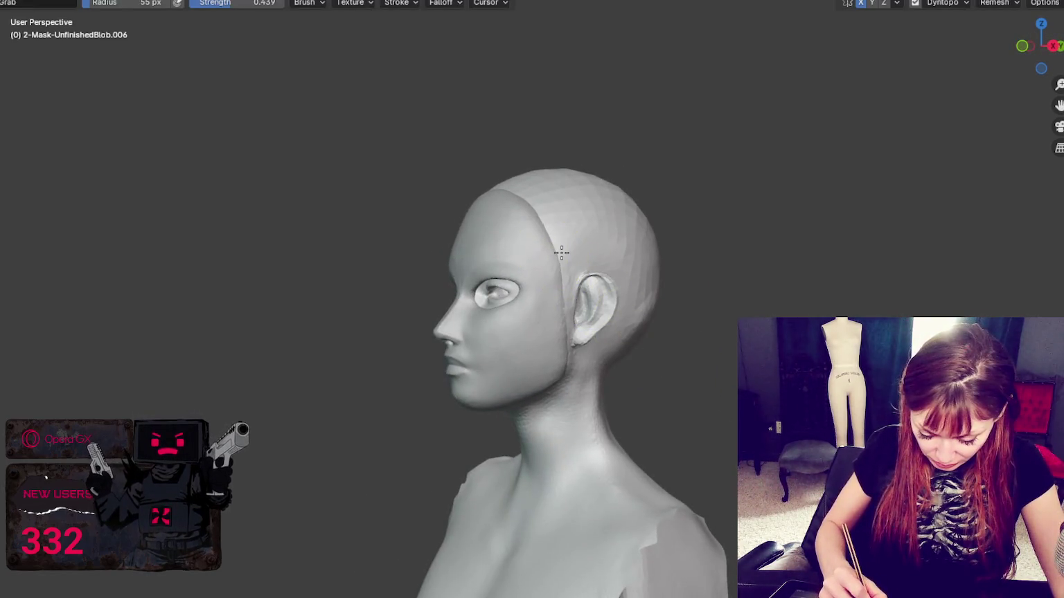
# Enlarge and then re-shrink the Grab brush while moving round to the right profile
pyautogui.press('f')
pyautogui.click(585, 211)
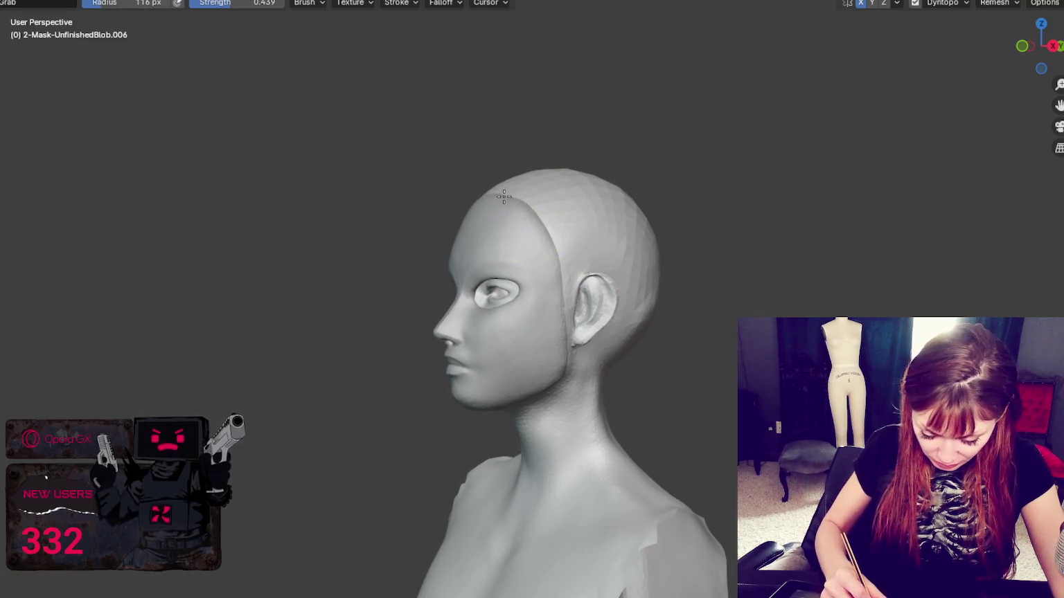
pyautogui.moveTo(585, 211); pyautogui.dragTo(588, 219, button='middle')
pyautogui.moveTo(523, 206); pyautogui.dragTo(755, 190, button='middle')
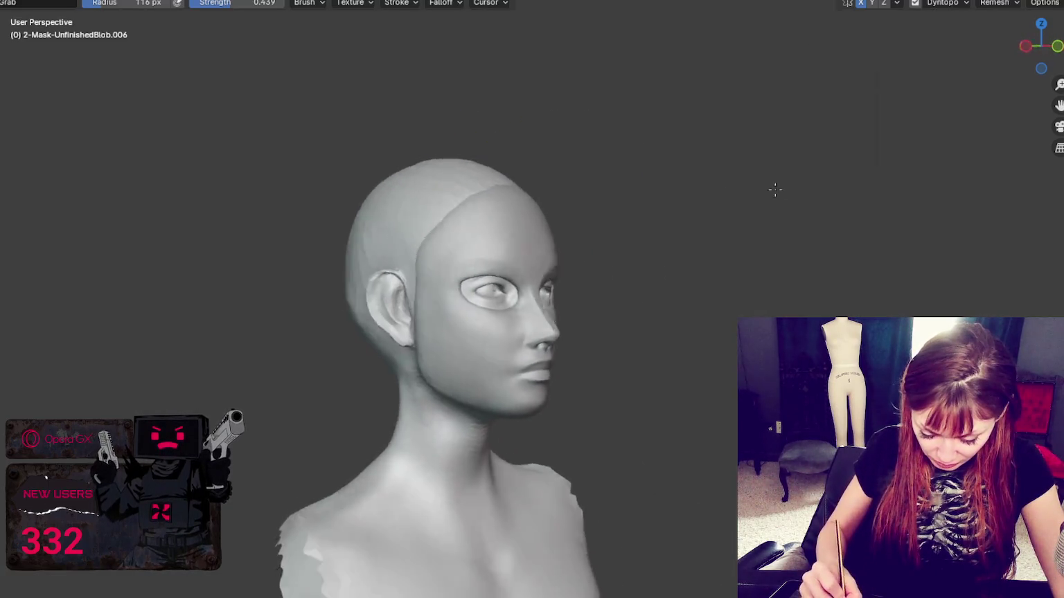
pyautogui.press('f')
pyautogui.click(790, 190)
# Orbit back and forth between the left and right profiles to compare both sides of the head
pyautogui.moveTo(505, 235)
pyautogui.mouseDown(button='middle')
pyautogui.moveTo(762, 231)
pyautogui.moveTo(873, 206)
pyautogui.mouseUp(button='middle')
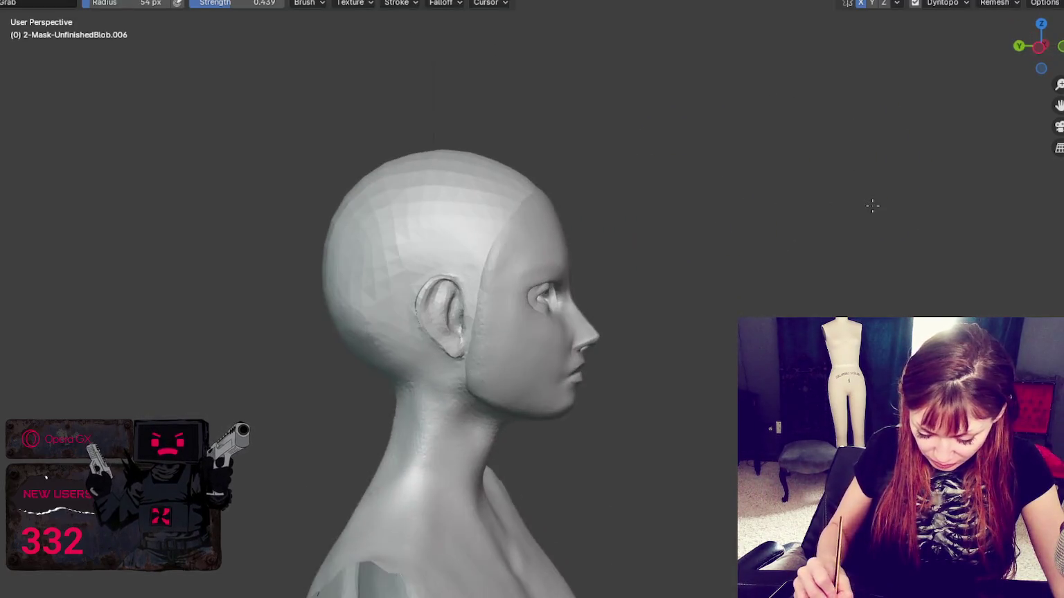
pyautogui.moveTo(891, 24); pyautogui.dragTo(536, 231, button='middle')
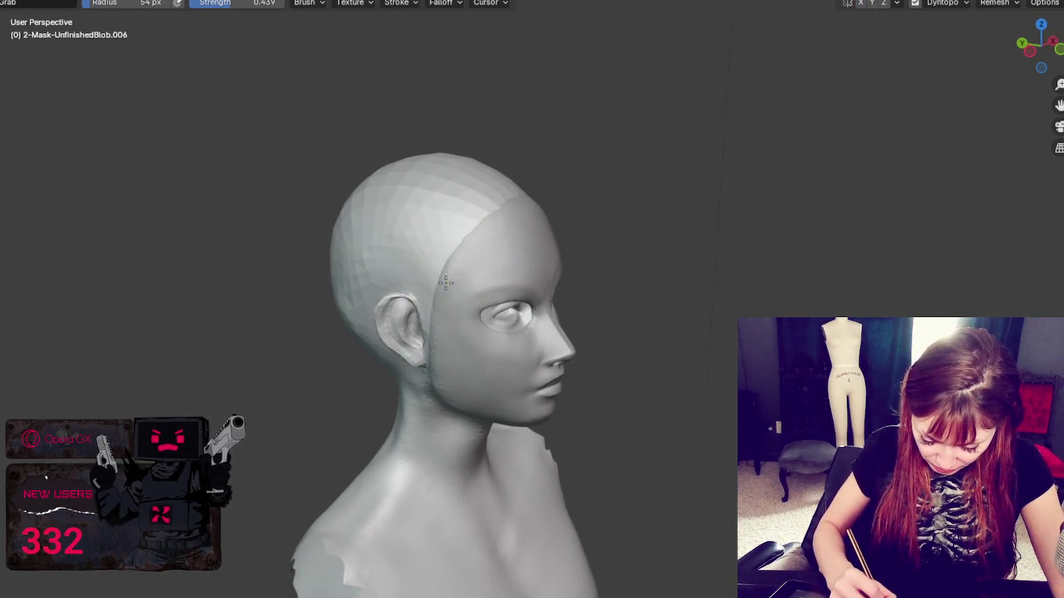
pyautogui.moveTo(453, 262); pyautogui.dragTo(492, 209, button='middle')
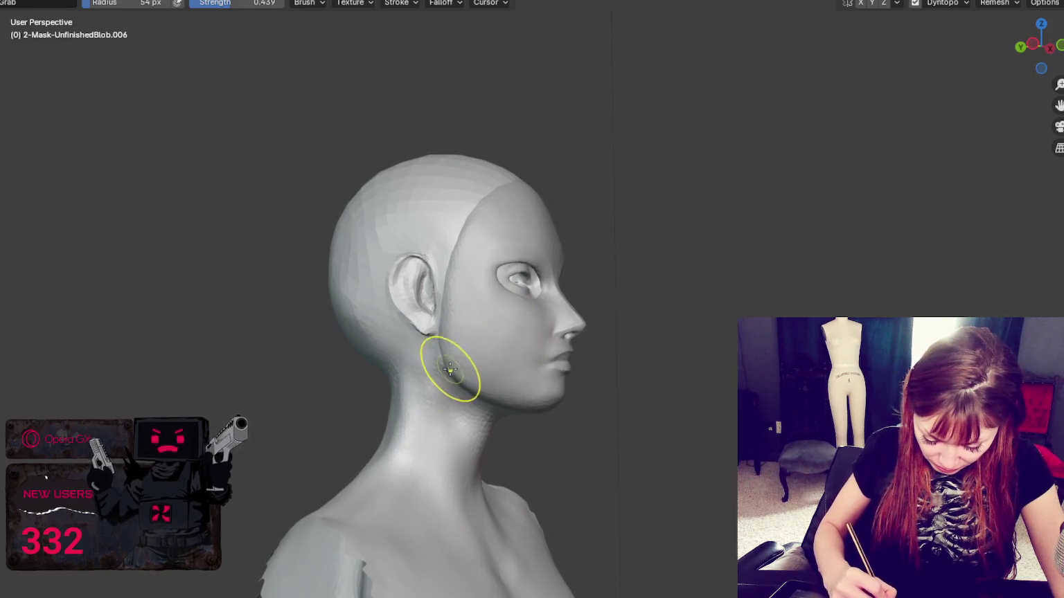
pyautogui.moveTo(744, 318)
pyautogui.mouseDown(button='middle')
pyautogui.moveTo(689, 351)
pyautogui.moveTo(505, 350)
pyautogui.mouseUp(button='middle')
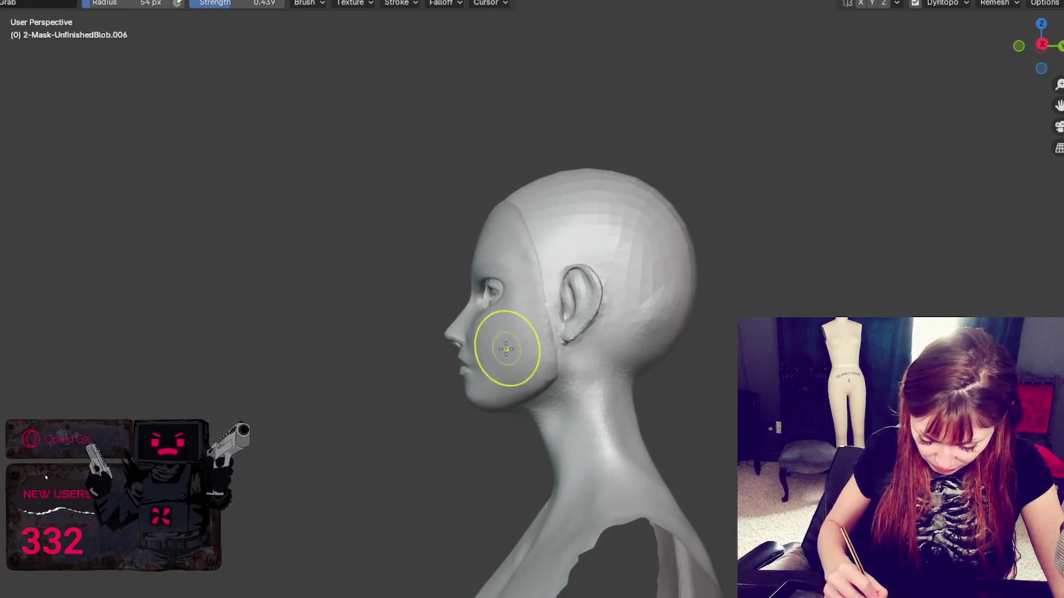
pyautogui.moveTo(545, 313); pyautogui.dragTo(609, 317, button='middle')
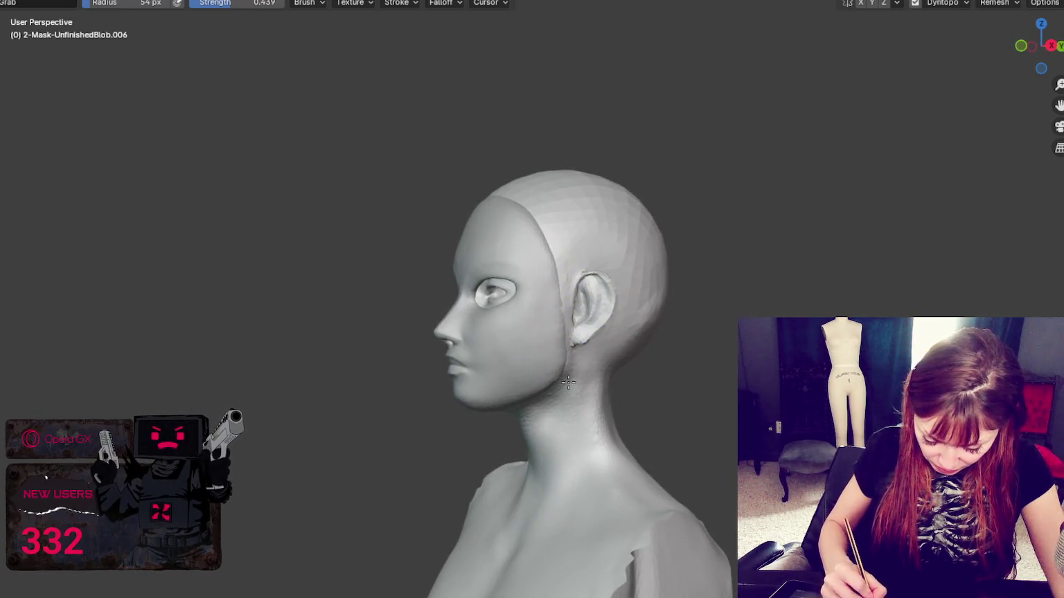
pyautogui.moveTo(567, 370)
pyautogui.mouseDown(button='middle')
pyautogui.moveTo(683, 328)
pyautogui.moveTo(727, 326)
pyautogui.mouseUp(button='middle')
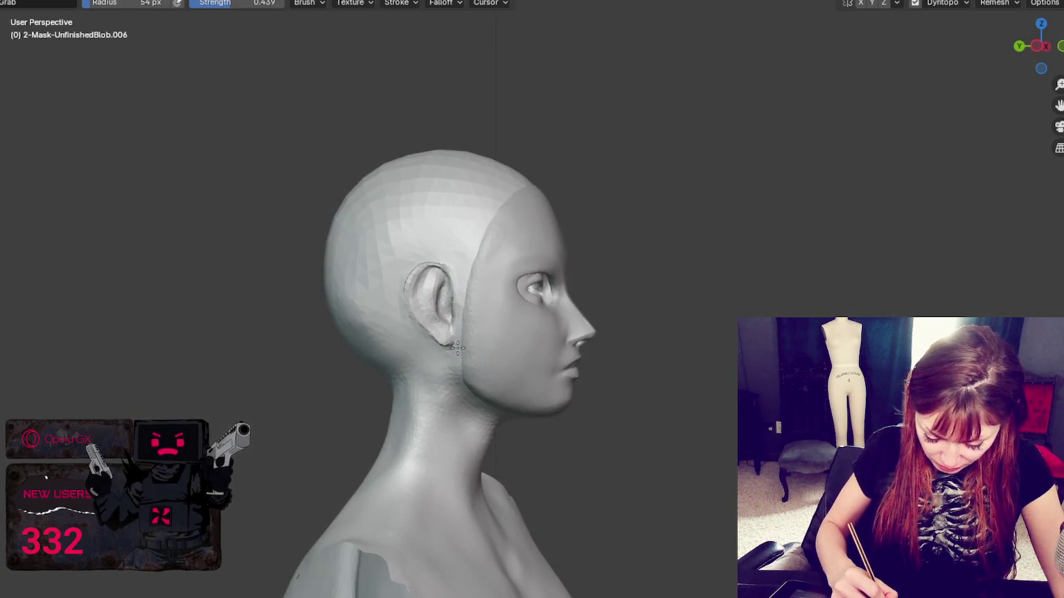
pyautogui.moveTo(474, 364); pyautogui.dragTo(467, 361, button='middle')
pyautogui.moveTo(607, 332)
pyautogui.mouseDown(button='middle')
pyautogui.moveTo(561, 373)
pyautogui.moveTo(547, 357)
pyautogui.moveTo(444, 347)
pyautogui.mouseUp(button='middle')
# Shrink the Grab brush to 30 px for reworking the jawline below the ear
pyautogui.press('f')
pyautogui.click(556, 376)
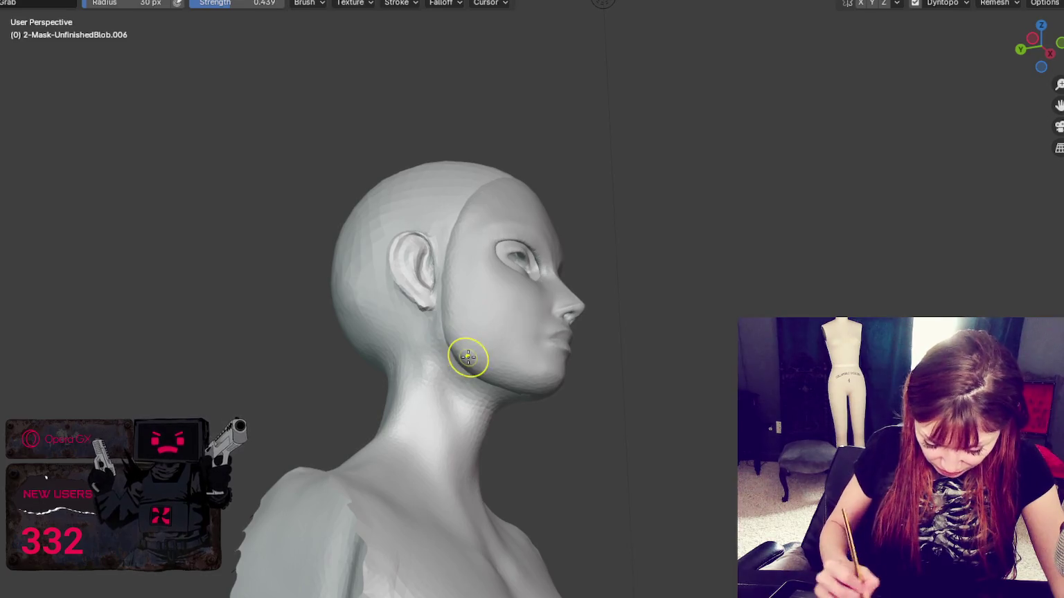
pyautogui.moveTo(467, 358); pyautogui.dragTo(724, 321, button='middle')
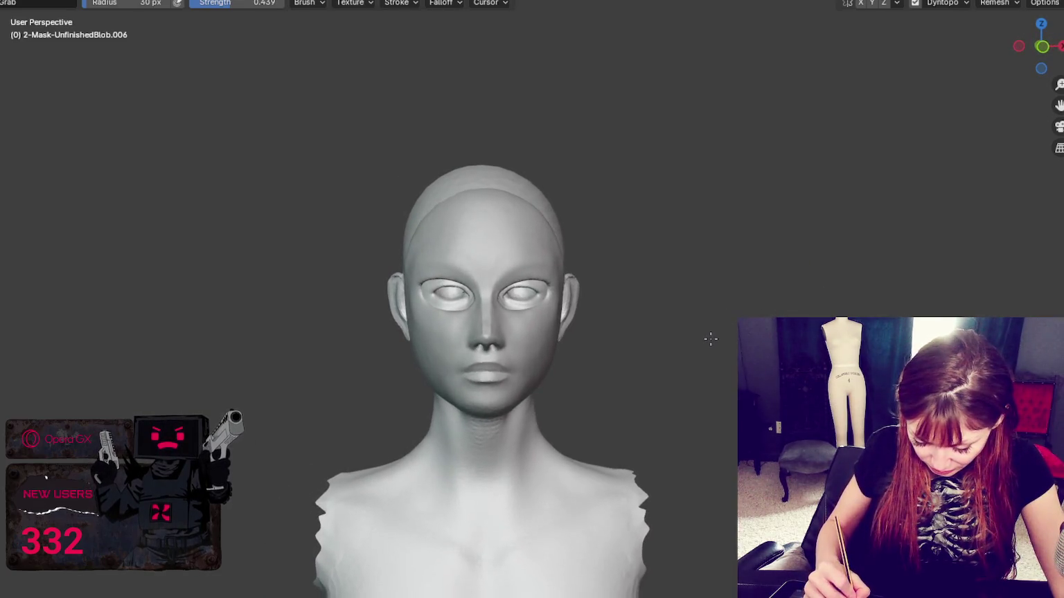
# Turn on X-axis mirror symmetry and enlarge the sculpt brush to 53 px
pyautogui.click(860, 3)
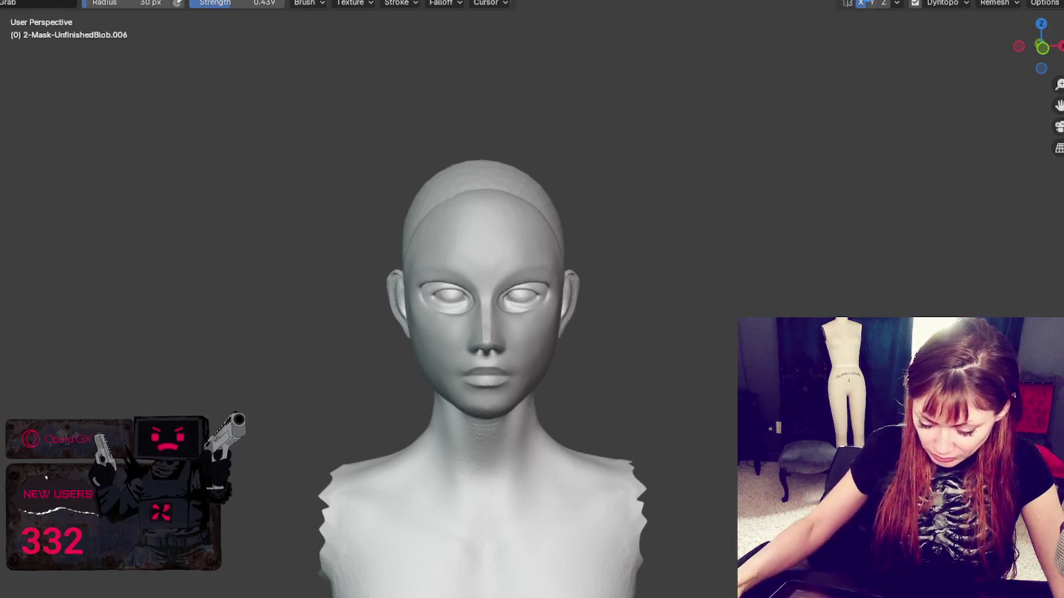
pyautogui.scroll(4, 546, 265)
pyautogui.moveTo(569, 332); pyautogui.dragTo(707, 326, button='middle')
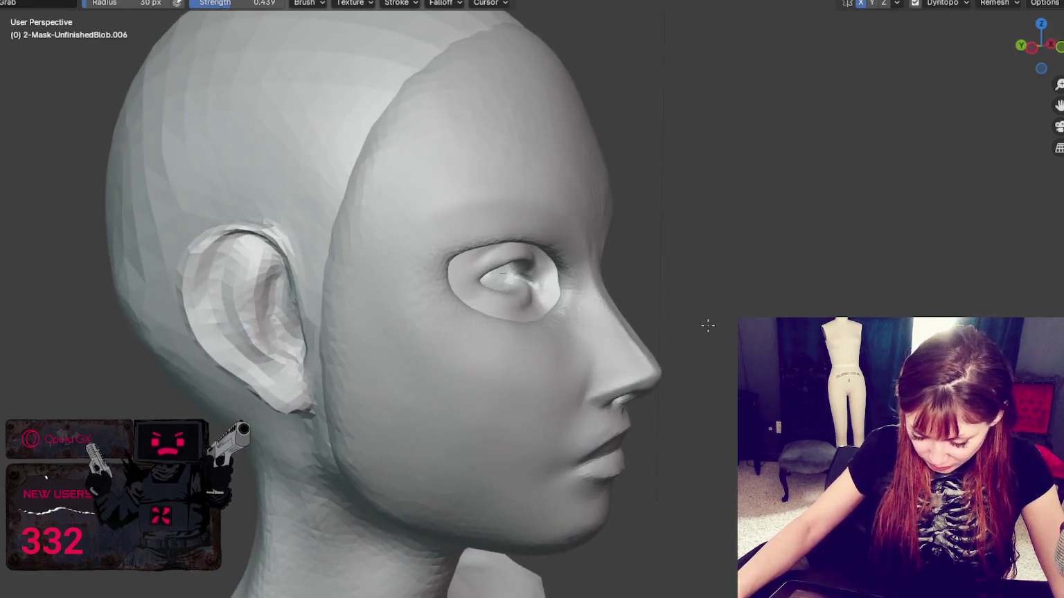
pyautogui.press('f')
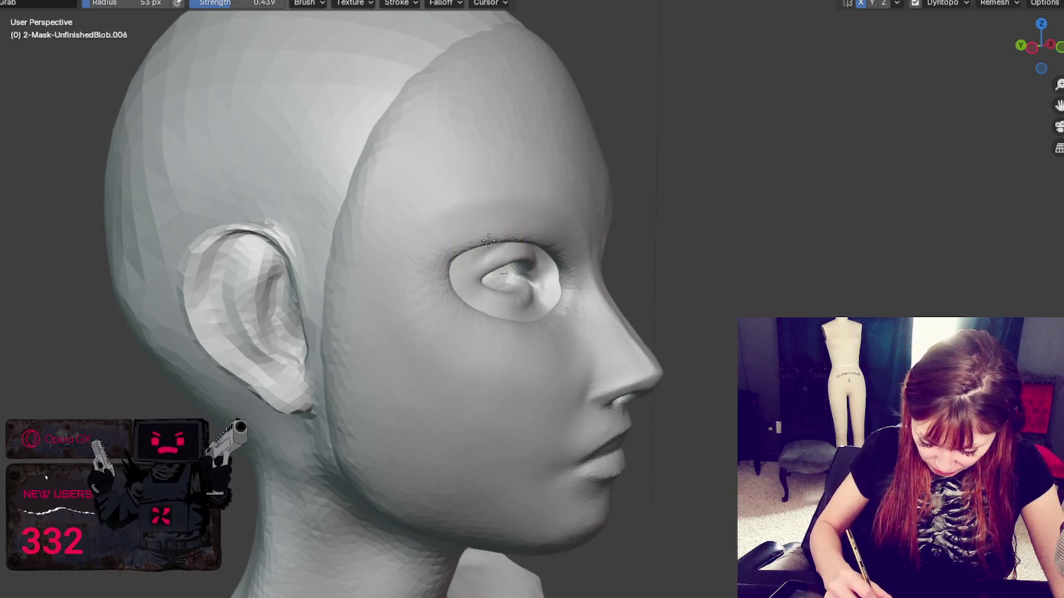
pyautogui.scroll(-5, 488, 240)
pyautogui.moveTo(617, 238); pyautogui.dragTo(603, 223, button='middle')
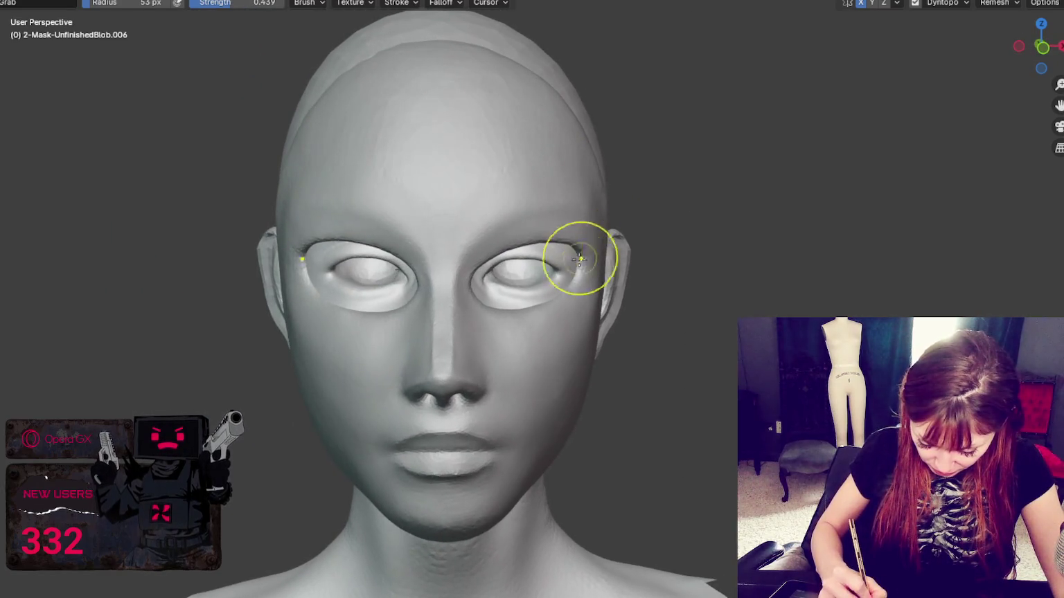
# Switch to the Crease brush and zoom in looking down over the eye
pyautogui.hotkey('shift', 'c')
pyautogui.scroll(3, 424, 209)
pyautogui.moveTo(425, 209); pyautogui.dragTo(583, 324, button='middle')
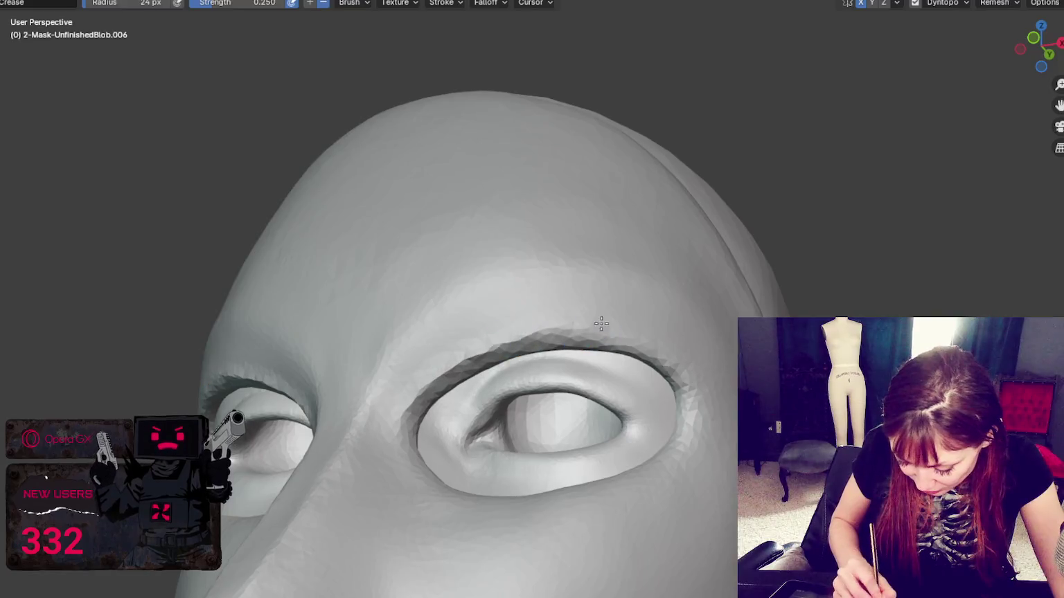
pyautogui.moveTo(473, 357); pyautogui.dragTo(608, 339, button='middle')
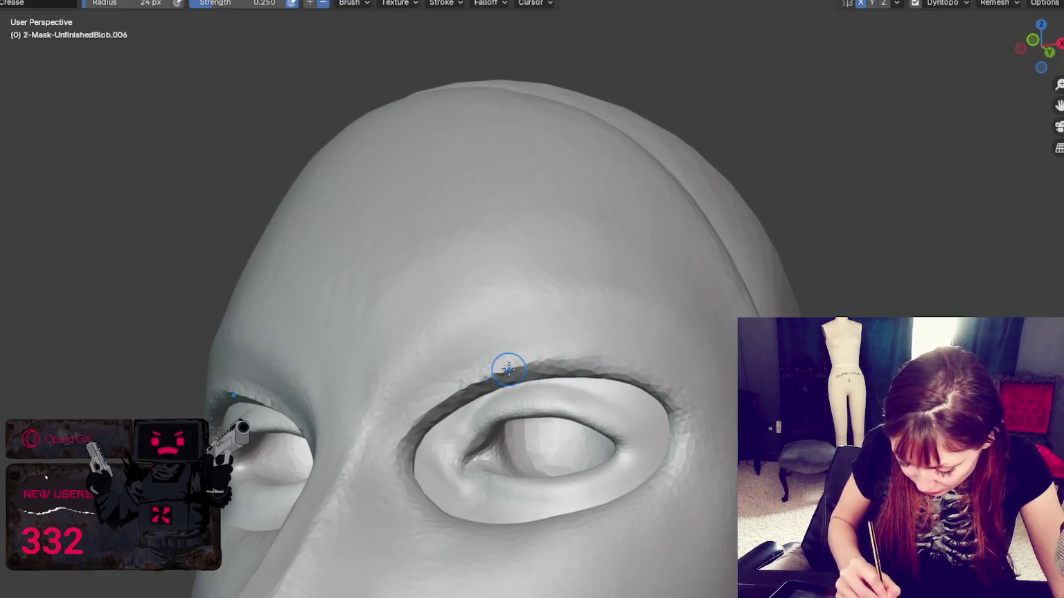
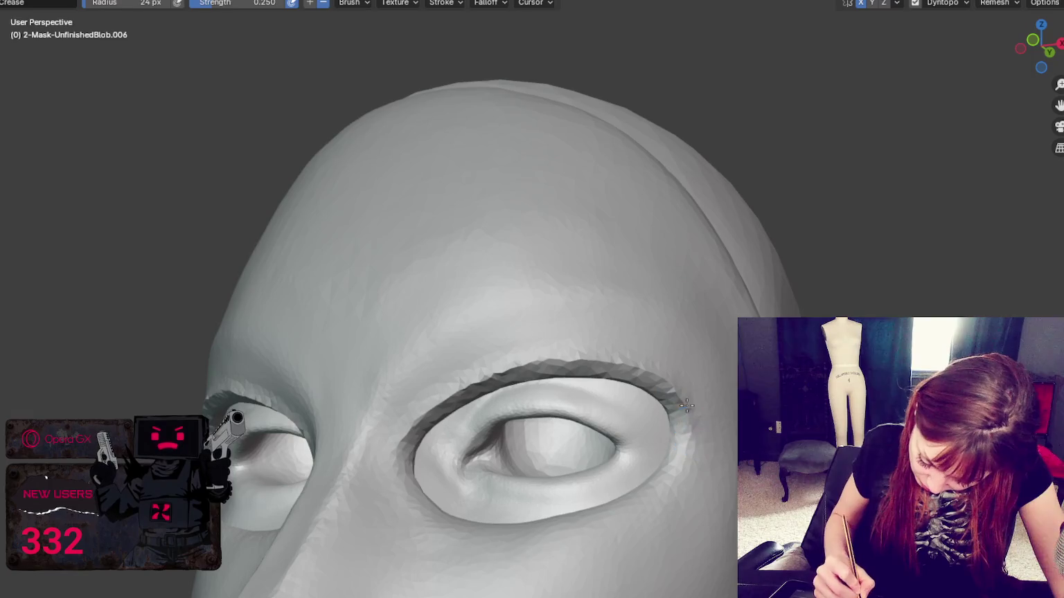
# Deepen the crease along the eye-hole rim and shrink the brush radius to 18 px
pyautogui.moveTo(687, 406); pyautogui.dragTo(687, 435)
pyautogui.moveTo(637, 502); pyautogui.dragTo(684, 505, button='middle')
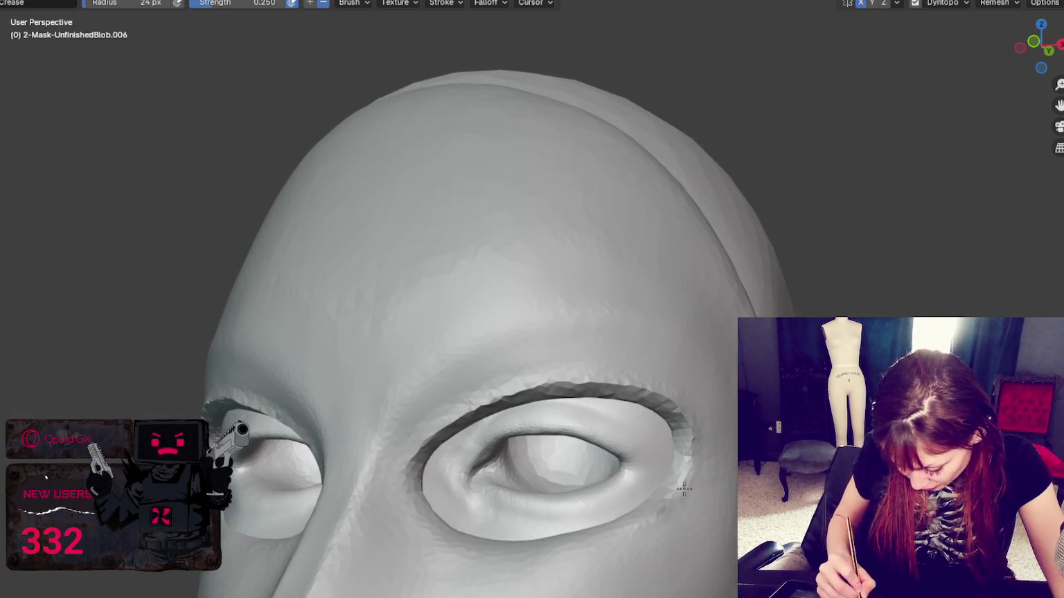
pyautogui.moveTo(528, 376); pyautogui.dragTo(501, 551, button='middle')
pyautogui.scroll(3, 436, 417)
pyautogui.moveTo(437, 418); pyautogui.dragTo(404, 399, button='middle')
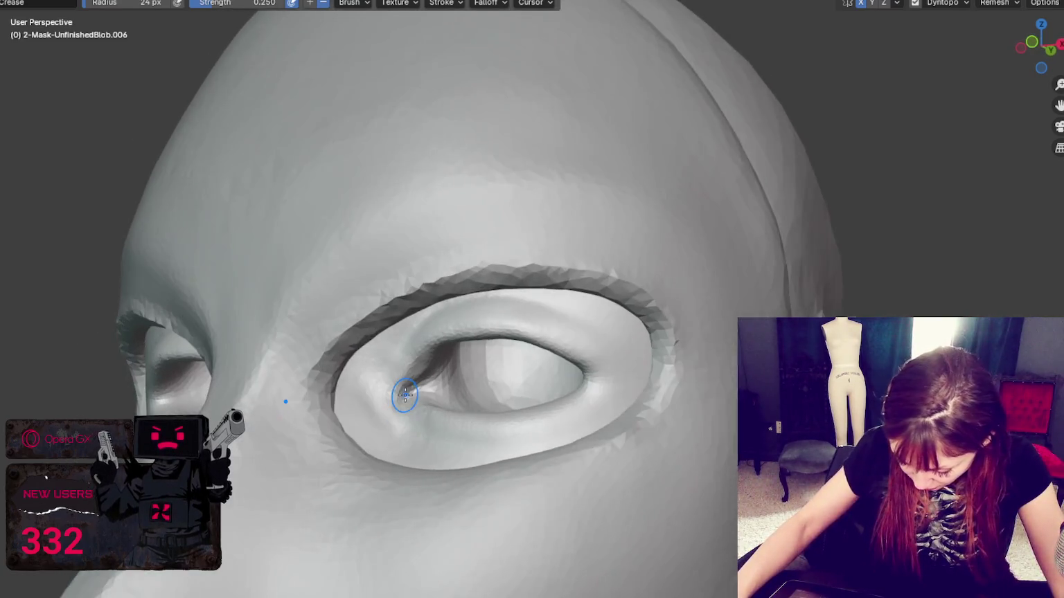
pyautogui.scroll(1, 405, 395)
pyautogui.moveTo(648, 410); pyautogui.dragTo(561, 406, button='middle')
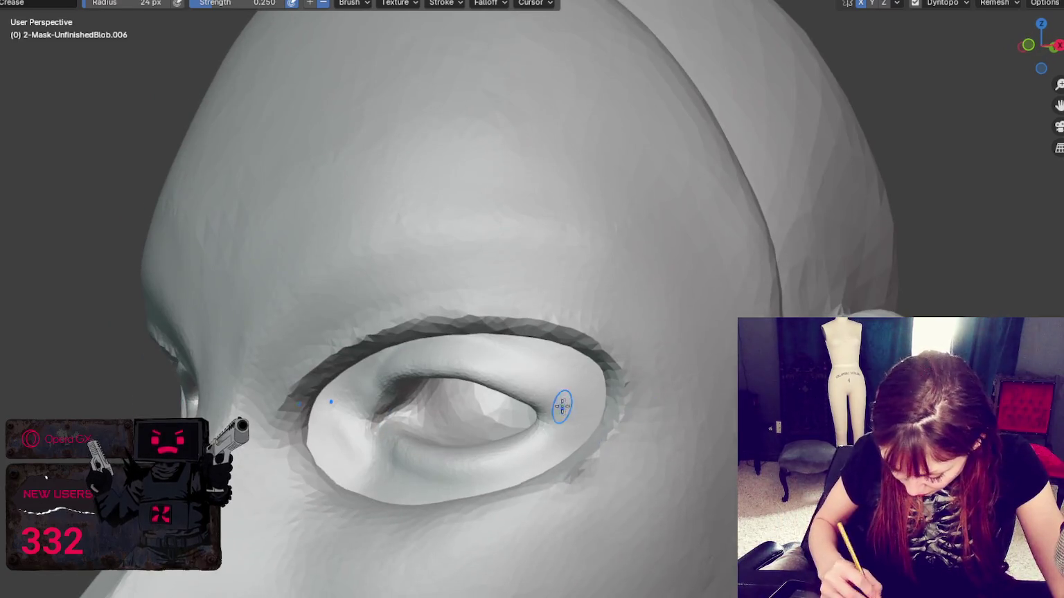
pyautogui.moveTo(609, 450)
pyautogui.mouseDown(button='middle')
pyautogui.moveTo(665, 518)
pyautogui.moveTo(579, 589)
pyautogui.mouseUp(button='middle')
pyautogui.press('f')
pyautogui.click(596, 556)
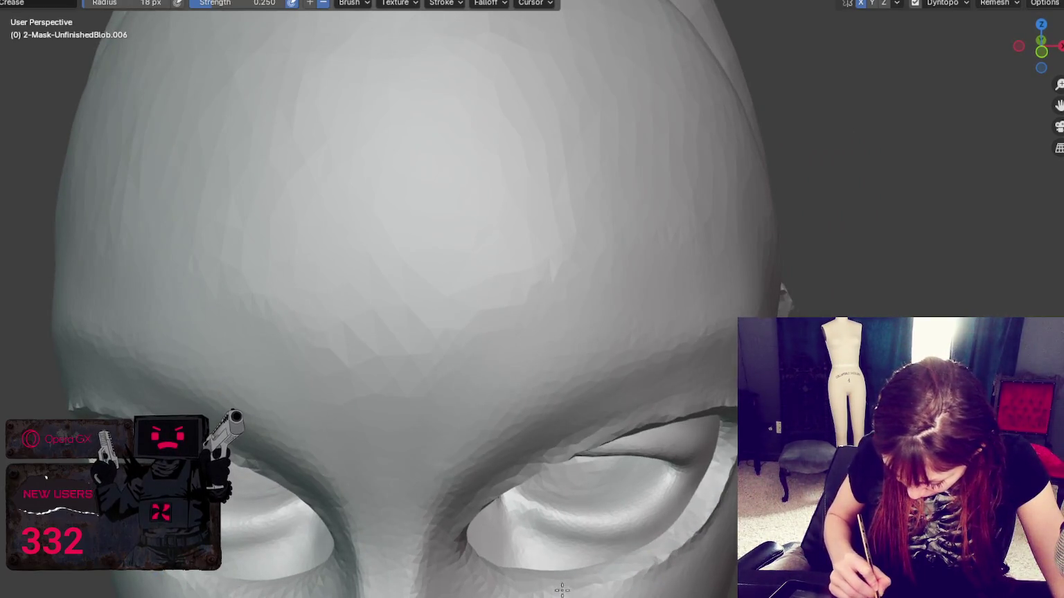
# Puff up and pull the eye-hole rim with the Blob and Grab brushes, checking it from below
pyautogui.moveTo(686, 544); pyautogui.dragTo(254, 447, button='middle')
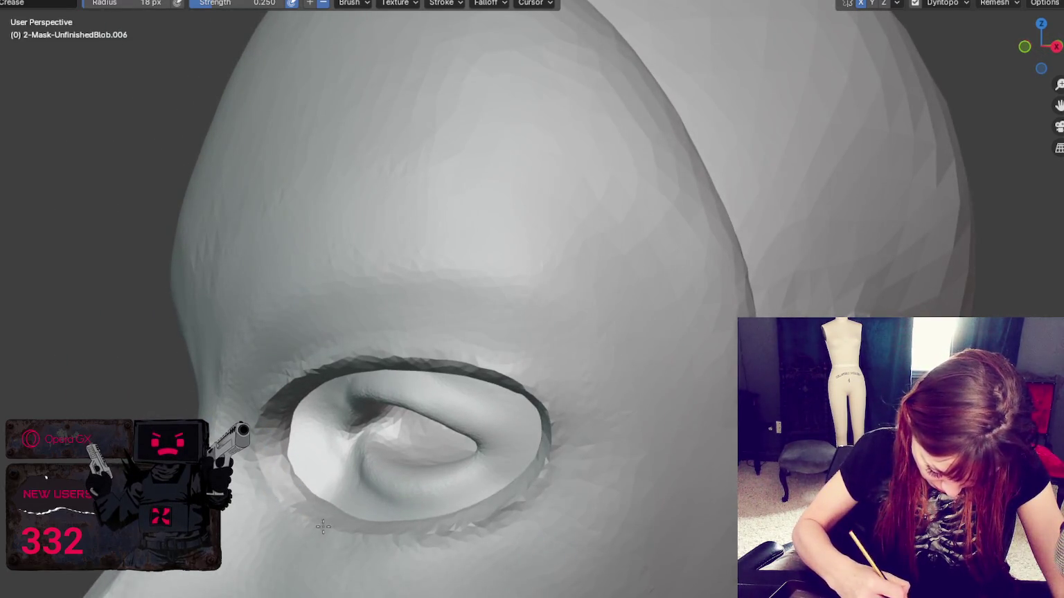
pyautogui.moveTo(283, 430); pyautogui.dragTo(290, 434, button='middle')
pyautogui.press('g')
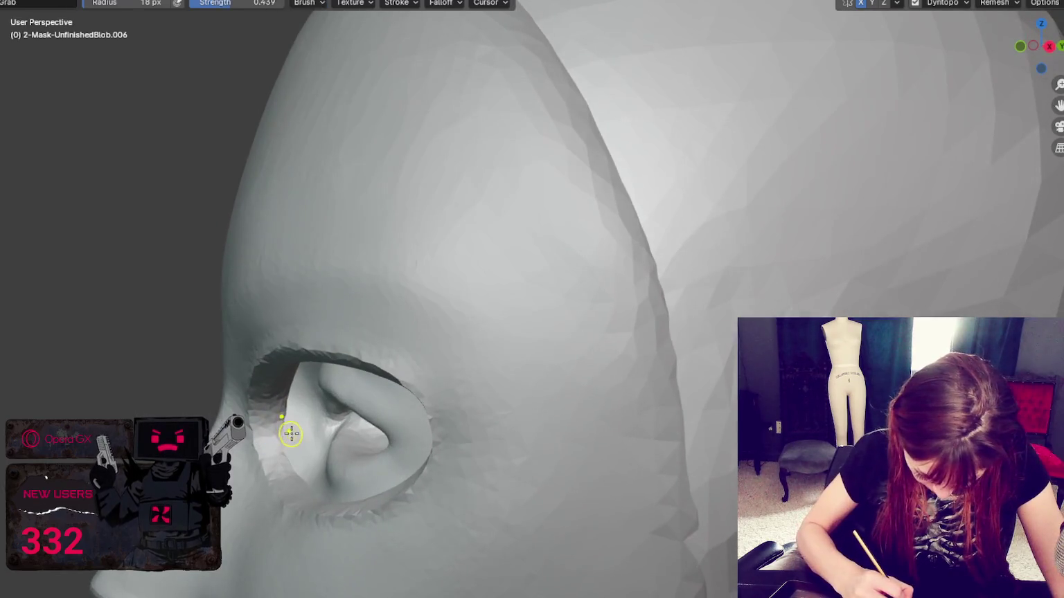
pyautogui.press('b')
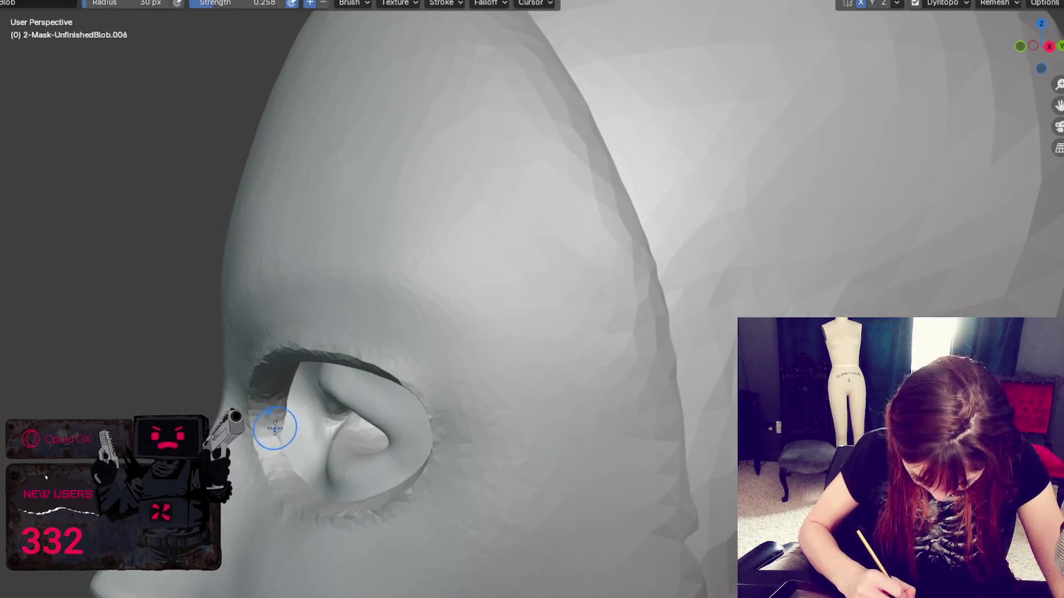
pyautogui.moveTo(285, 459); pyautogui.dragTo(295, 358, button='middle')
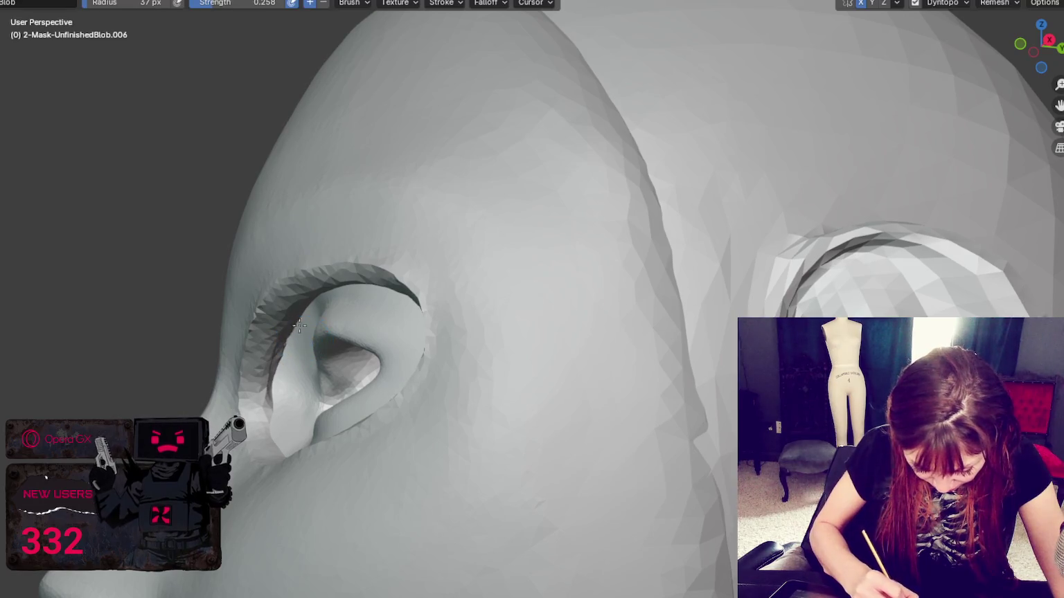
pyautogui.moveTo(284, 351)
pyautogui.mouseDown(button='middle')
pyautogui.moveTo(301, 348)
pyautogui.moveTo(289, 374)
pyautogui.mouseUp(button='middle')
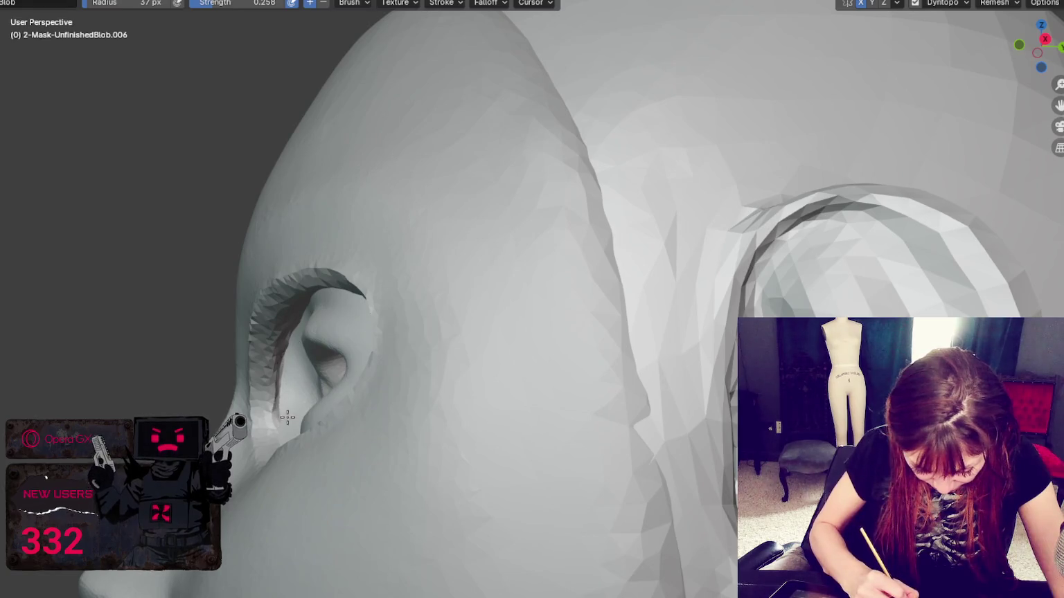
pyautogui.moveTo(312, 349)
pyautogui.mouseDown(button='middle')
pyautogui.moveTo(303, 266)
pyautogui.moveTo(367, 202)
pyautogui.mouseUp(button='middle')
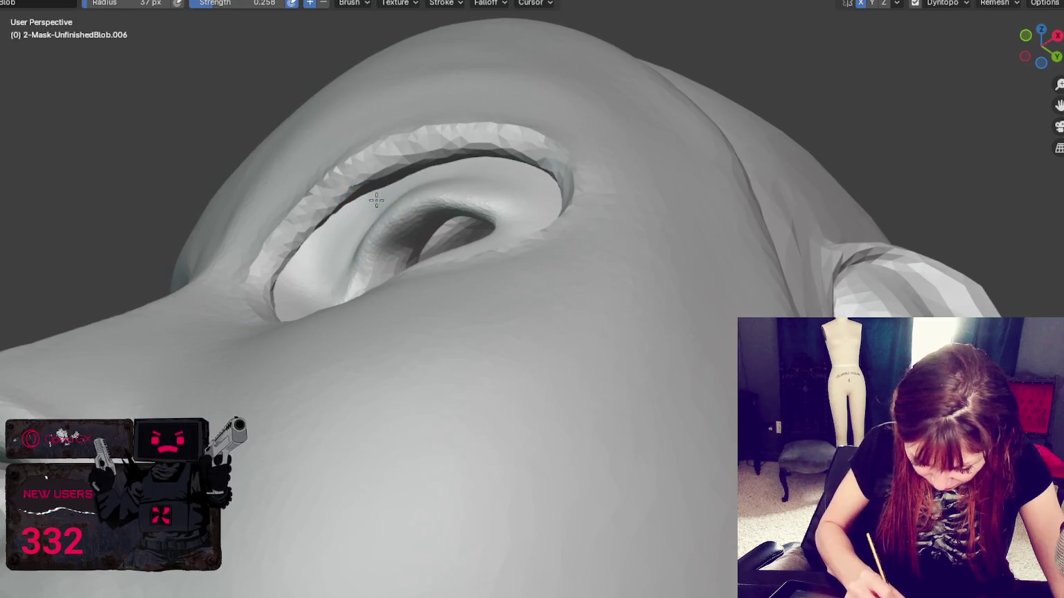
pyautogui.moveTo(441, 197); pyautogui.dragTo(380, 161, button='middle')
pyautogui.press('g')
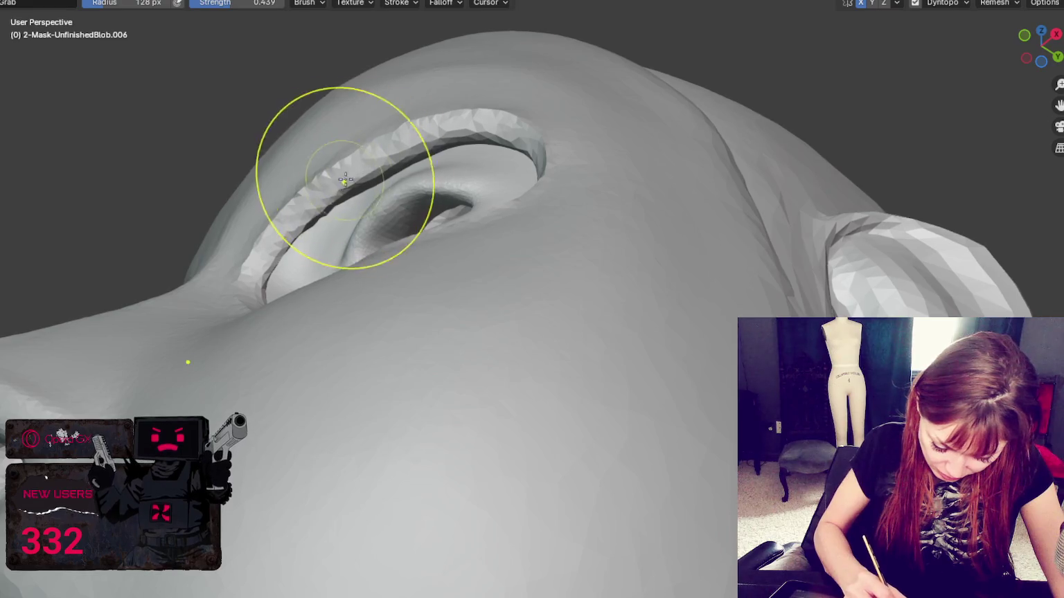
pyautogui.moveTo(475, 161)
pyautogui.mouseDown(button='middle')
pyautogui.moveTo(542, 197)
pyautogui.moveTo(432, 194)
pyautogui.moveTo(565, 254)
pyautogui.moveTo(439, 372)
pyautogui.mouseUp(button='middle')
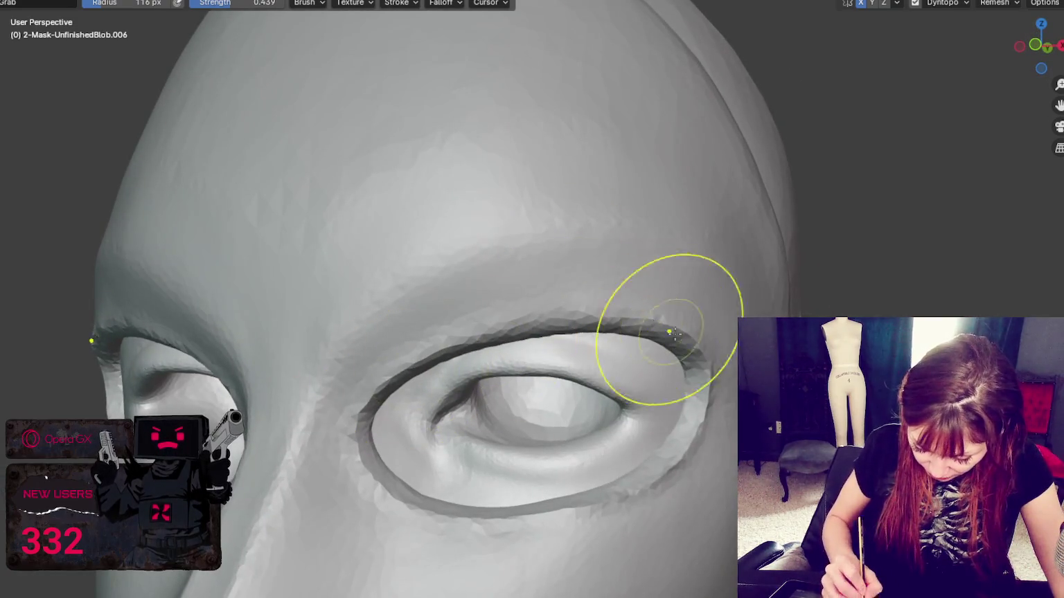
# Frame a frontal view of the eye and shrink the brush radius to 68 px
pyautogui.moveTo(671, 309); pyautogui.dragTo(718, 409, button='middle')
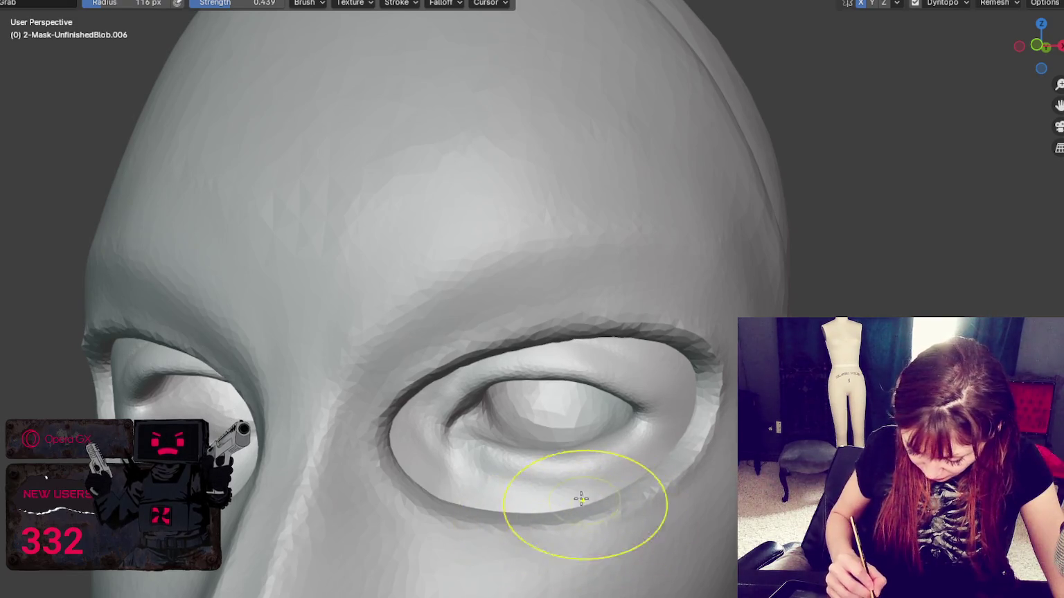
pyautogui.moveTo(503, 489); pyautogui.dragTo(527, 486, button='middle')
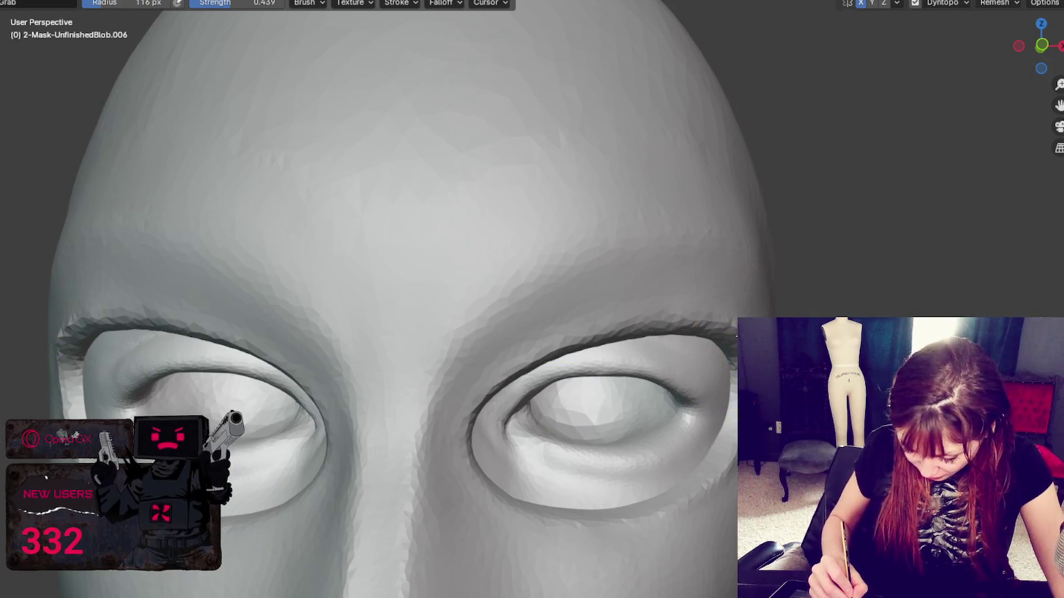
pyautogui.press('[')
pyautogui.press('[')
pyautogui.press('[')
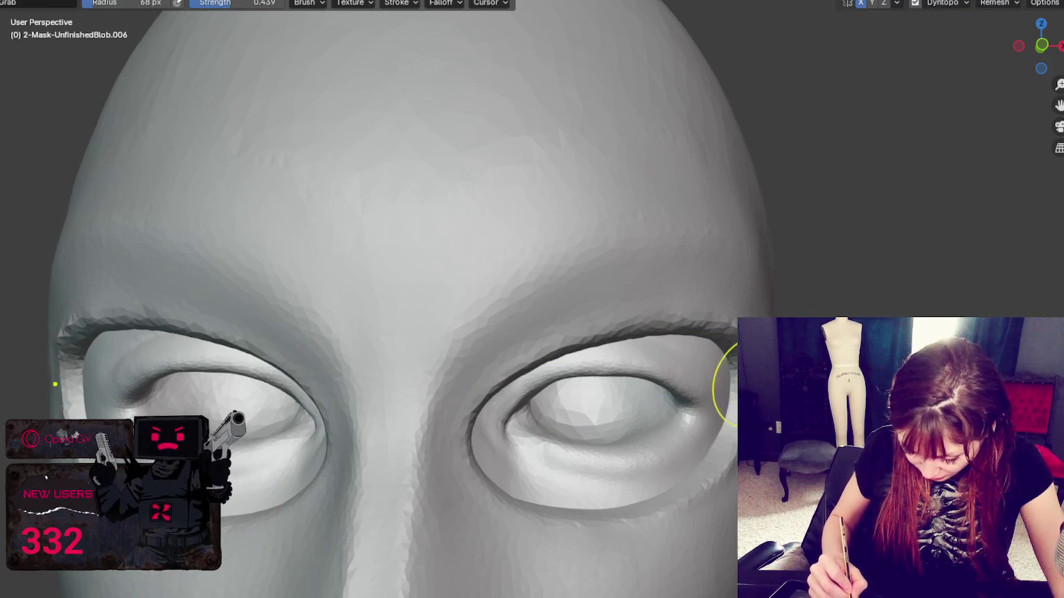
pyautogui.scroll(1, 653, 351)
pyautogui.scroll(2, 648, 346)
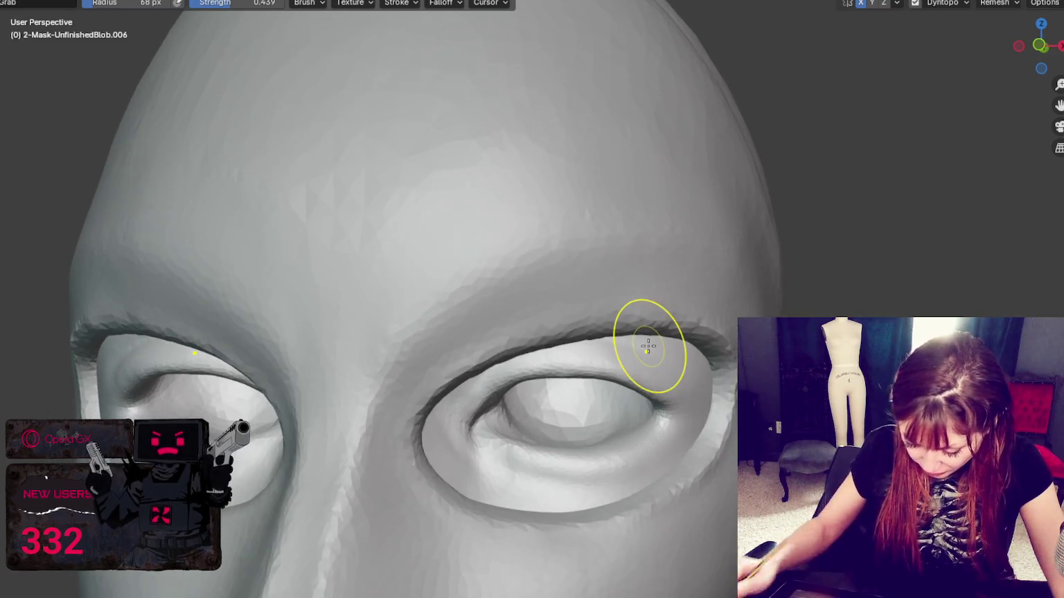
pyautogui.scroll(3, 648, 345)
pyautogui.scroll(-3, 647, 345)
pyautogui.moveTo(530, 384); pyautogui.dragTo(488, 322, button='middle')
# Sharpen the crease along the brow rim and the outer lower rim with the Crease brush
pyautogui.hotkey('shift', 'c')
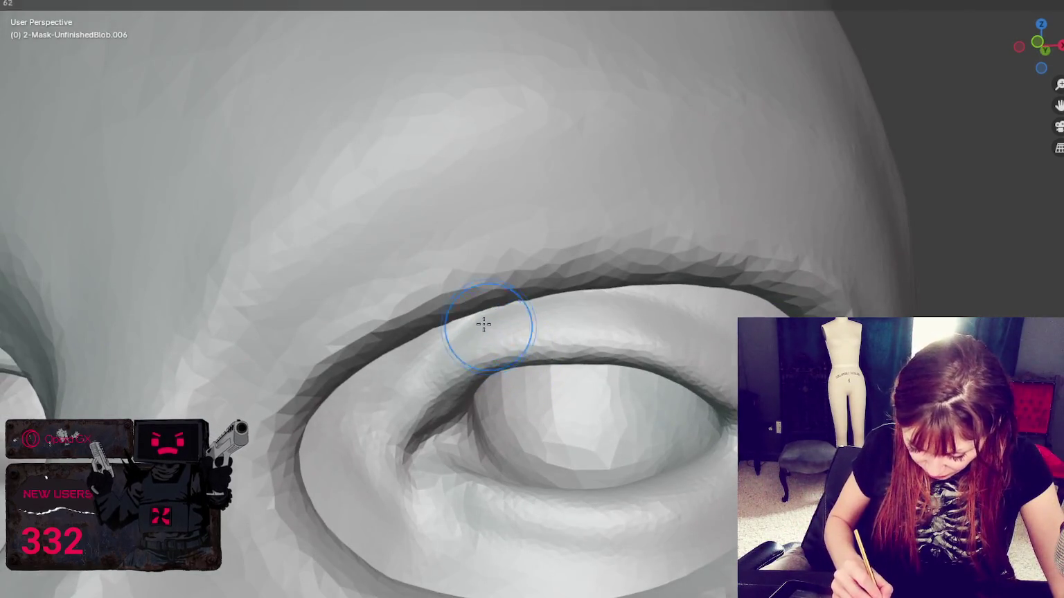
pyautogui.moveTo(320, 388)
pyautogui.mouseDown()
pyautogui.moveTo(356, 333)
pyautogui.moveTo(487, 277)
pyautogui.moveTo(589, 254)
pyautogui.moveTo(607, 253)
pyautogui.moveTo(562, 269)
pyautogui.moveTo(658, 254)
pyautogui.moveTo(736, 262)
pyautogui.moveTo(371, 340)
pyautogui.mouseUp()
pyautogui.moveTo(800, 276)
pyautogui.mouseDown(button='middle')
pyautogui.moveTo(800, 241)
pyautogui.moveTo(834, 293)
pyautogui.mouseUp(button='middle')
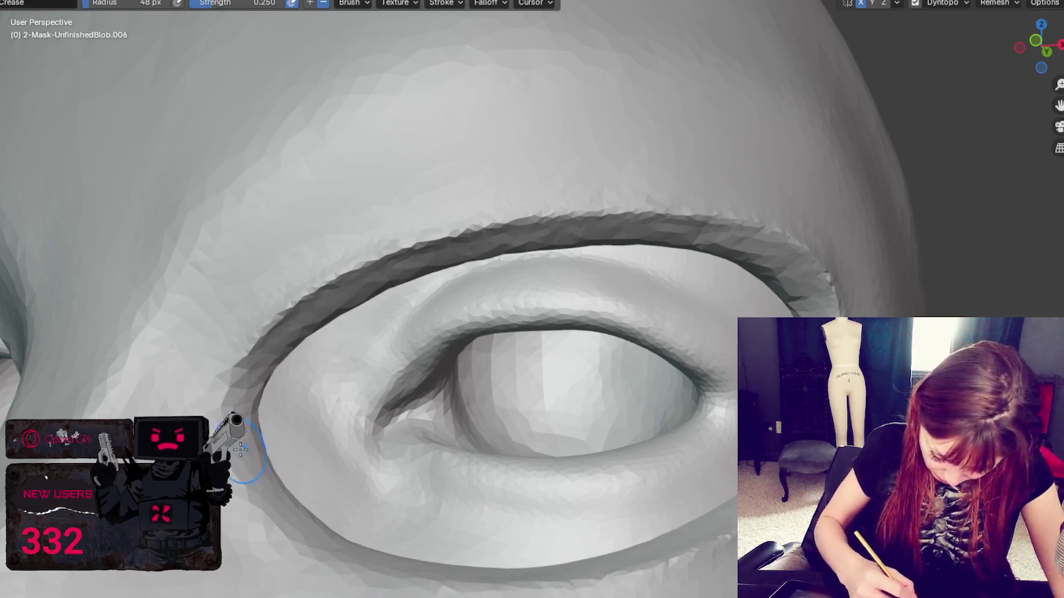
pyautogui.moveTo(261, 463); pyautogui.dragTo(507, 596)
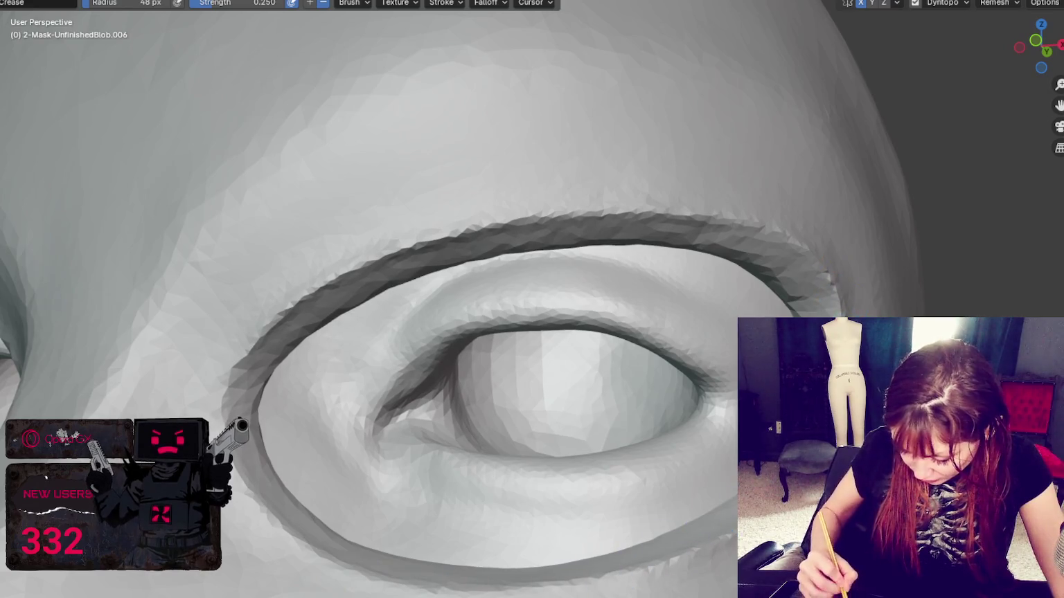
# Frame the whole head and set up the Grab brush at a 33 px radius
pyautogui.press('Home')
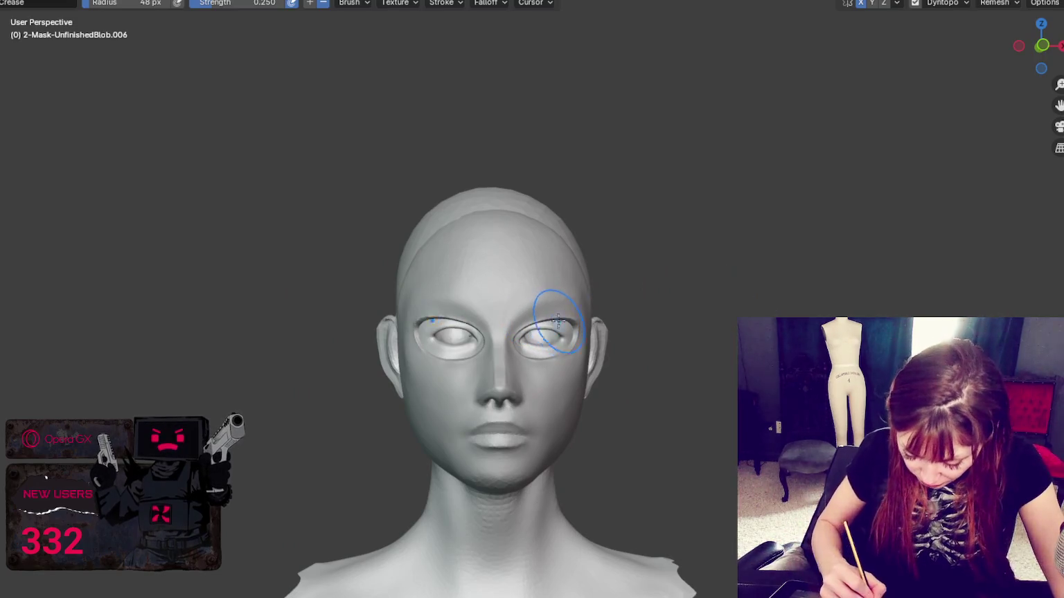
pyautogui.scroll(3, 560, 307)
pyautogui.press('g')
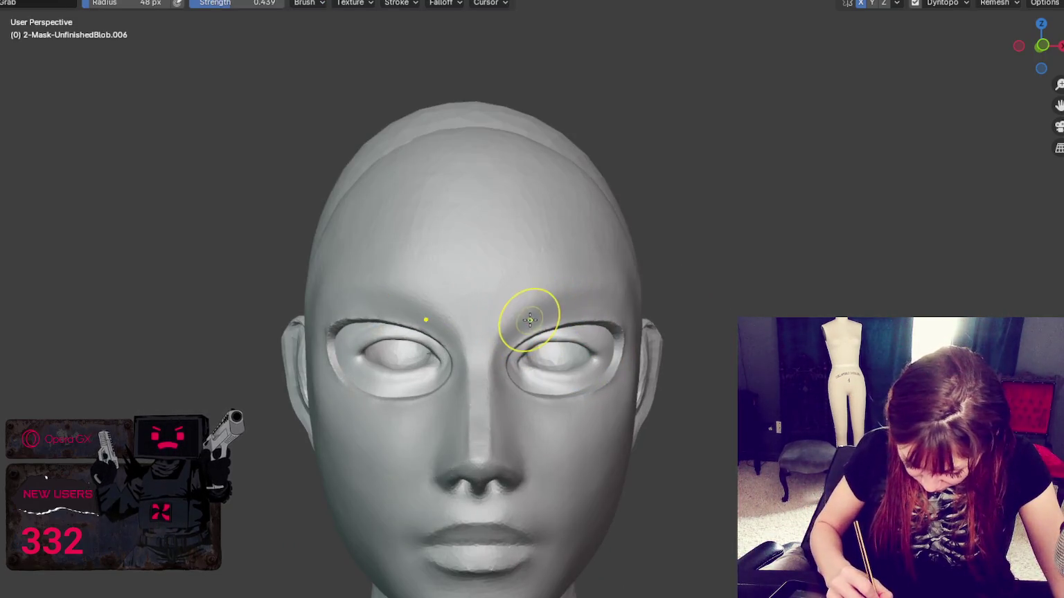
pyautogui.press(']')
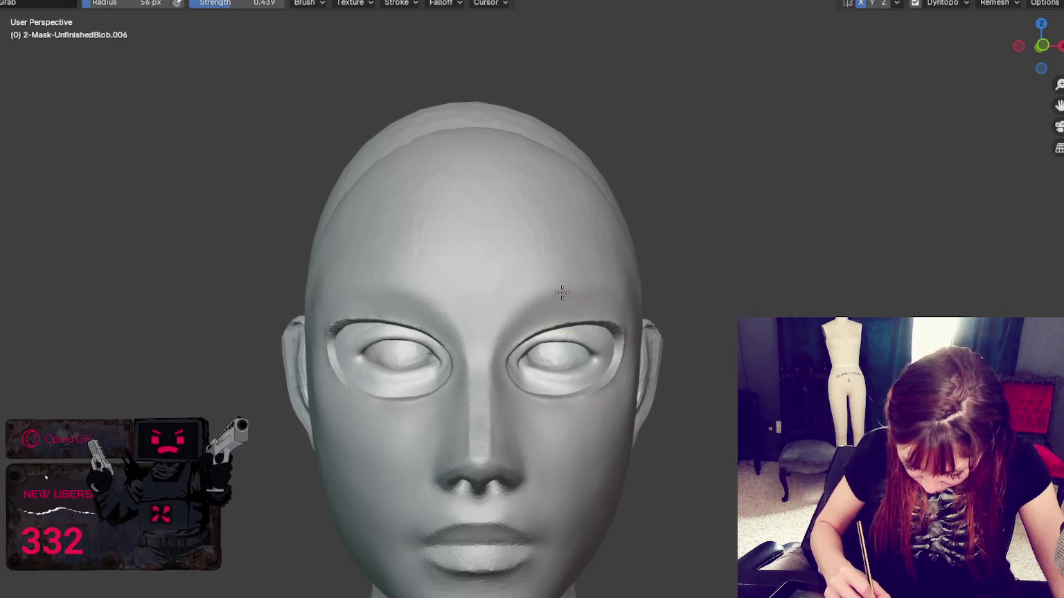
pyautogui.press('[')
pyautogui.press('[')
pyautogui.press('[')
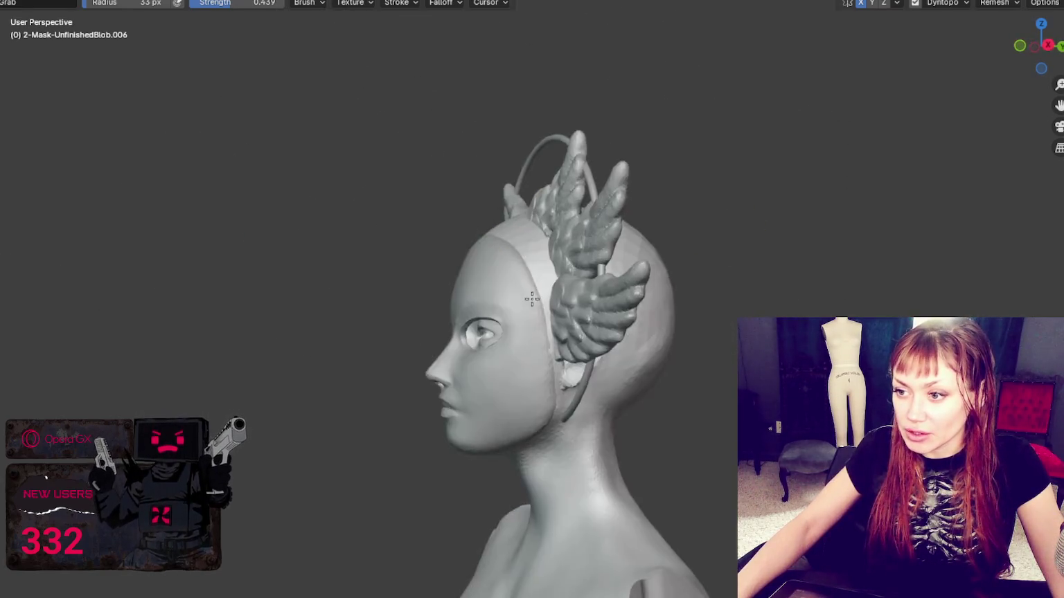
# From a straight front view, undo and redo to compare the face crease lines, then leave sculpting
pyautogui.moveTo(606, 270); pyautogui.dragTo(716, 277, button='middle')
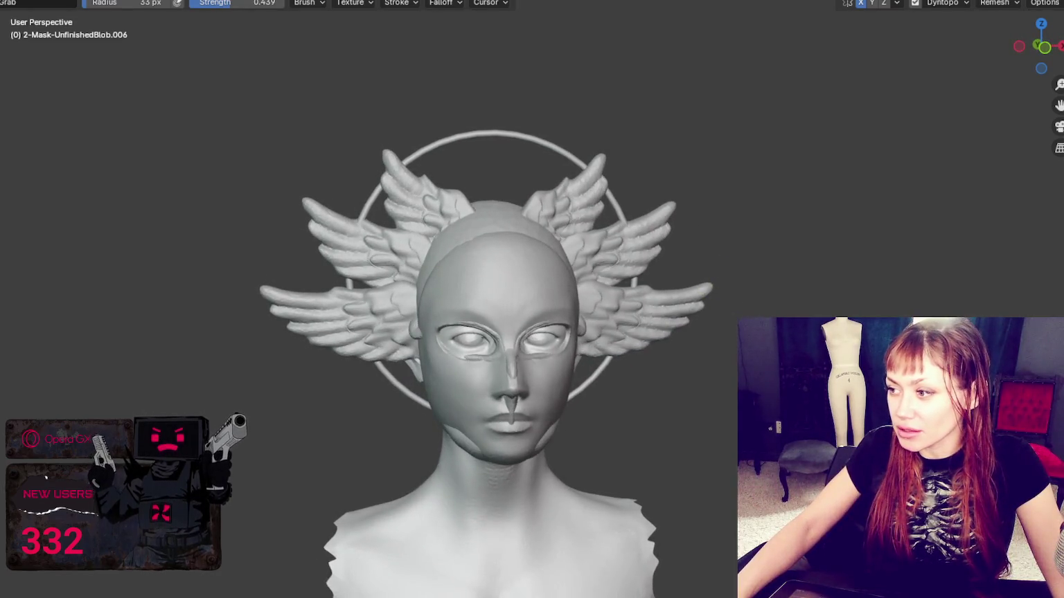
pyautogui.hotkey('ctrl', 'z')
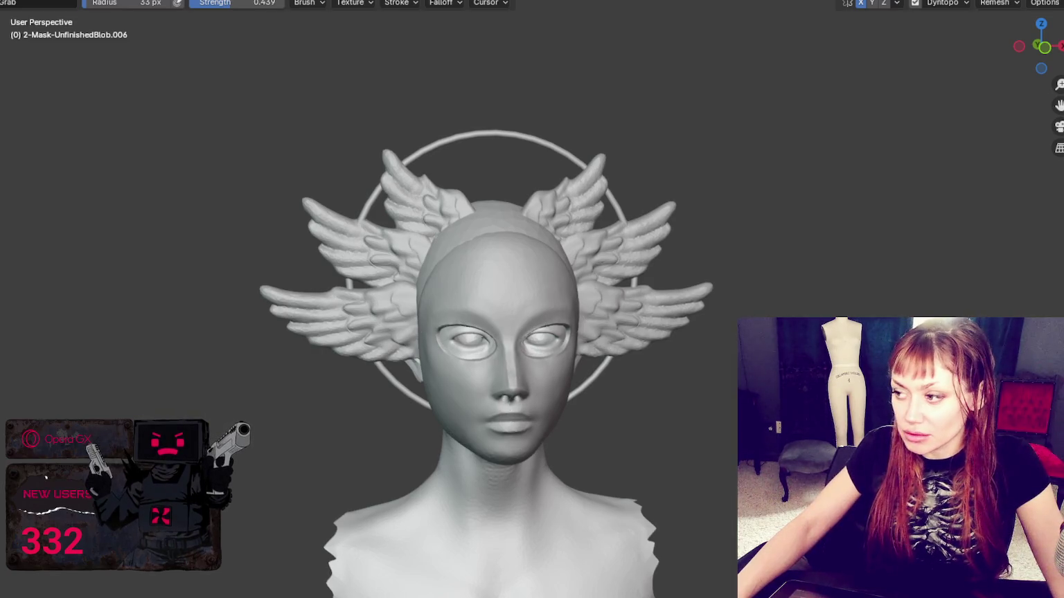
pyautogui.hotkey('ctrl', 'shift', 'z')
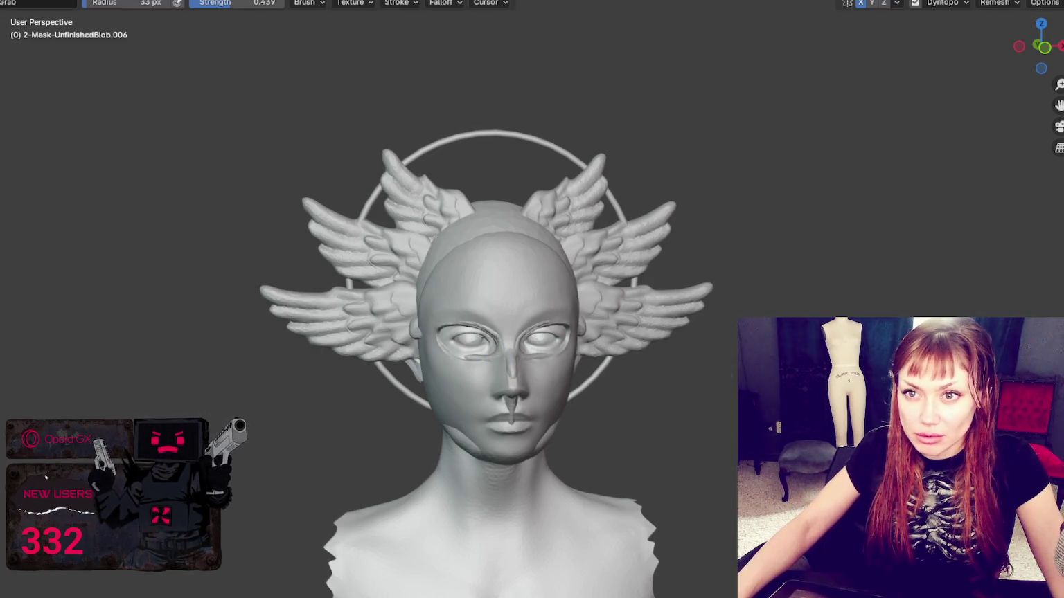
pyautogui.hotkey('alt', 'h')
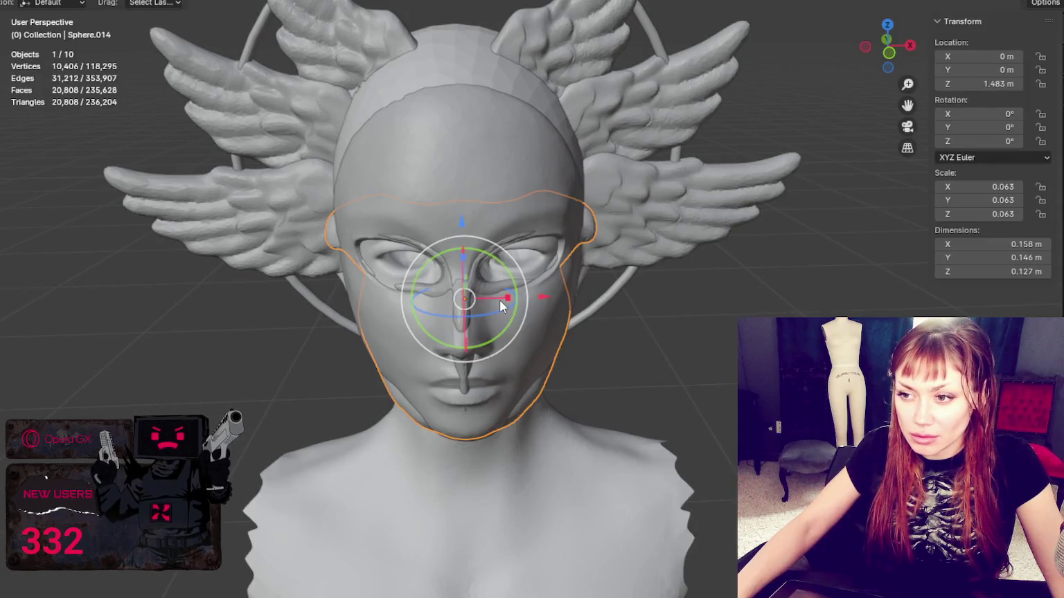
# Scale the face mask up, deselect it, and inspect the bust from several sides
pyautogui.press('s')
pyautogui.click(503, 299)
pyautogui.moveTo(611, 306)
pyautogui.mouseDown(button='middle')
pyautogui.moveTo(642, 286)
pyautogui.moveTo(470, 282)
pyautogui.moveTo(627, 263)
pyautogui.mouseUp(button='middle')
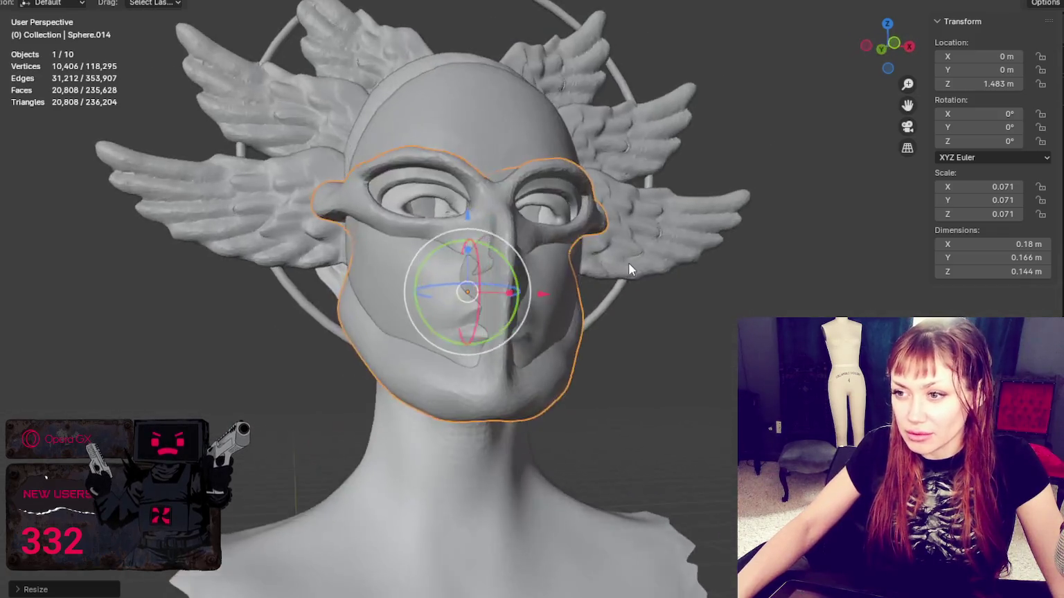
pyautogui.scroll(-5, 710, 287)
pyautogui.scroll(2, 614, 305)
pyautogui.moveTo(613, 310)
pyautogui.mouseDown(button='middle')
pyautogui.moveTo(482, 310)
pyautogui.moveTo(592, 305)
pyautogui.mouseUp(button='middle')
pyautogui.scroll(5, 593, 303)
pyautogui.moveTo(427, 339)
pyautogui.keyDown('shift'); pyautogui.mouseDown(button='middle')
pyautogui.moveTo(444, 15)
pyautogui.moveTo(601, 174)
pyautogui.mouseUp(button='middle'); pyautogui.keyUp('shift')
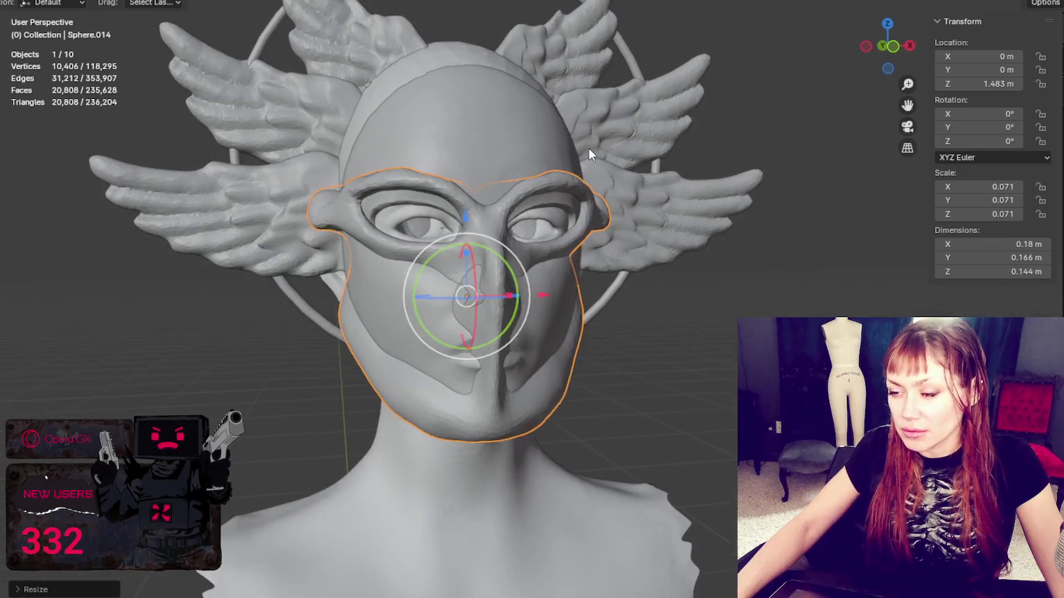
pyautogui.scroll(-5, 665, 229)
pyautogui.click(763, 289)
pyautogui.scroll(1, 691, 289)
pyautogui.moveTo(690, 290)
pyautogui.mouseDown(button='middle')
pyautogui.moveTo(540, 291)
pyautogui.moveTo(733, 300)
pyautogui.mouseUp(button='middle')
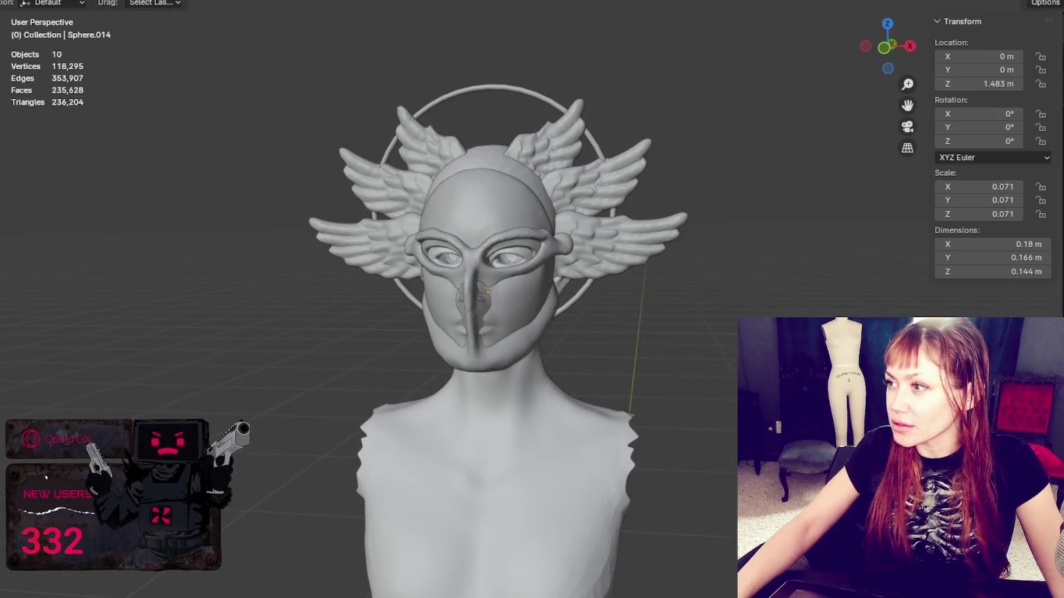
# Undo and redo the eye sphere additions, ending with one eye sphere back in the eye hole
pyautogui.hotkey('ctrl', 'z')
pyautogui.hotkey('ctrl', 'z')
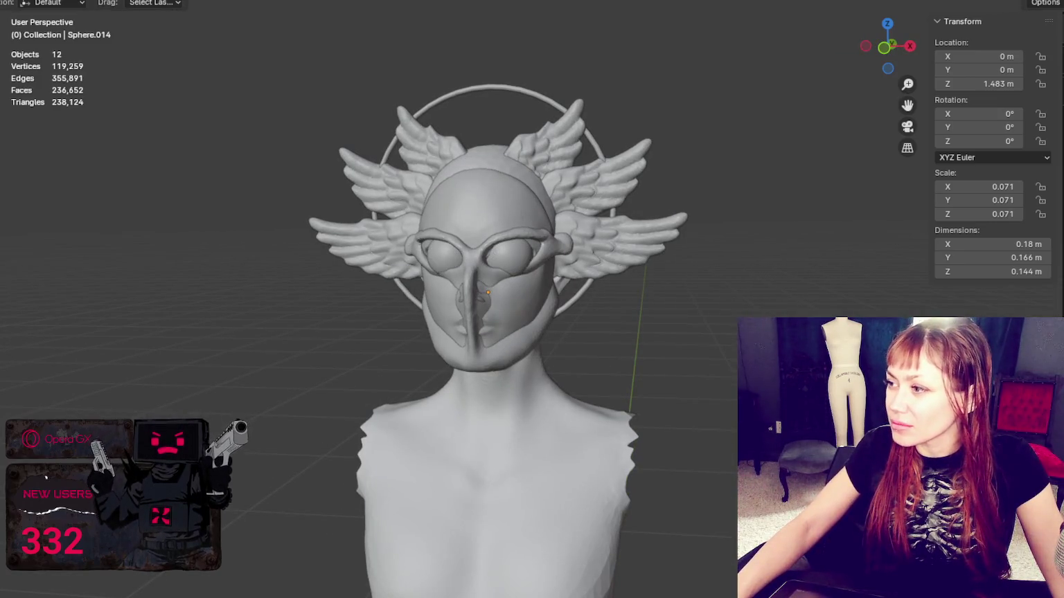
pyautogui.hotkey('ctrl', 'shift', 'z')
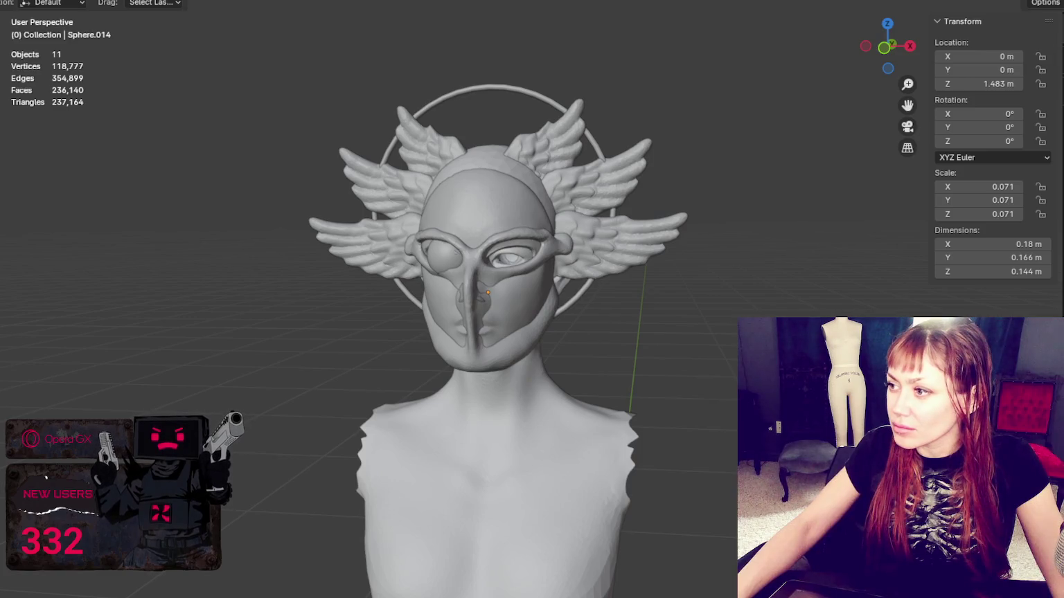
pyautogui.hotkey('ctrl', 'shift', 'z')
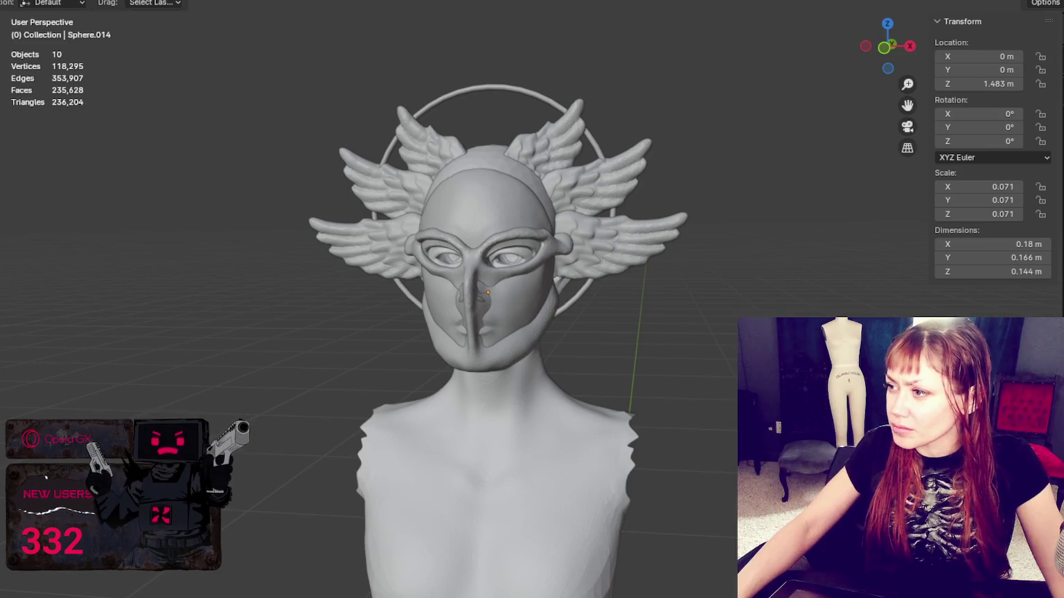
pyautogui.hotkey('ctrl', 'z')
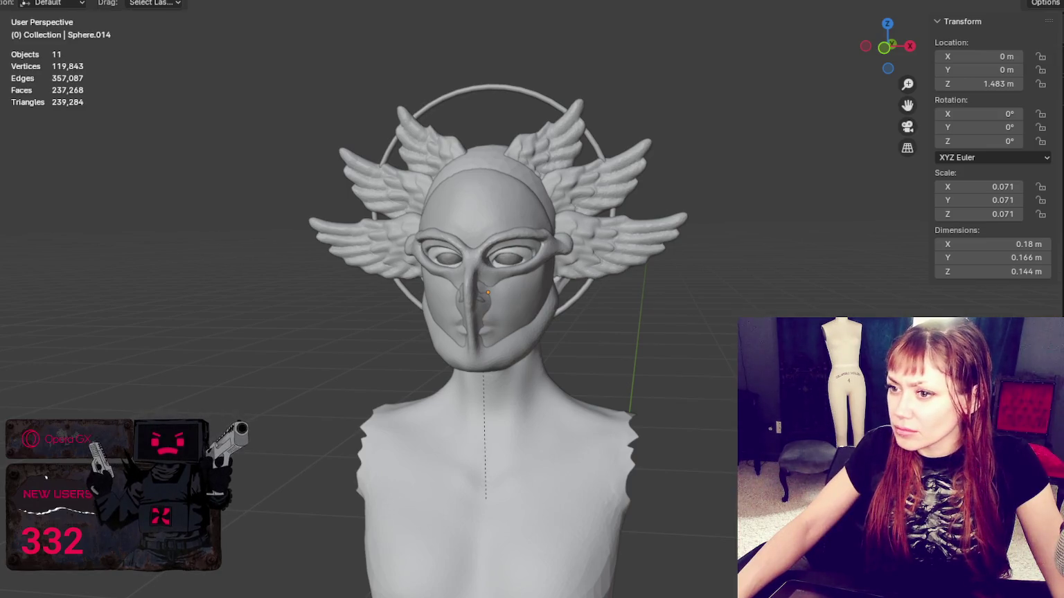
# Select the mask and step through undo history comparing the neck collar and ornate face mask
pyautogui.moveTo(485, 298); pyautogui.dragTo(526, 298, button='middle')
pyautogui.click(477, 318)
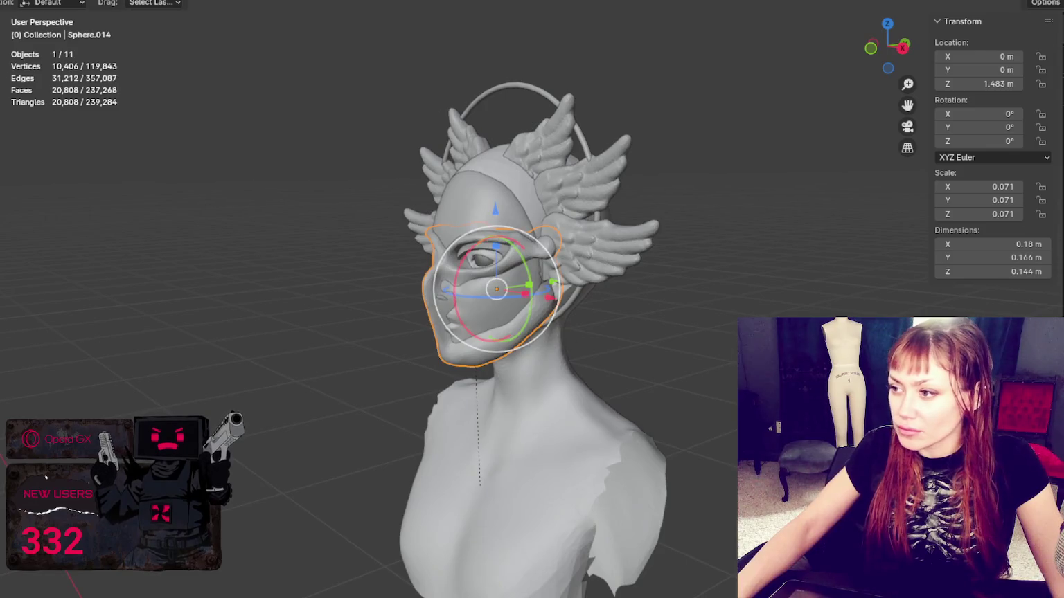
pyautogui.hotkey('ctrl', 'z')
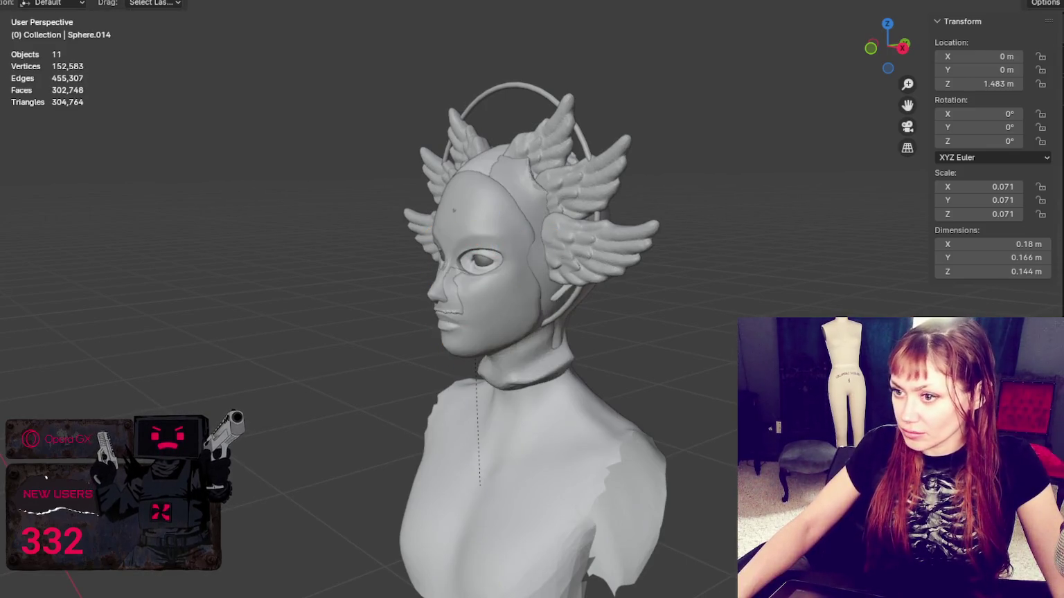
pyautogui.hotkey('ctrl', 'z')
pyautogui.hotkey('ctrl', 'z')
pyautogui.hotkey('ctrl', 'z')
pyautogui.hotkey('ctrl', 'z')
pyautogui.hotkey('ctrl', 'z')
pyautogui.hotkey('ctrl', 'z')
pyautogui.hotkey('ctrl', 'z')
pyautogui.hotkey('ctrl', 'shift', 'z')
pyautogui.hotkey('ctrl', 'z')
pyautogui.hotkey('ctrl', 'shift', 'z')
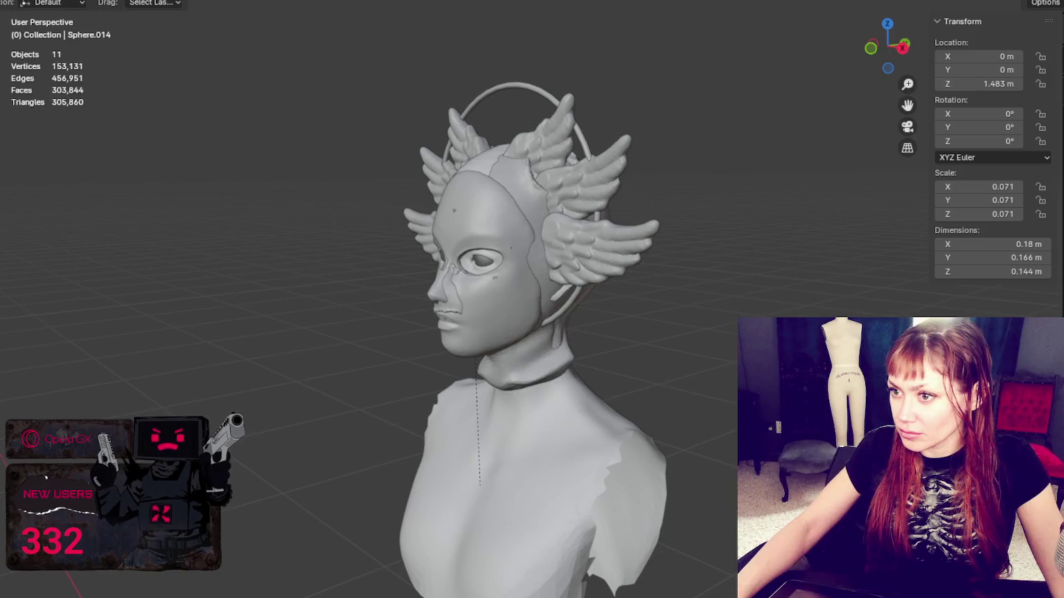
pyautogui.hotkey('ctrl', 'shift', 'z')
pyautogui.hotkey('ctrl', 'shift', 'z')
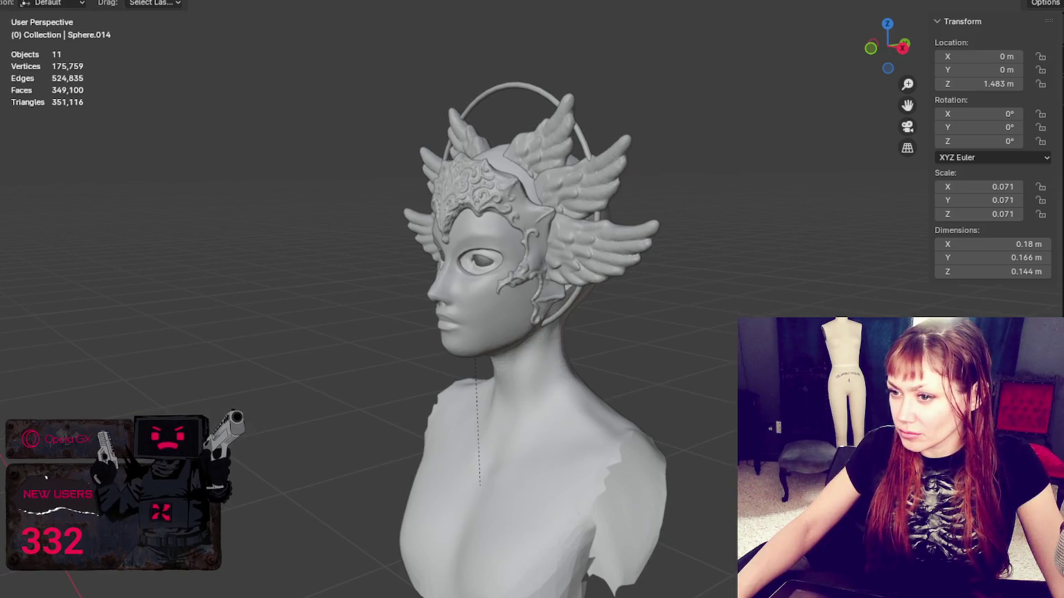
# From a near-front view, toggle between versions with and without the pointed and filigree crowns
pyautogui.moveTo(782, 163); pyautogui.dragTo(869, 159, button='middle')
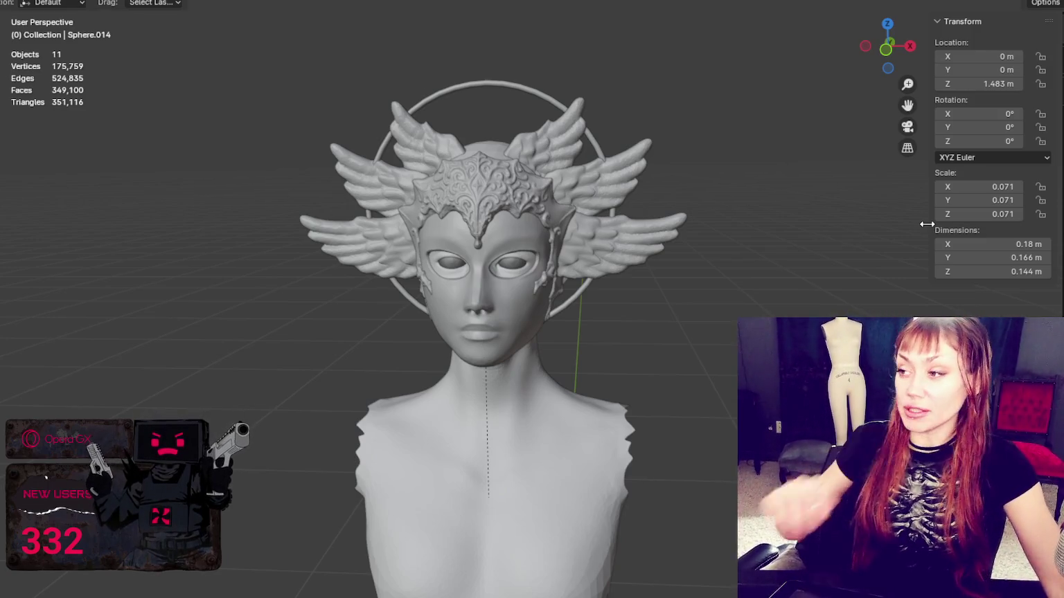
pyautogui.hotkey('ctrl', 'z')
pyautogui.hotkey('ctrl', 'shift', 'z')
pyautogui.hotkey('ctrl', 'z')
pyautogui.hotkey('ctrl', 'z')
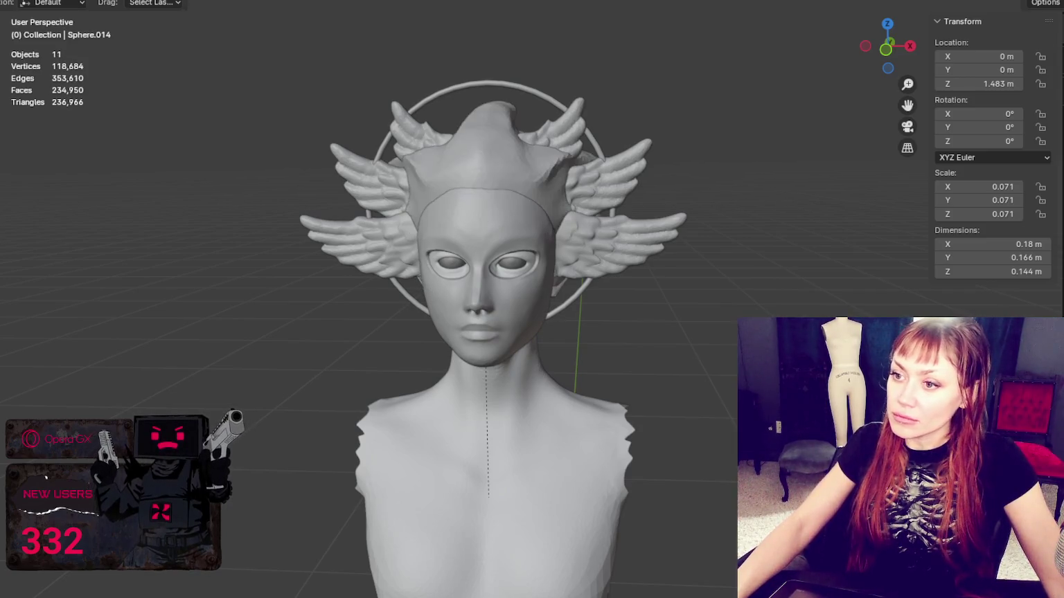
pyautogui.hotkey('ctrl', 'z')
pyautogui.hotkey('ctrl', 'shift', 'z')
pyautogui.hotkey('ctrl', 'z')
pyautogui.hotkey('ctrl', 'shift', 'z')
pyautogui.hotkey('ctrl', 'z')
pyautogui.hotkey('ctrl', 'shift', 'z')
pyautogui.hotkey('ctrl', 'z')
pyautogui.hotkey('ctrl', 'z')
pyautogui.hotkey('ctrl', 'shift', 'z')
pyautogui.hotkey('ctrl', 'shift', 'z')
pyautogui.hotkey('ctrl', 'z')
pyautogui.hotkey('ctrl', 'z')
pyautogui.hotkey('ctrl', 'shift', 'z')
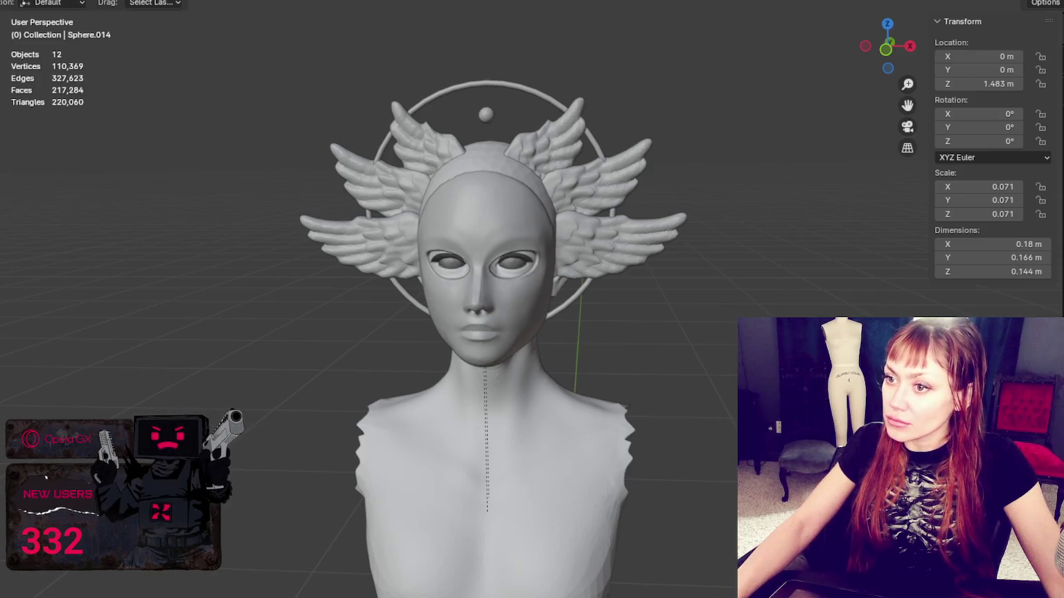
# Zoom in and select the Lashes object around the eyes
pyautogui.scroll(3, 788, 198)
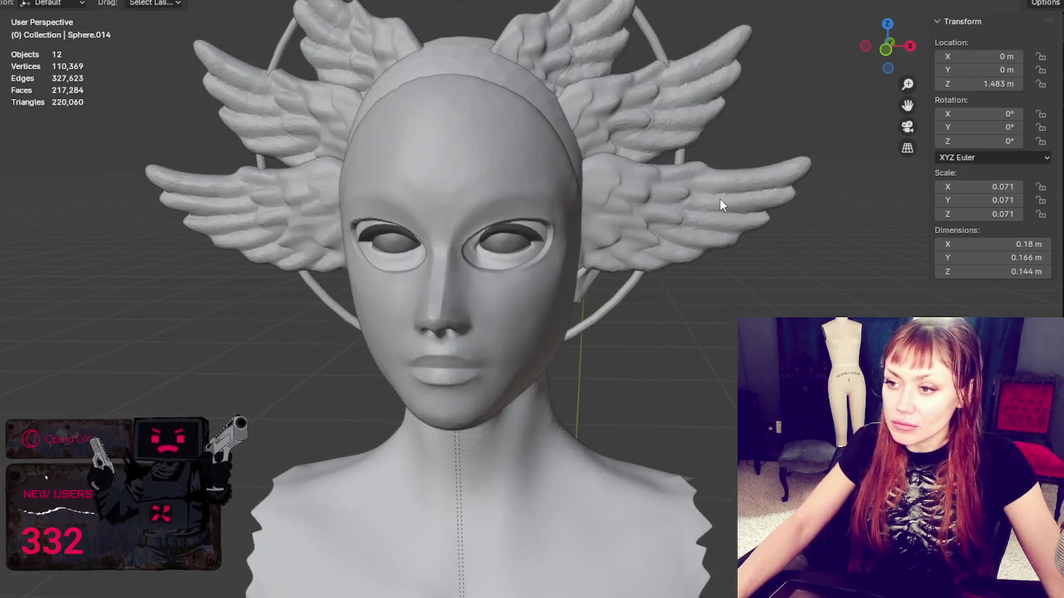
pyautogui.scroll(3, 719, 198)
pyautogui.click(540, 182)
pyautogui.moveTo(540, 182)
pyautogui.mouseDown(button='middle')
pyautogui.moveTo(670, 168)
pyautogui.moveTo(505, 156)
pyautogui.moveTo(541, 113)
pyautogui.moveTo(668, 151)
pyautogui.moveTo(650, 163)
pyautogui.mouseUp(button='middle')
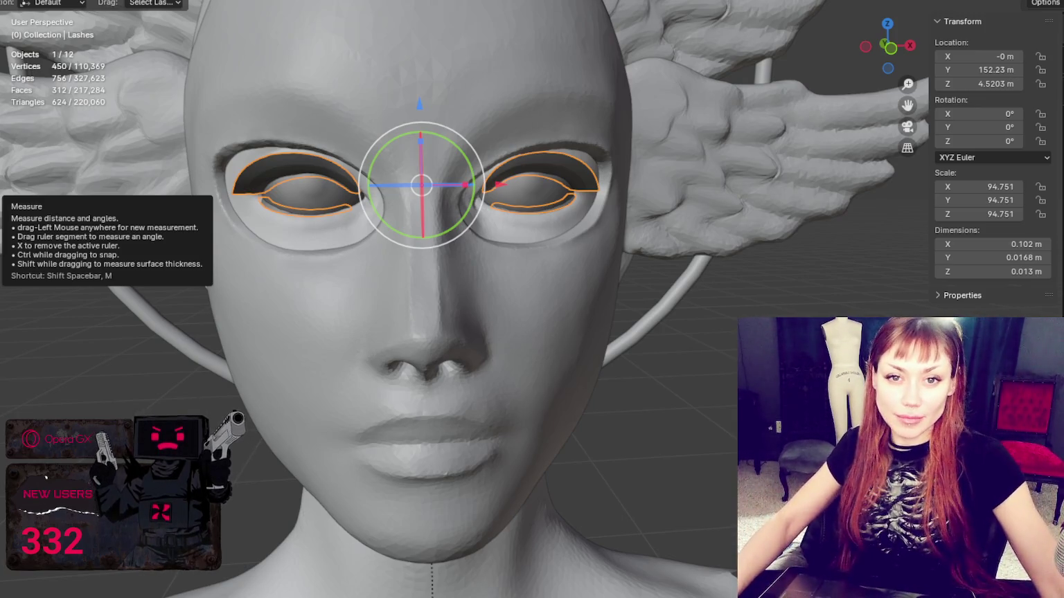
# Select the Lashes and move them along the Y axis to seat them inside the eye
pyautogui.scroll(-1, 622, 199)
pyautogui.scroll(-1, 707, 249)
pyautogui.scroll(-3, 710, 245)
pyautogui.scroll(5, 711, 244)
pyautogui.scroll(2, 696, 244)
pyautogui.moveTo(641, 205)
pyautogui.mouseDown(button='middle')
pyautogui.moveTo(672, 283)
pyautogui.moveTo(607, 264)
pyautogui.moveTo(525, 304)
pyautogui.moveTo(630, 280)
pyautogui.moveTo(655, 245)
pyautogui.moveTo(601, 291)
pyautogui.moveTo(648, 322)
pyautogui.moveTo(740, 303)
pyautogui.moveTo(772, 276)
pyautogui.mouseUp(button='middle')
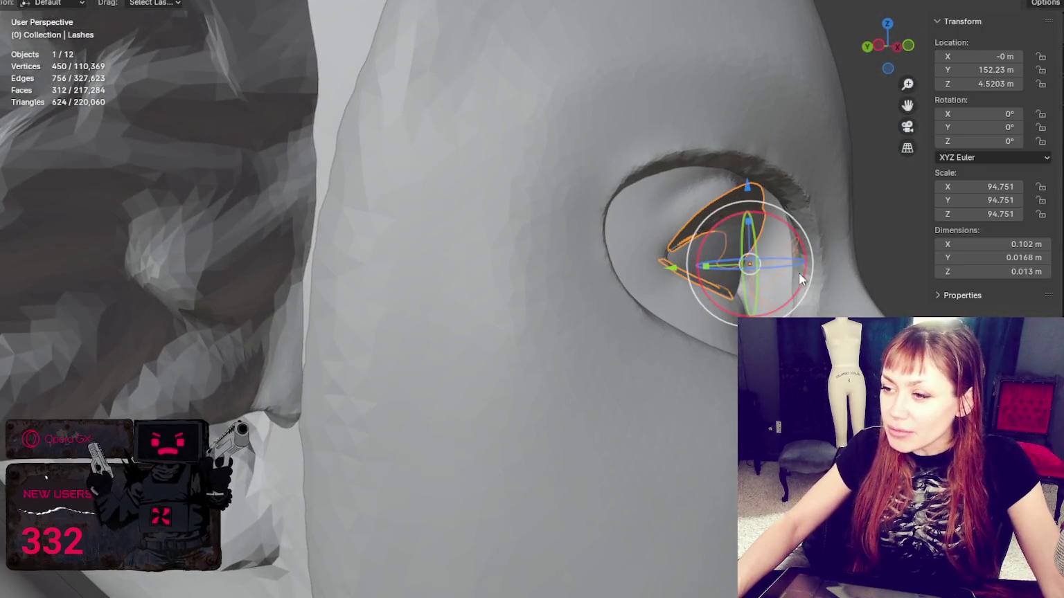
pyautogui.scroll(2, 797, 272)
pyautogui.moveTo(842, 292)
pyautogui.keyDown('shift'); pyautogui.mouseDown(button='middle')
pyautogui.moveTo(797, 312)
pyautogui.moveTo(671, 331)
pyautogui.mouseUp(button='middle'); pyautogui.keyUp('shift')
pyautogui.scroll(2, 672, 331)
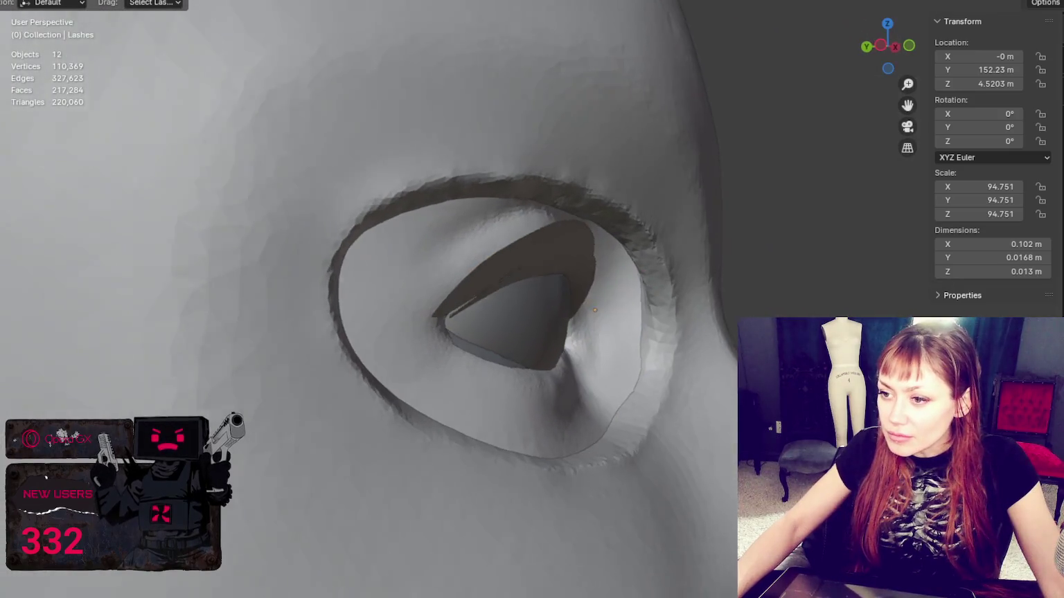
pyautogui.click(555, 339)
pyautogui.click(558, 286)
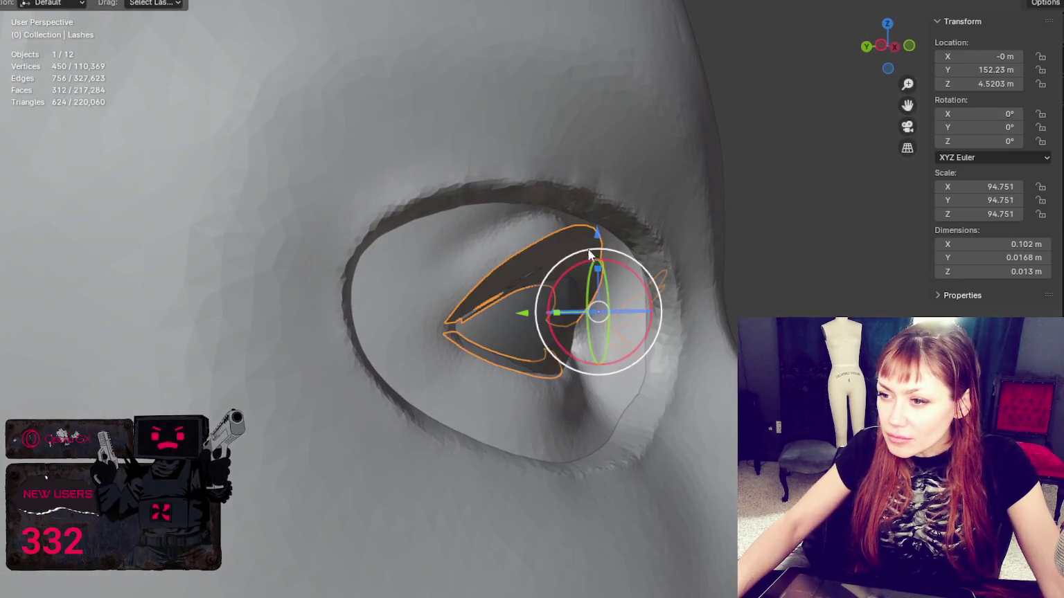
pyautogui.press('g')
pyautogui.press('y')
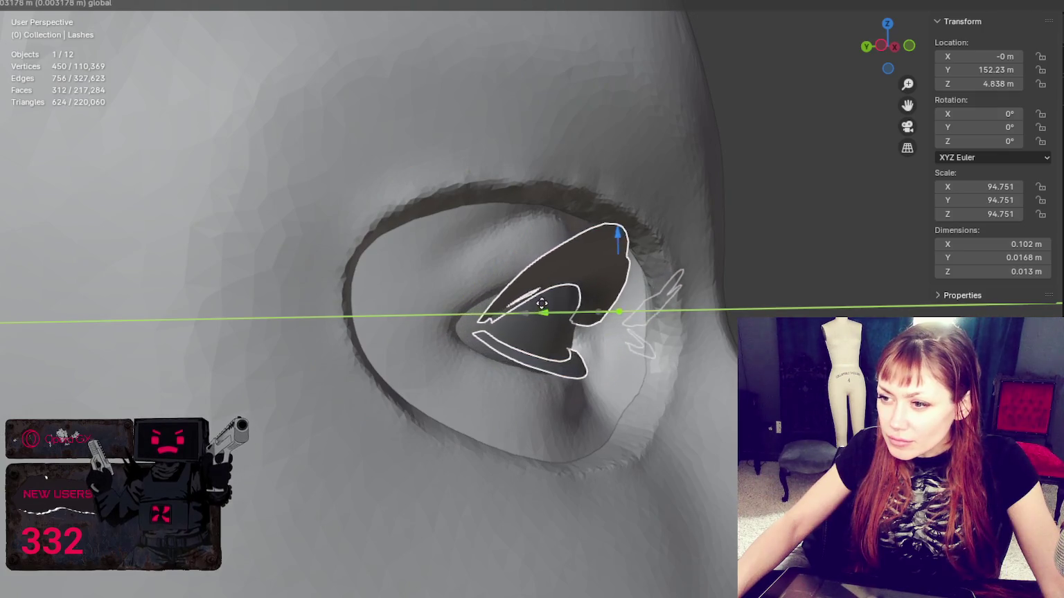
pyautogui.click(534, 305)
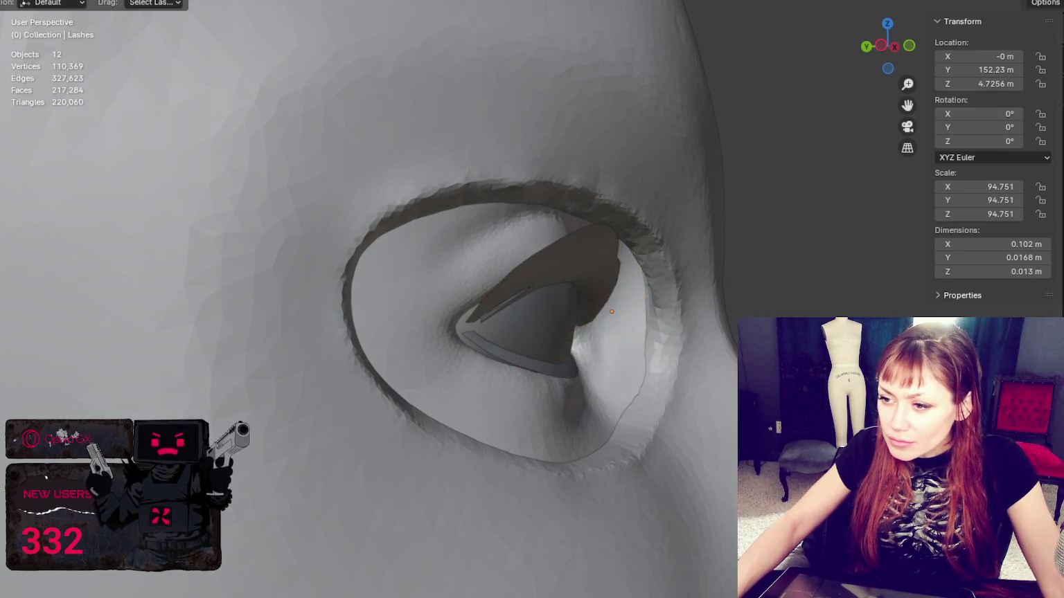
# Return to a frontal view and click through the head and eyes to select the mask
pyautogui.scroll(-3, 730, 363)
pyautogui.moveTo(761, 346)
pyautogui.mouseDown(button='middle')
pyautogui.moveTo(678, 374)
pyautogui.moveTo(731, 346)
pyautogui.moveTo(732, 358)
pyautogui.mouseUp(button='middle')
pyautogui.scroll(-5, 729, 353)
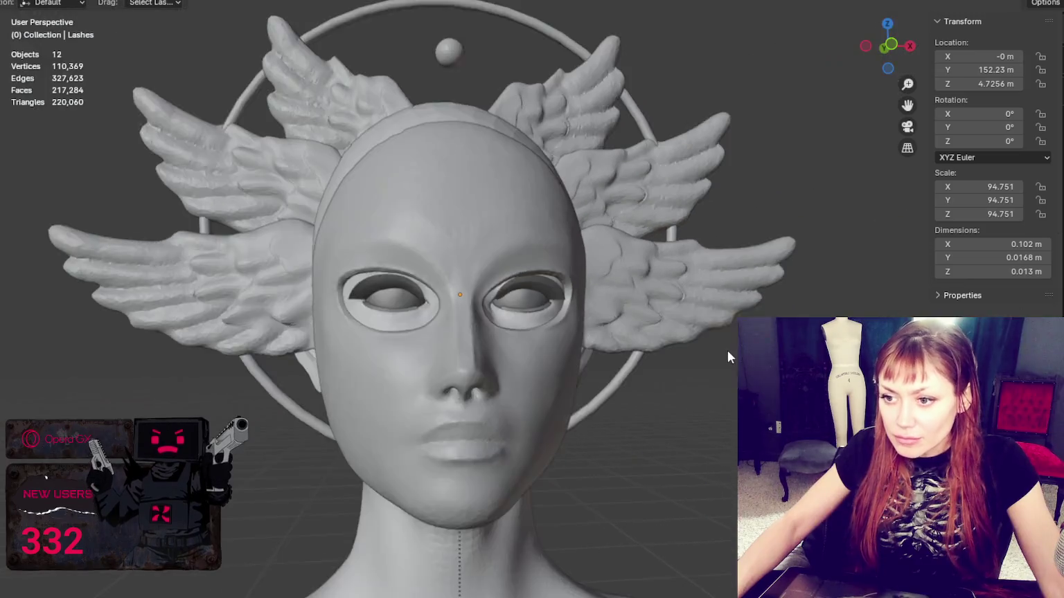
pyautogui.scroll(5, 728, 350)
pyautogui.click(416, 351)
pyautogui.click(533, 281)
pyautogui.click(552, 176)
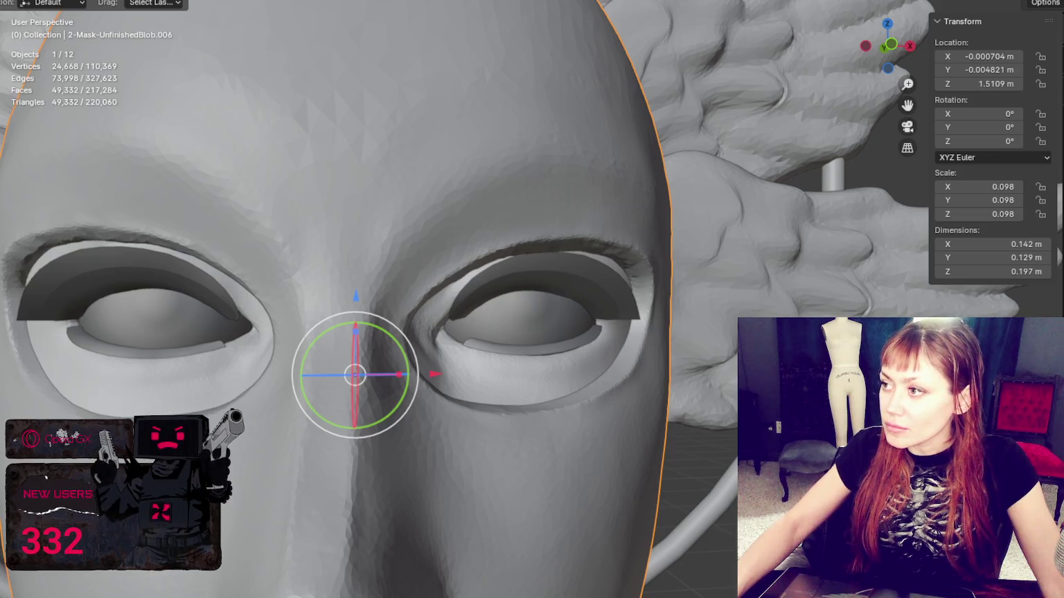
# Hide the mask and start sculpting the head with the Grab brush, enlarging its radius
pyautogui.press('h')
pyautogui.click(464, 242)
pyautogui.hotkey('ctrl', 'Tab')
pyautogui.scroll(10, 506, 280)
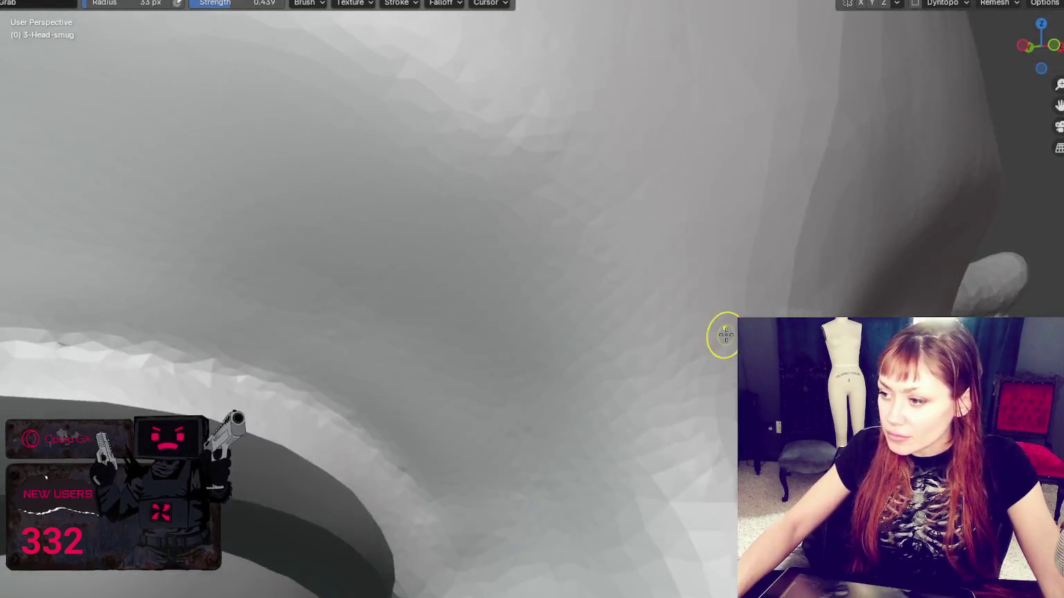
pyautogui.moveTo(725, 335)
pyautogui.mouseDown(button='middle')
pyautogui.moveTo(532, 350)
pyautogui.moveTo(574, 299)
pyautogui.mouseUp(button='middle')
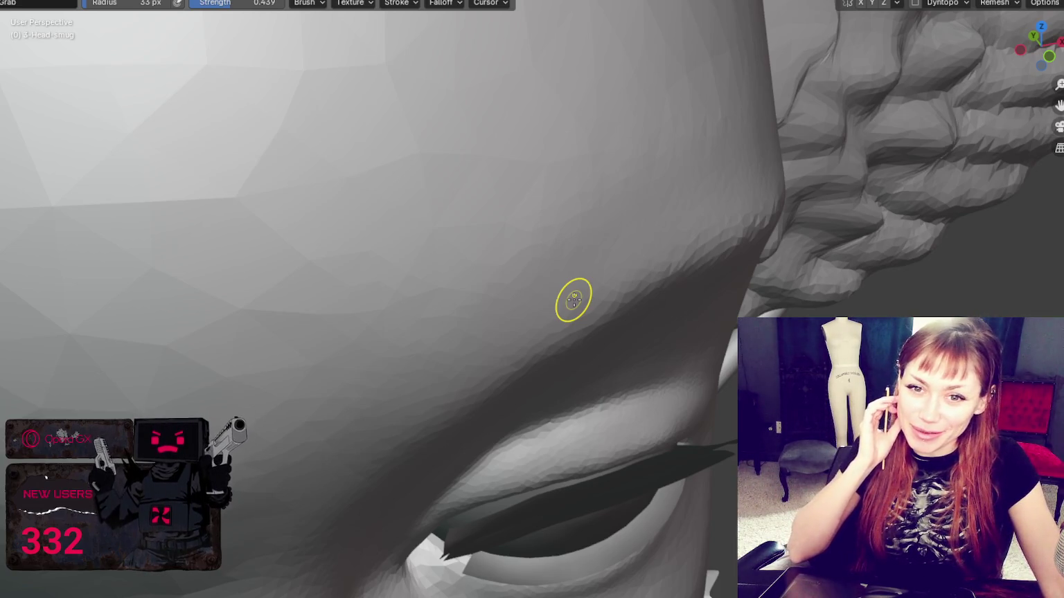
pyautogui.press('f')
pyautogui.moveTo(486, 500); pyautogui.dragTo(526, 463, button='middle')
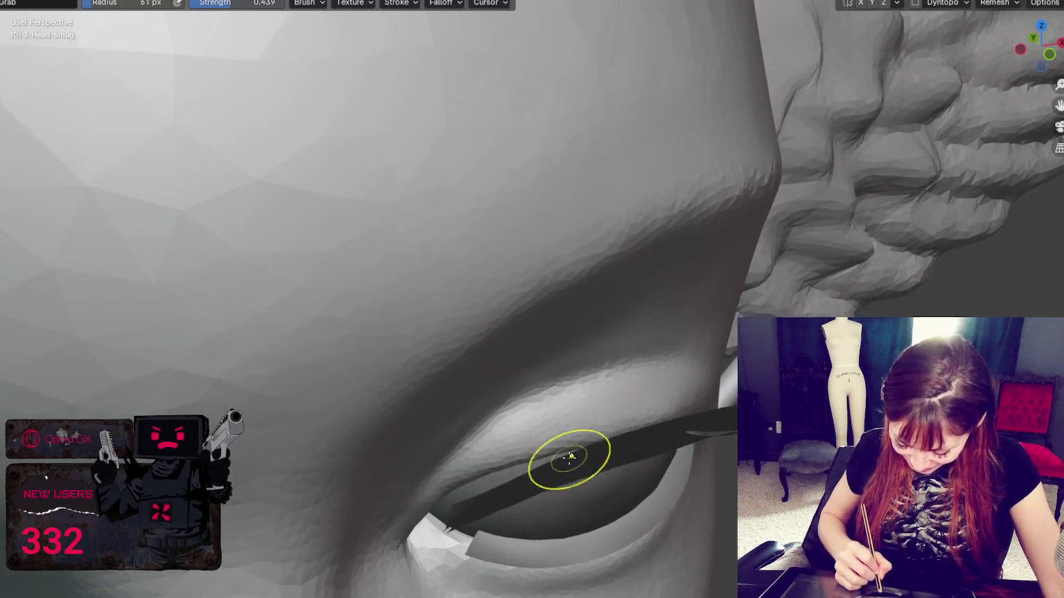
# With a 97 px brush, pull the upper eyelid over the lashes and lift the lower eyelid
pyautogui.moveTo(527, 462)
pyautogui.mouseDown()
pyautogui.moveTo(523, 441)
pyautogui.moveTo(554, 451)
pyautogui.mouseUp()
pyautogui.press('f')
pyautogui.click(511, 468)
pyautogui.hotkey('ctrl', 'z')
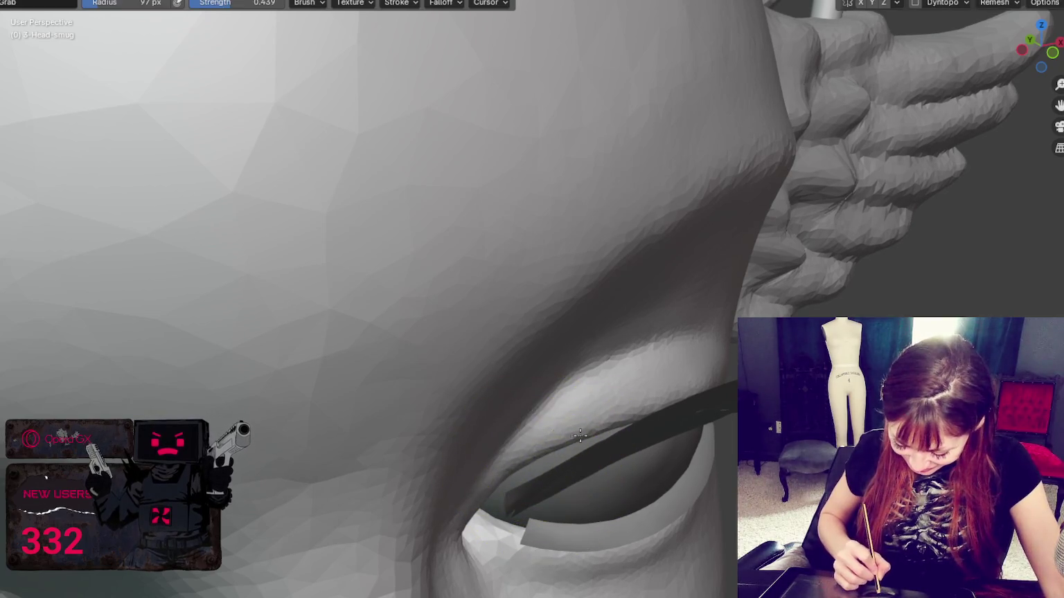
pyautogui.moveTo(610, 429); pyautogui.dragTo(644, 441, button='middle')
pyautogui.scroll(-3, 644, 441)
pyautogui.moveTo(577, 446); pyautogui.dragTo(609, 457)
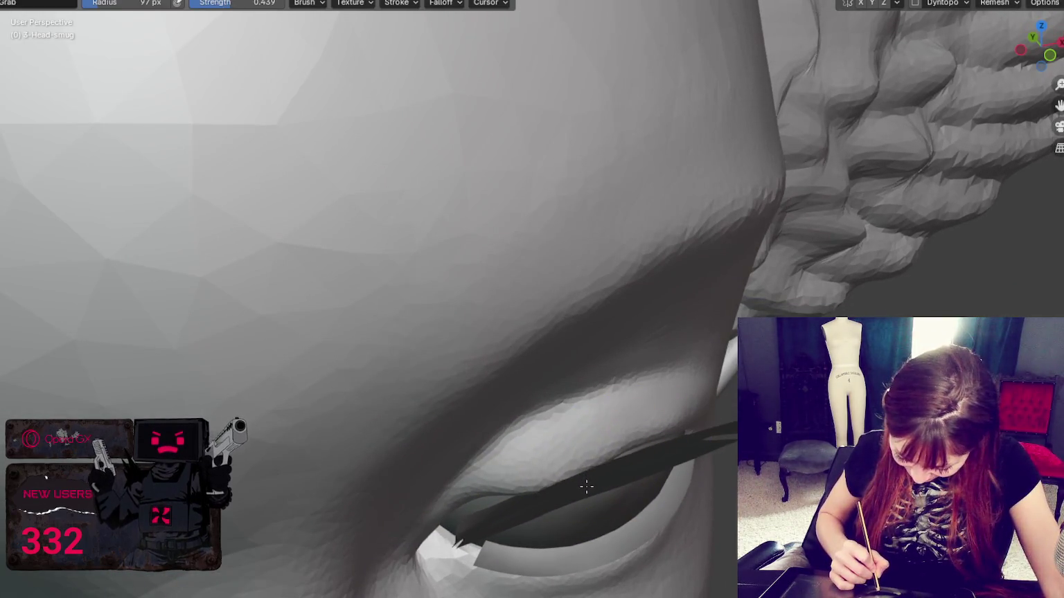
pyautogui.scroll(3, 620, 473)
pyautogui.scroll(-3, 620, 473)
pyautogui.moveTo(542, 503); pyautogui.dragTo(547, 498)
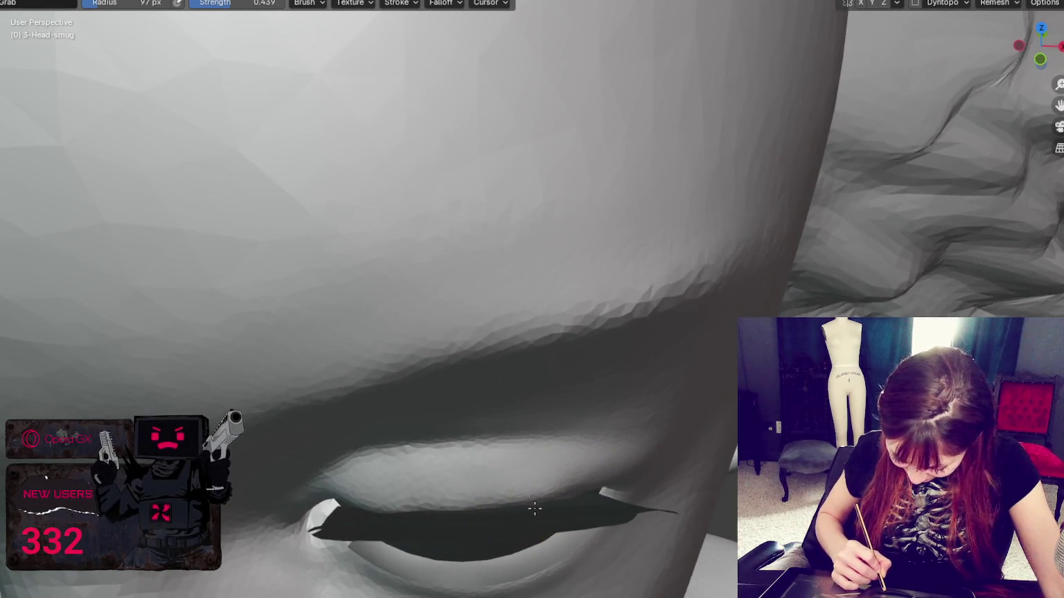
pyautogui.scroll(3, 583, 489)
pyautogui.scroll(-3, 583, 488)
pyautogui.moveTo(584, 488); pyautogui.dragTo(551, 427, button='middle')
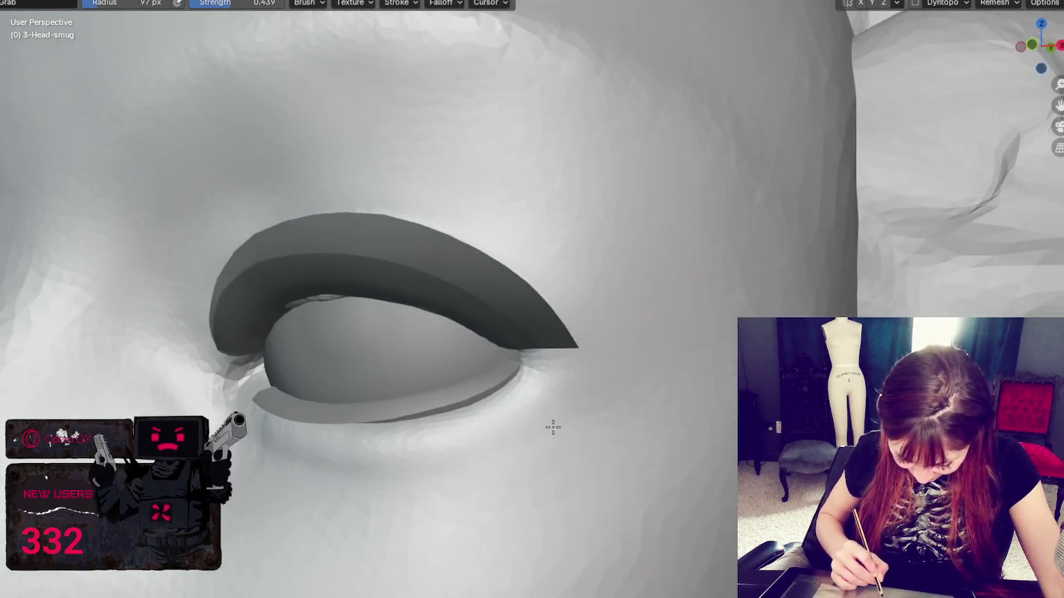
pyautogui.scroll(3, 550, 429)
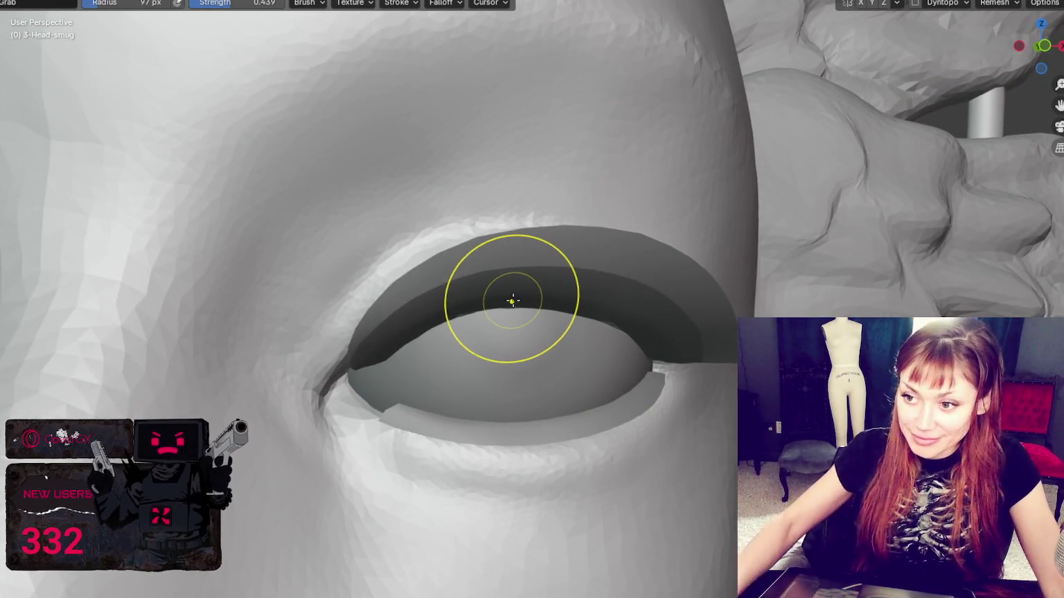
pyautogui.scroll(-3, 510, 291)
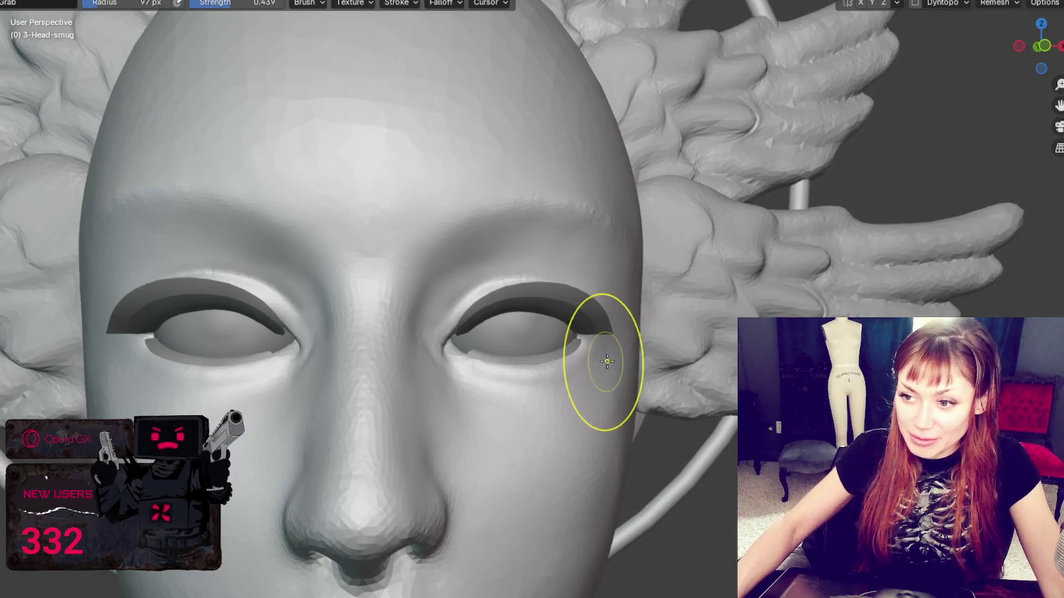
pyautogui.scroll(3, 487, 341)
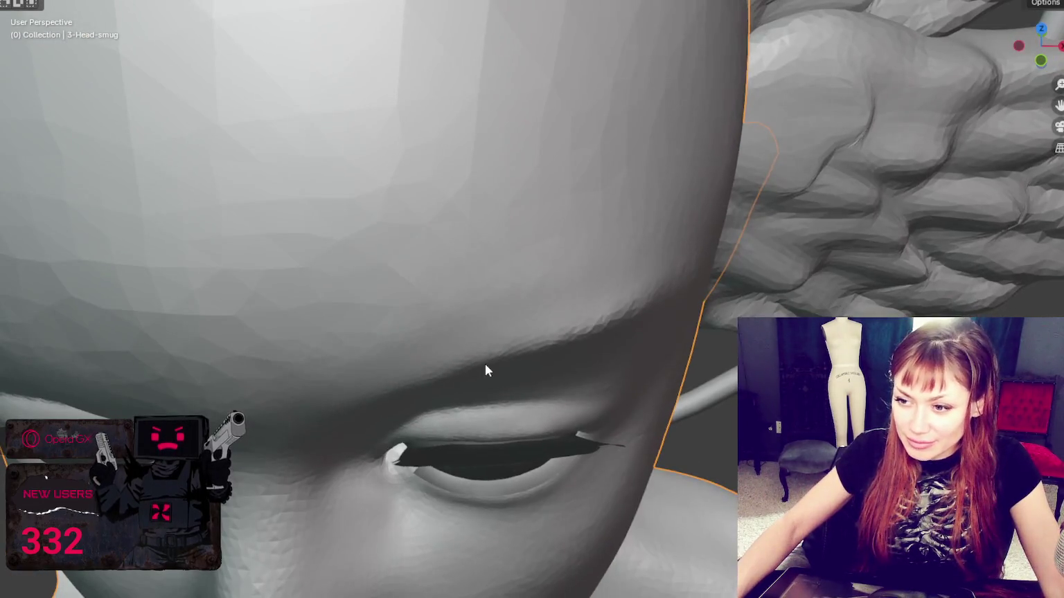
# Hide the mask blob with H to reveal the head's eye area from a frontal view
pyautogui.scroll(2, 484, 364)
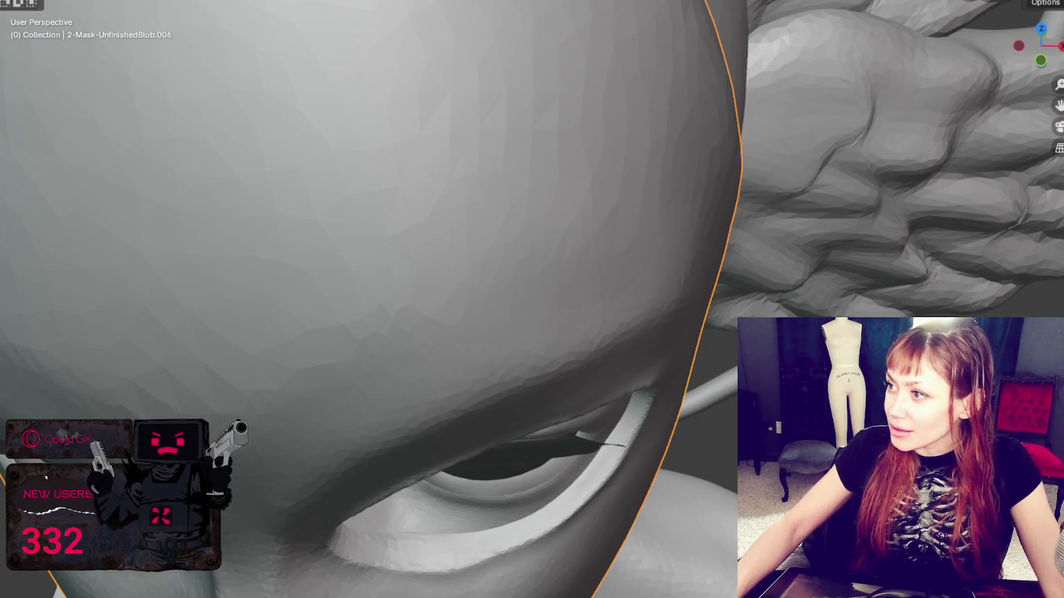
pyautogui.press('KP_8')
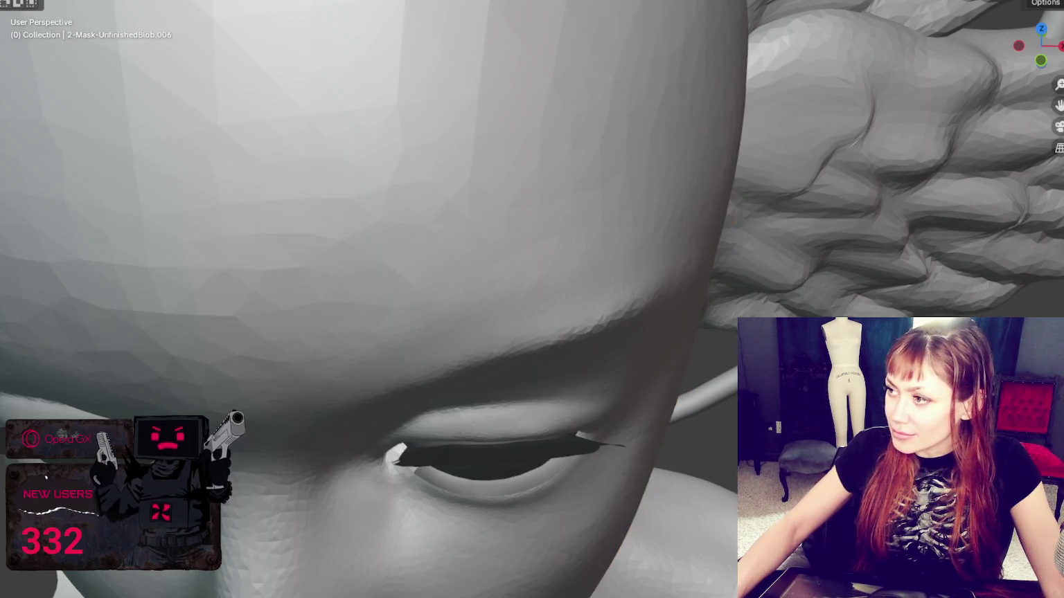
pyautogui.press('KP_2')
pyautogui.press('h')
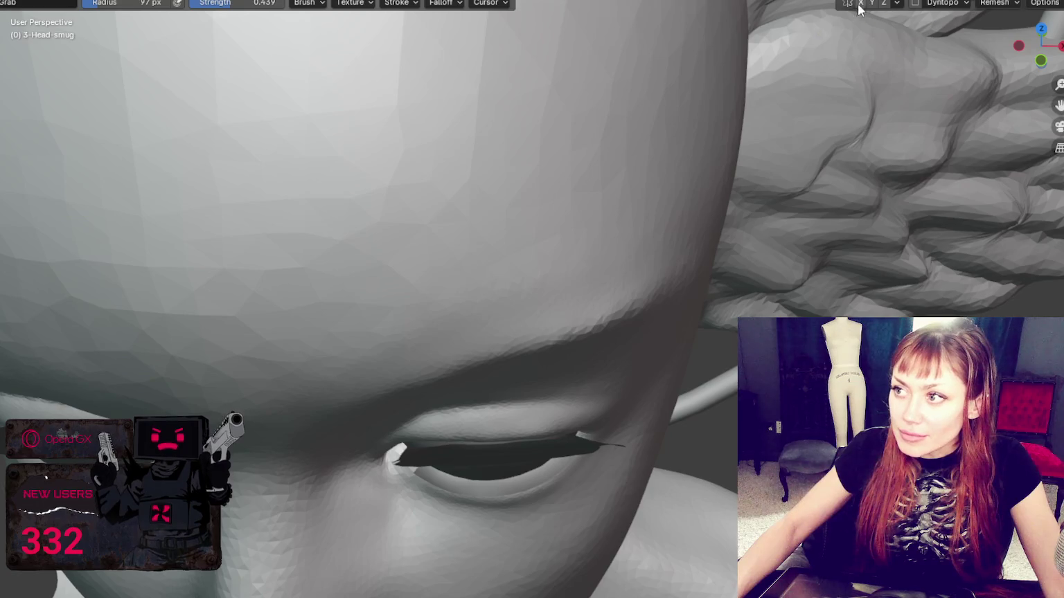
# Grab-pull the upper eyelid and extend the lower lid's inner corner using a 36–48 px brush
pyautogui.press('f')
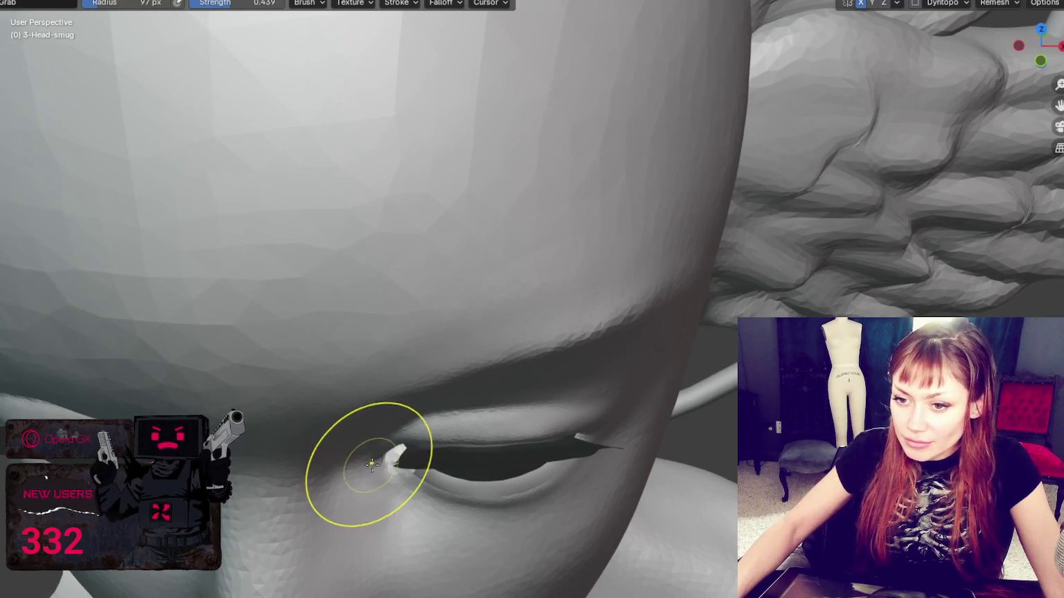
pyautogui.click(479, 434)
pyautogui.moveTo(478, 434); pyautogui.dragTo(478, 443)
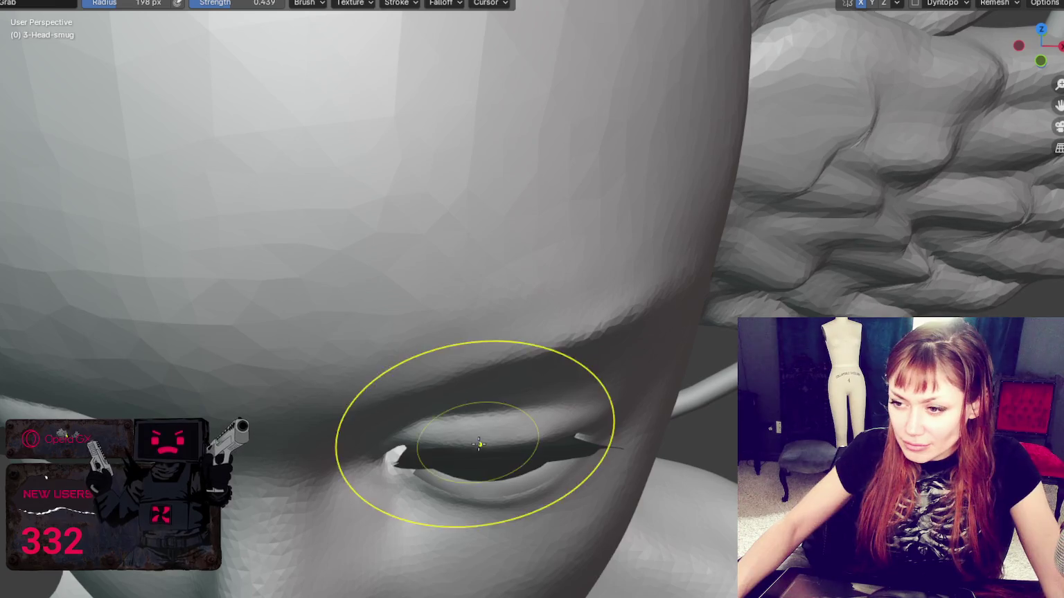
pyautogui.press('f')
pyautogui.click(419, 455)
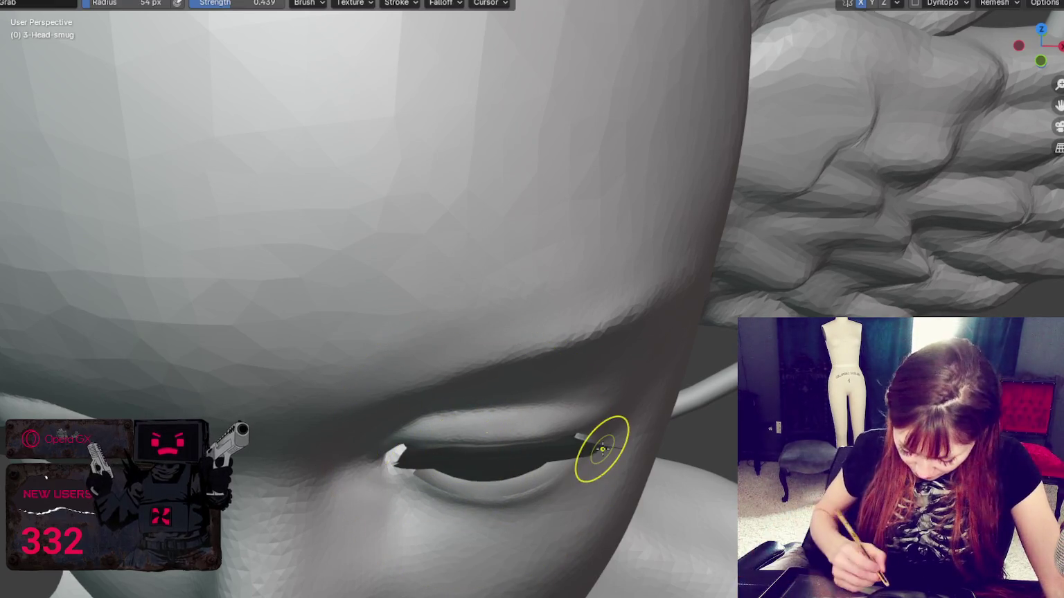
pyautogui.press('f')
pyautogui.click(429, 443)
pyautogui.moveTo(439, 439); pyautogui.dragTo(461, 450)
# Tug the outer eyelid corner, then switch to the Crease brush at 32 px
pyautogui.moveTo(522, 435); pyautogui.dragTo(467, 421, button='middle')
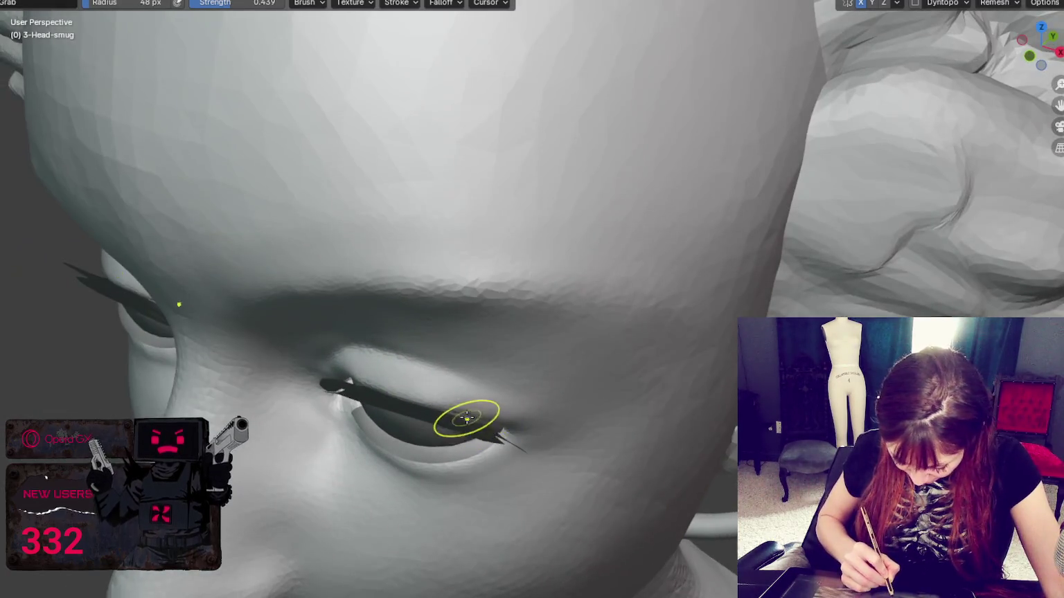
pyautogui.press(']')
pyautogui.press(']')
pyautogui.moveTo(472, 406); pyautogui.dragTo(488, 421)
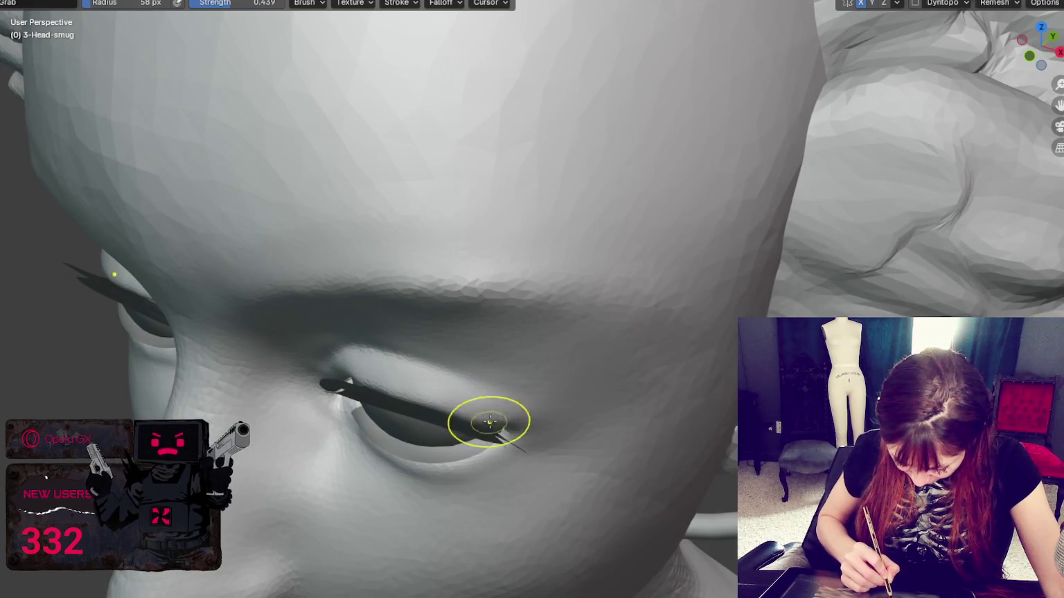
pyautogui.moveTo(488, 421); pyautogui.dragTo(457, 392, button='middle')
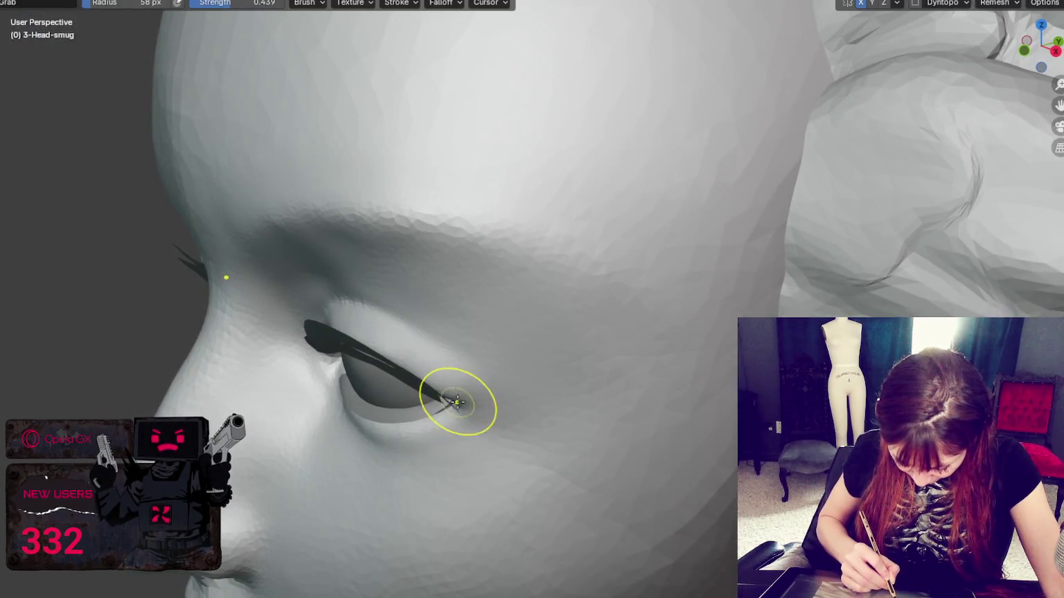
pyautogui.hotkey('shift', 'c')
pyautogui.moveTo(448, 407)
pyautogui.mouseDown(button='middle')
pyautogui.moveTo(459, 358)
pyautogui.moveTo(514, 364)
pyautogui.mouseUp(button='middle')
pyautogui.press('[')
pyautogui.press('[')
pyautogui.press('[')
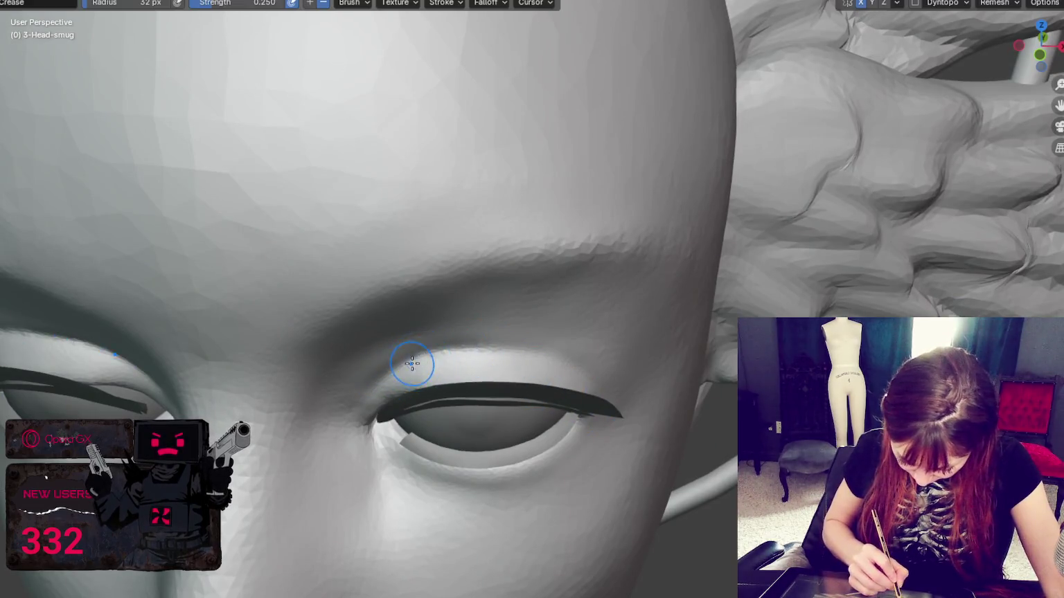
# Enable dynamic topology on the head after briefly toggling it off
pyautogui.moveTo(383, 381); pyautogui.dragTo(534, 369, button='middle')
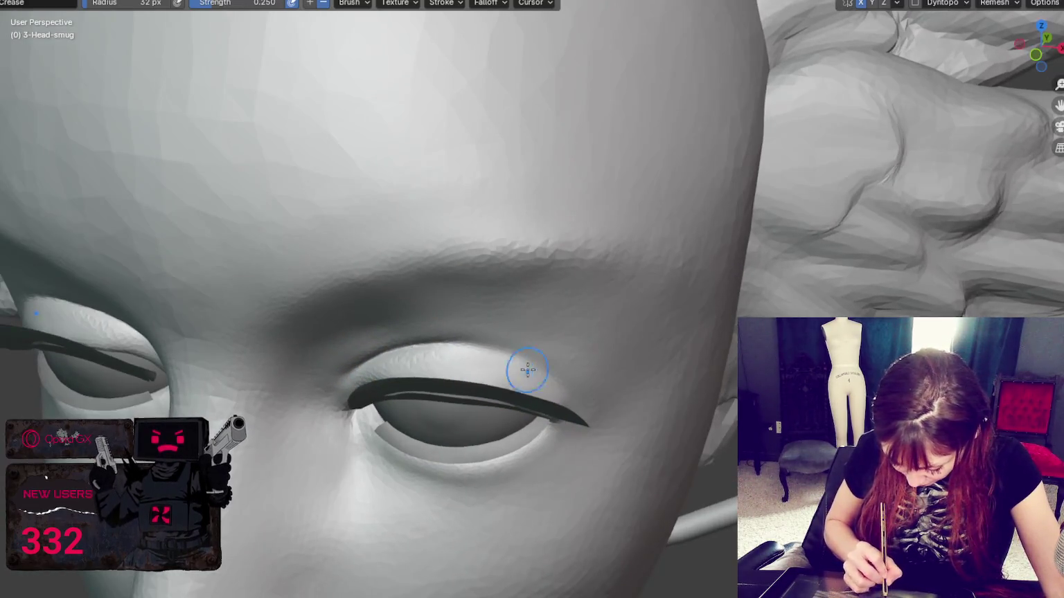
pyautogui.click(914, 2)
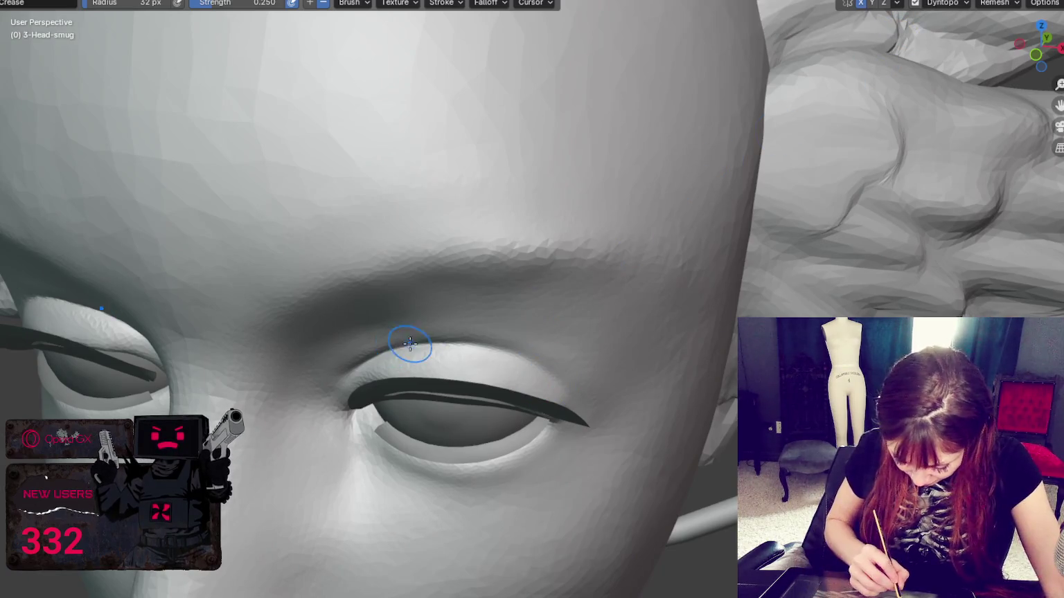
pyautogui.hotkey('ctrl', 'd')
pyautogui.scroll(2, 565, 337)
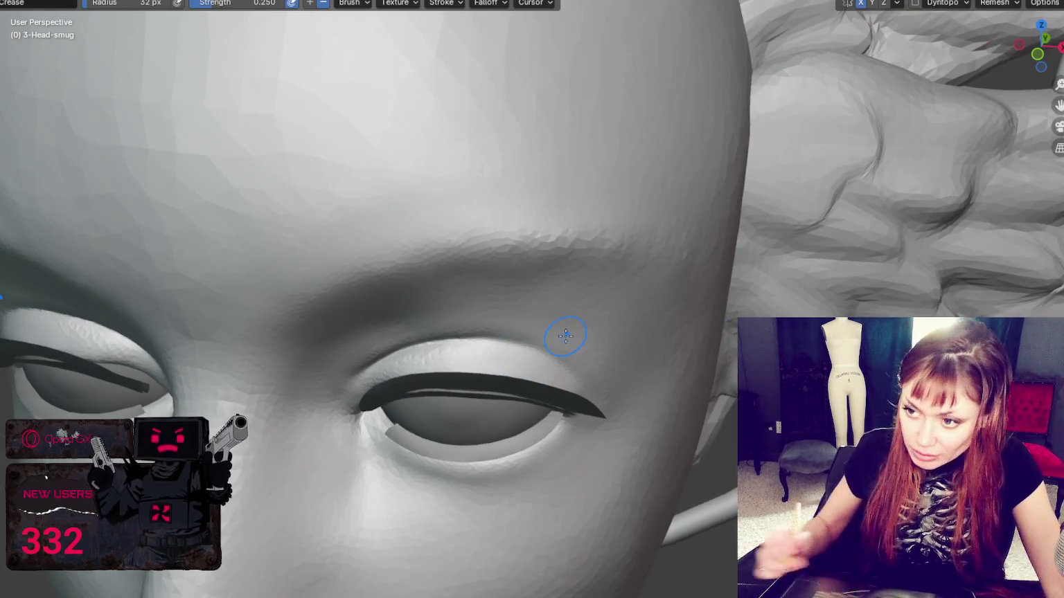
pyautogui.scroll(2, 565, 337)
pyautogui.moveTo(565, 337); pyautogui.dragTo(394, 367, button='middle')
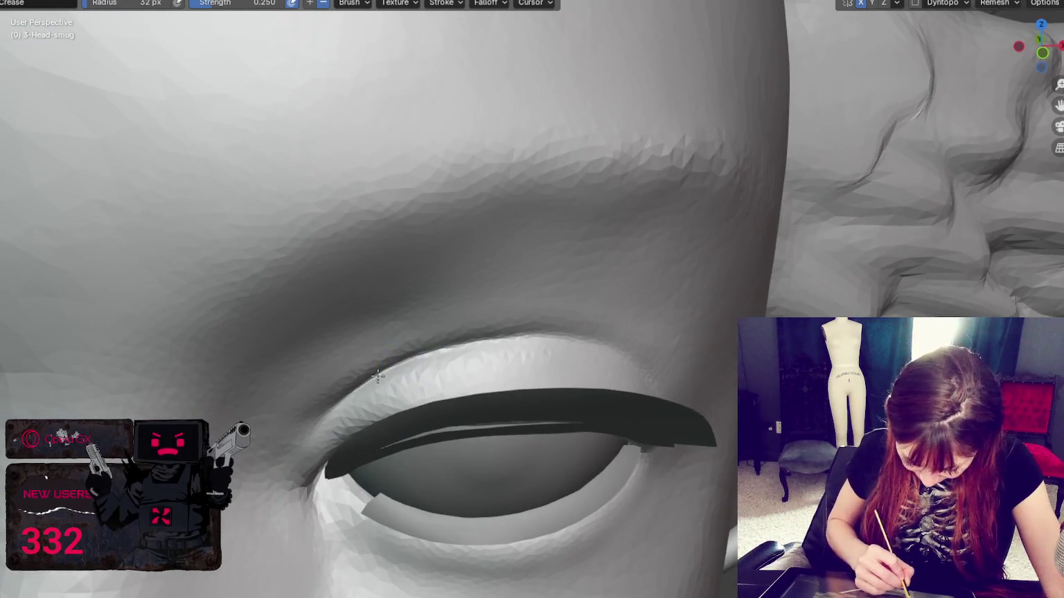
pyautogui.click(915, 3)
# Crease a sharper fold along the upper eyelid edge with a 42 px Crease brush
pyautogui.press('f')
pyautogui.click(399, 360)
pyautogui.moveTo(351, 391)
pyautogui.mouseDown(button='middle')
pyautogui.moveTo(547, 354)
pyautogui.moveTo(314, 339)
pyautogui.mouseUp(button='middle')
pyautogui.moveTo(313, 339); pyautogui.dragTo(445, 354)
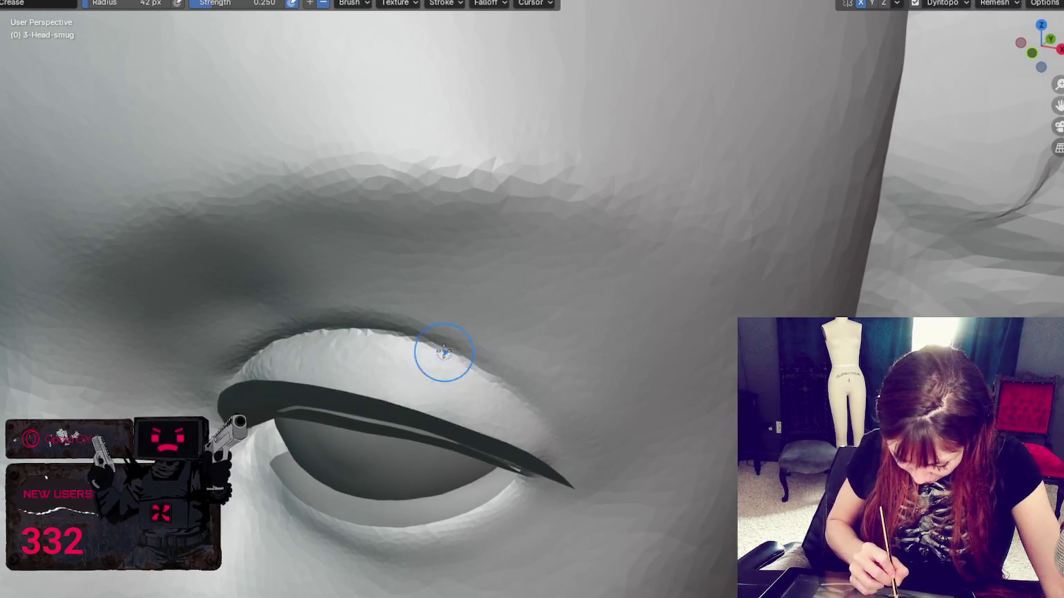
pyautogui.moveTo(426, 351); pyautogui.dragTo(463, 423, button='middle')
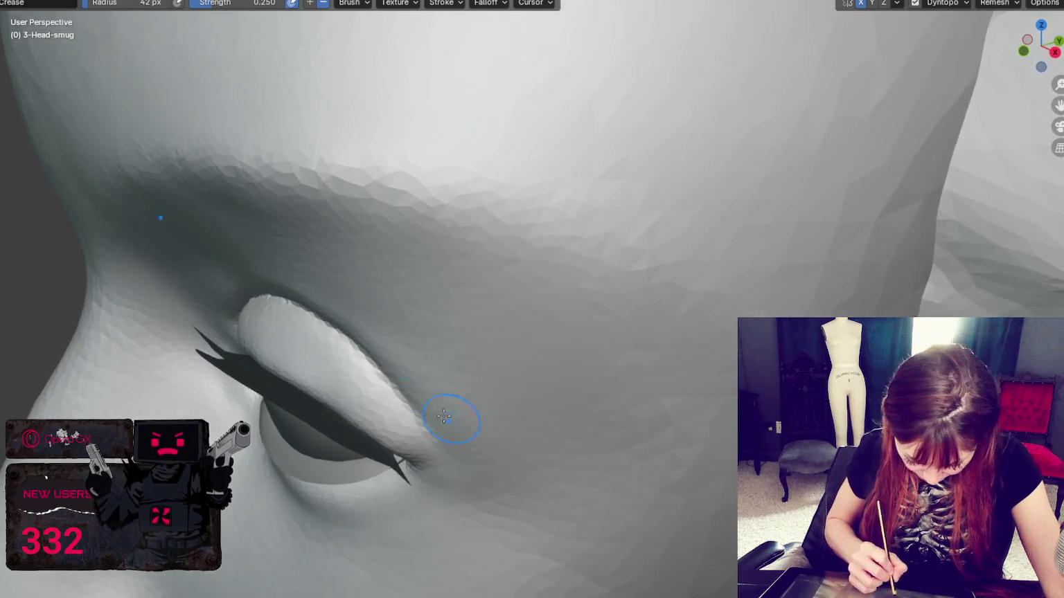
pyautogui.press('g')
pyautogui.moveTo(361, 373); pyautogui.dragTo(346, 309, button='middle')
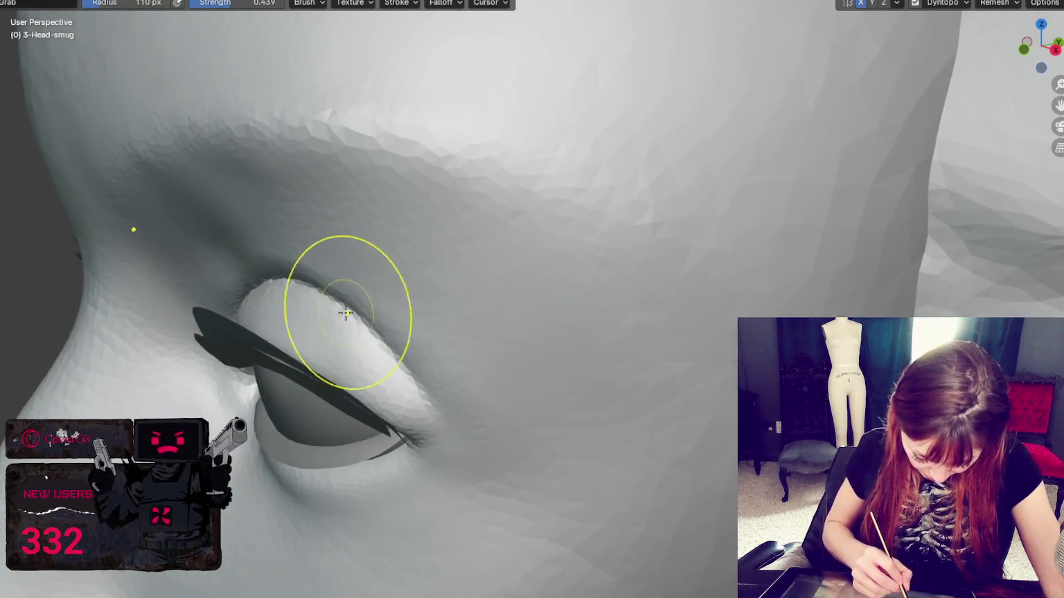
# Pull the outer eyelid corner and lash tip into a thin sliver with Grab, radius 91 px
pyautogui.moveTo(408, 416); pyautogui.dragTo(407, 447)
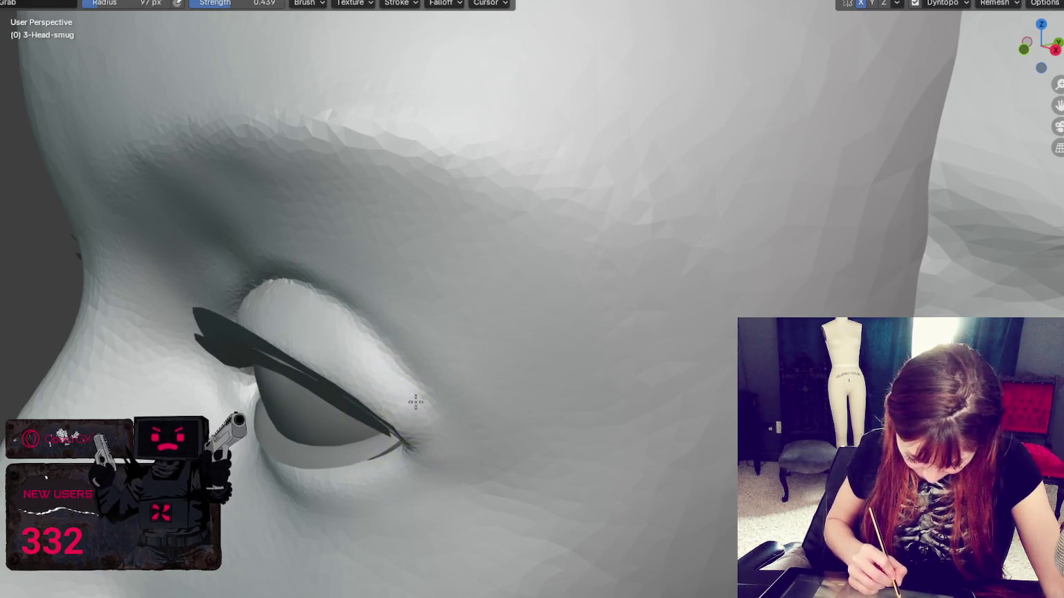
pyautogui.moveTo(392, 352); pyautogui.dragTo(451, 368, button='middle')
pyautogui.moveTo(492, 408)
pyautogui.mouseDown(button='middle')
pyautogui.moveTo(348, 419)
pyautogui.moveTo(517, 408)
pyautogui.mouseUp(button='middle')
pyautogui.press('f')
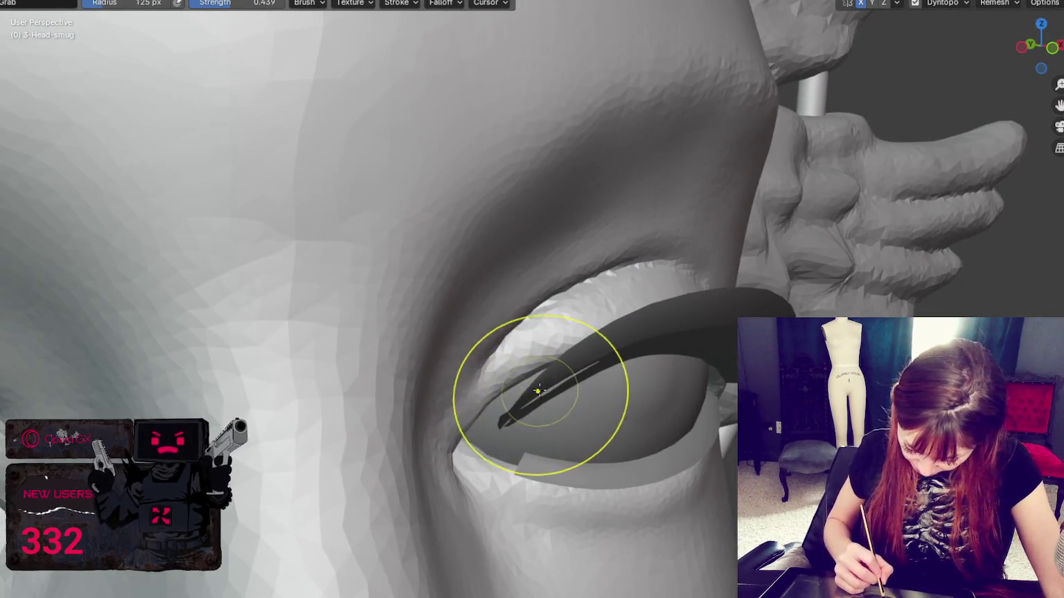
pyautogui.moveTo(547, 392); pyautogui.dragTo(505, 415)
pyautogui.press('f')
pyautogui.click(447, 379)
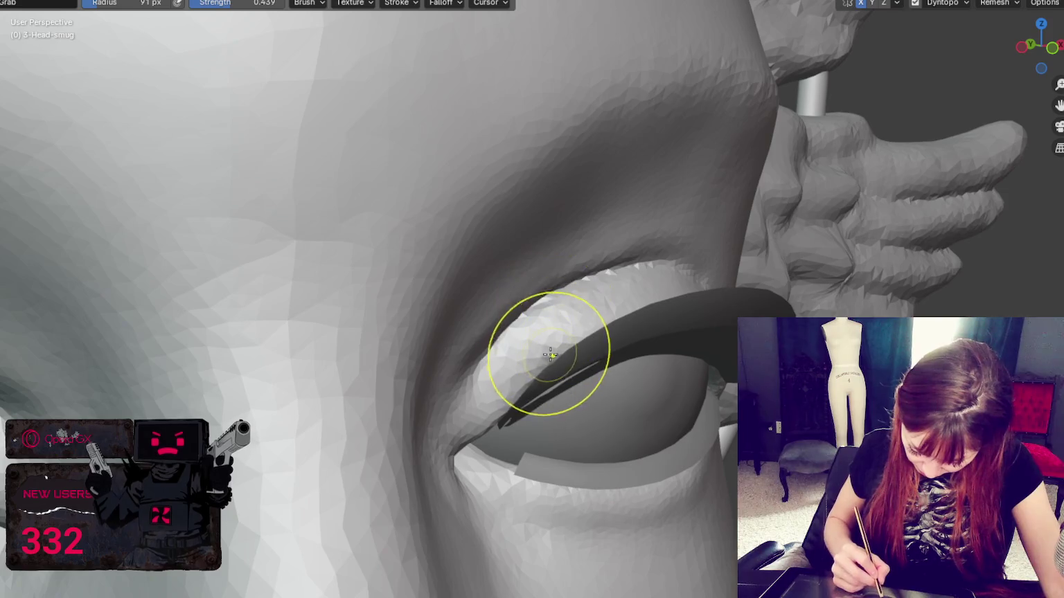
# Reshape the eye corner and the lower eyelid area with the brush enlarged to 174 px
pyautogui.moveTo(551, 344); pyautogui.dragTo(600, 409, button='middle')
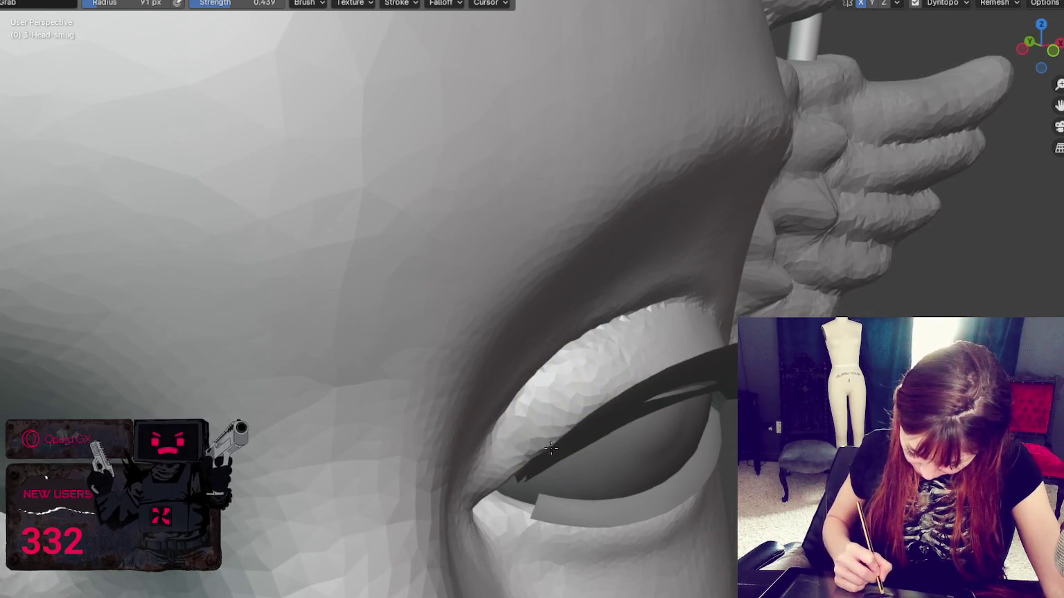
pyautogui.moveTo(542, 429); pyautogui.dragTo(528, 416, button='middle')
pyautogui.moveTo(529, 417)
pyautogui.mouseDown()
pyautogui.moveTo(484, 409)
pyautogui.moveTo(485, 422)
pyautogui.mouseUp()
pyautogui.moveTo(485, 422)
pyautogui.mouseDown(button='middle')
pyautogui.moveTo(487, 434)
pyautogui.moveTo(321, 408)
pyautogui.moveTo(358, 408)
pyautogui.mouseUp(button='middle')
pyautogui.press('f')
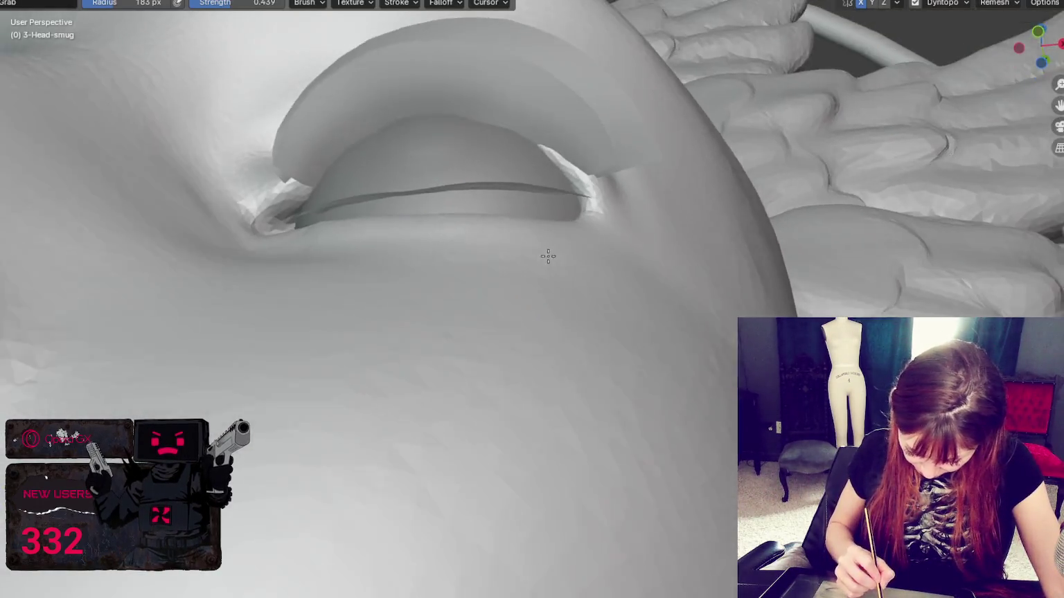
pyautogui.moveTo(540, 353); pyautogui.dragTo(468, 233, button='middle')
pyautogui.press('f')
pyautogui.click(458, 221)
pyautogui.moveTo(511, 230)
pyautogui.mouseDown()
pyautogui.moveTo(520, 204)
pyautogui.moveTo(572, 209)
pyautogui.mouseUp()
# Tuck the corner strand into the lid at 138 px, then lift the lower lid edge at 100 px
pyautogui.press('f')
pyautogui.click(547, 209)
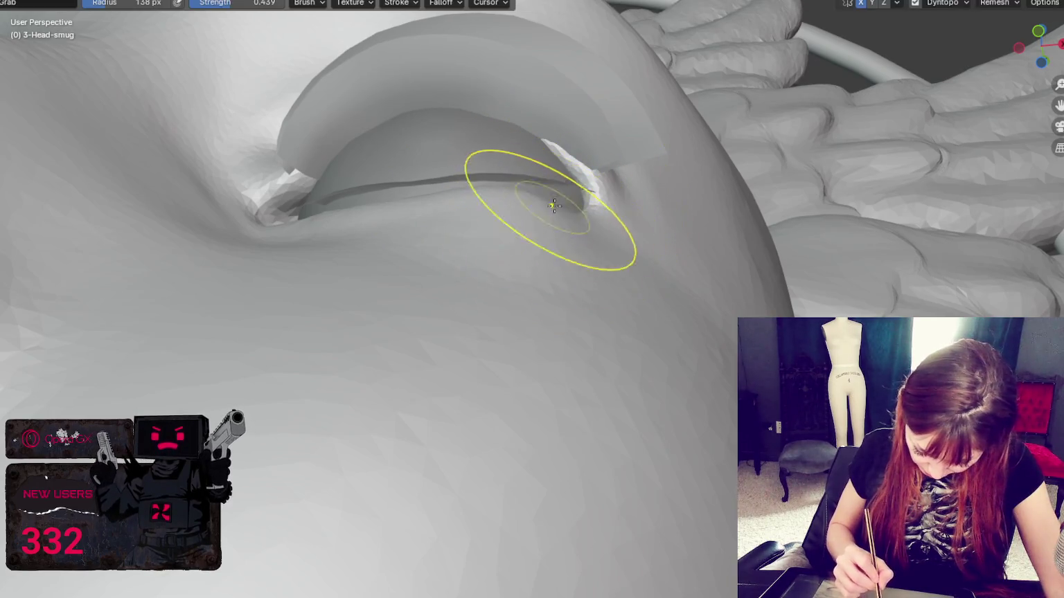
pyautogui.moveTo(547, 209); pyautogui.dragTo(577, 189, button='middle')
pyautogui.moveTo(451, 227); pyautogui.dragTo(457, 246)
pyautogui.press('f')
pyautogui.click(457, 247)
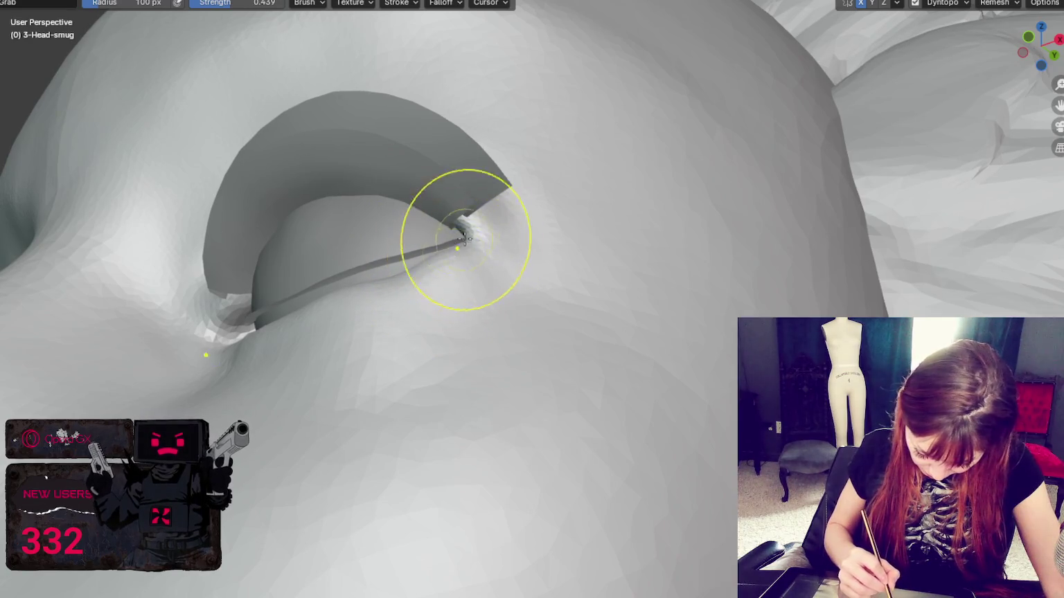
pyautogui.moveTo(399, 277); pyautogui.dragTo(399, 252)
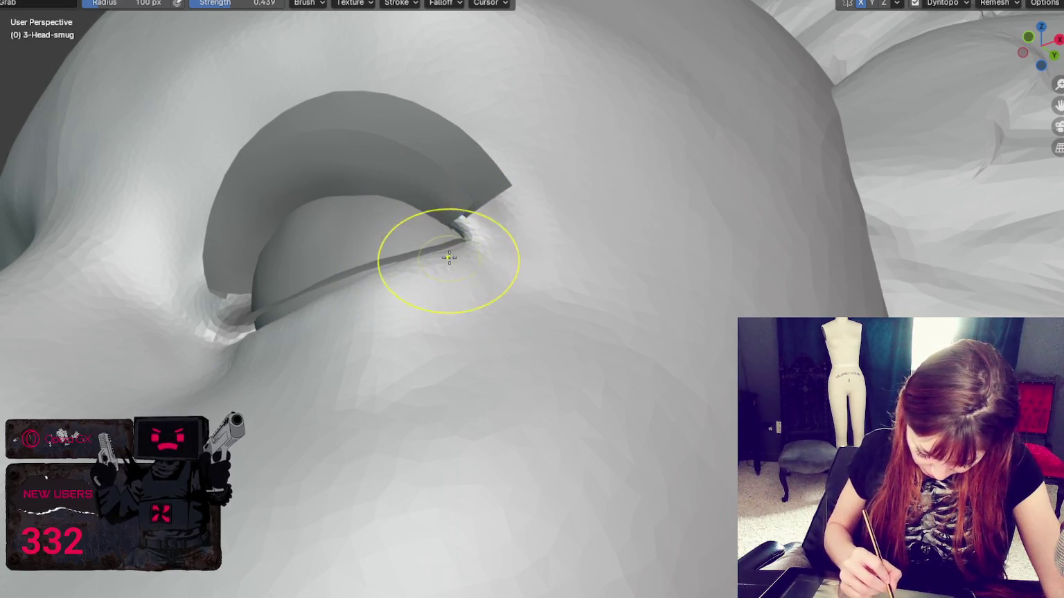
# Orbit to a frontal view of the eye and set the Grab radius to 73 px
pyautogui.moveTo(470, 256)
pyautogui.mouseDown(button='middle')
pyautogui.moveTo(479, 275)
pyautogui.moveTo(506, 271)
pyautogui.moveTo(499, 240)
pyautogui.mouseUp(button='middle')
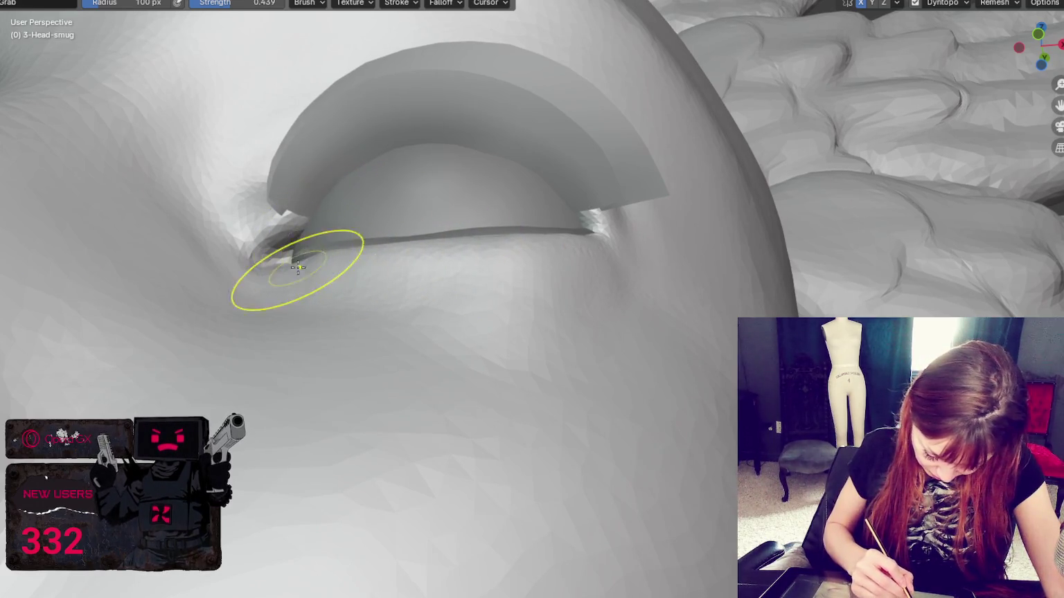
pyautogui.moveTo(367, 284); pyautogui.dragTo(395, 388, button='middle')
pyautogui.scroll(2, 409, 434)
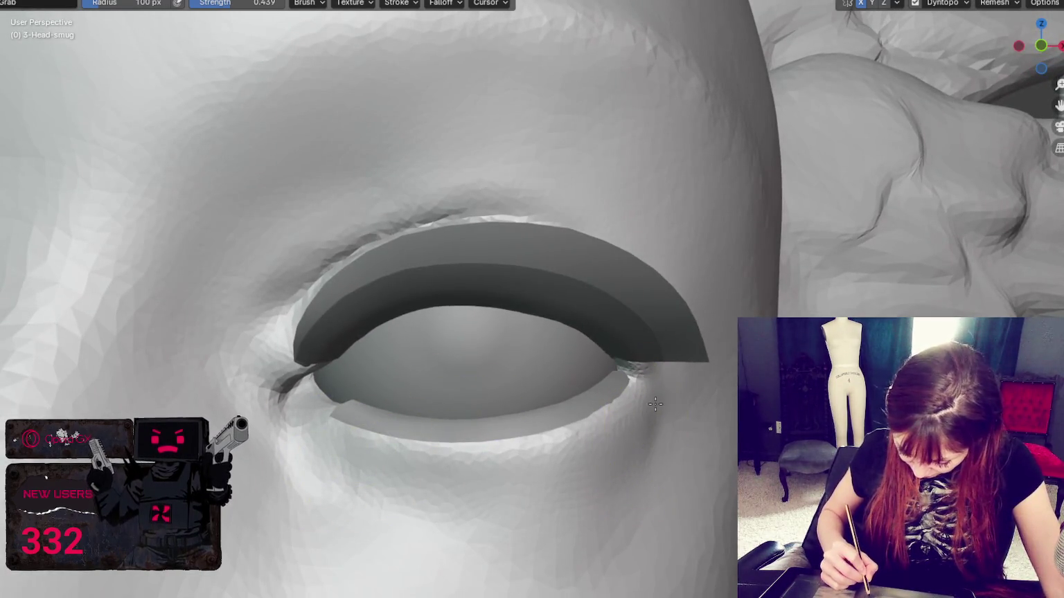
pyautogui.press('f')
pyautogui.click(699, 429)
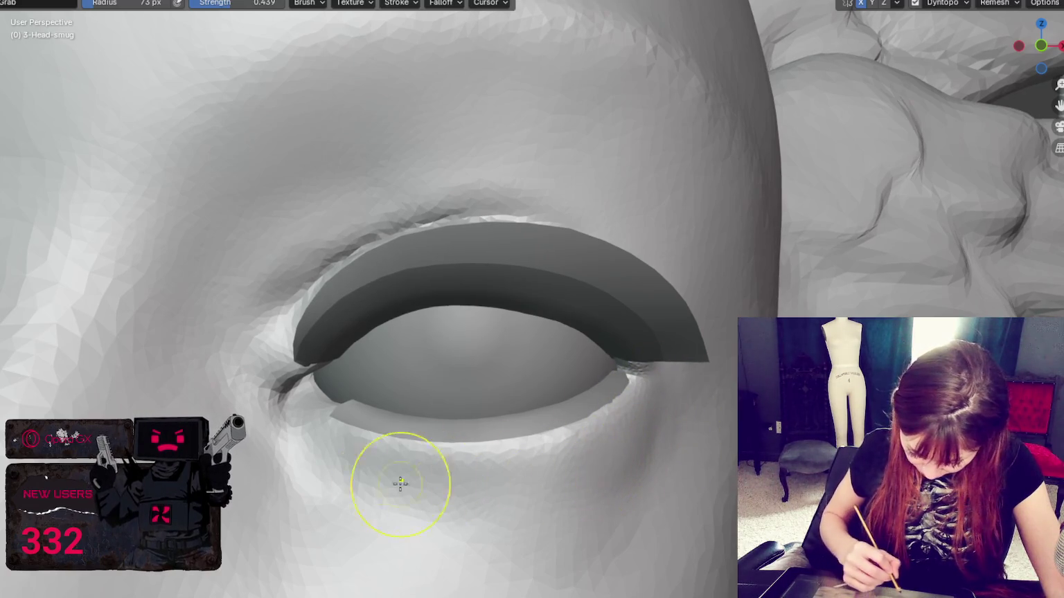
pyautogui.moveTo(408, 482); pyautogui.dragTo(308, 468, button='middle')
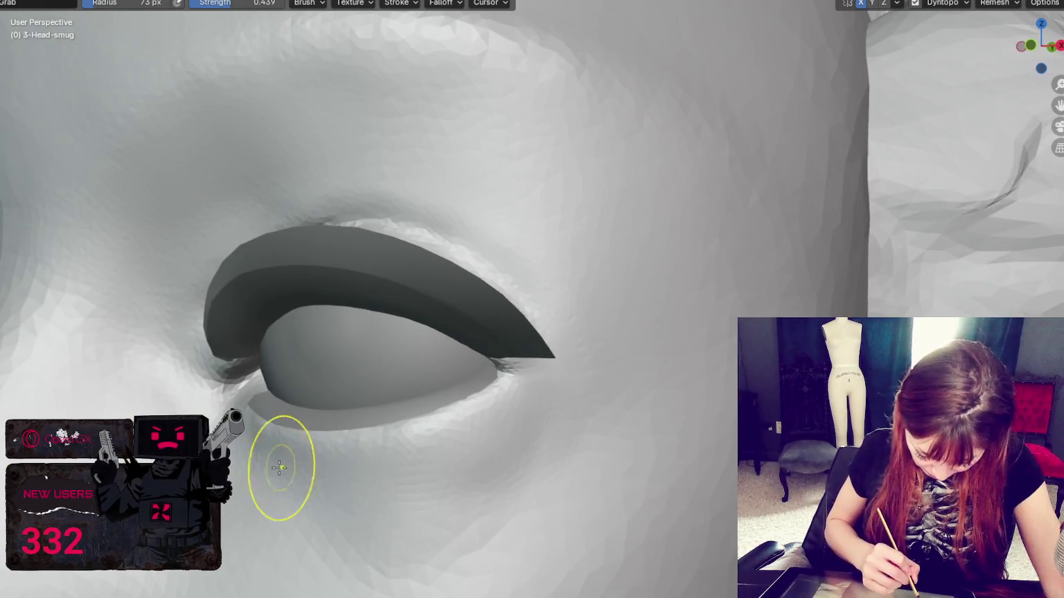
pyautogui.scroll(-6, 332, 439)
pyautogui.scroll(1, 603, 343)
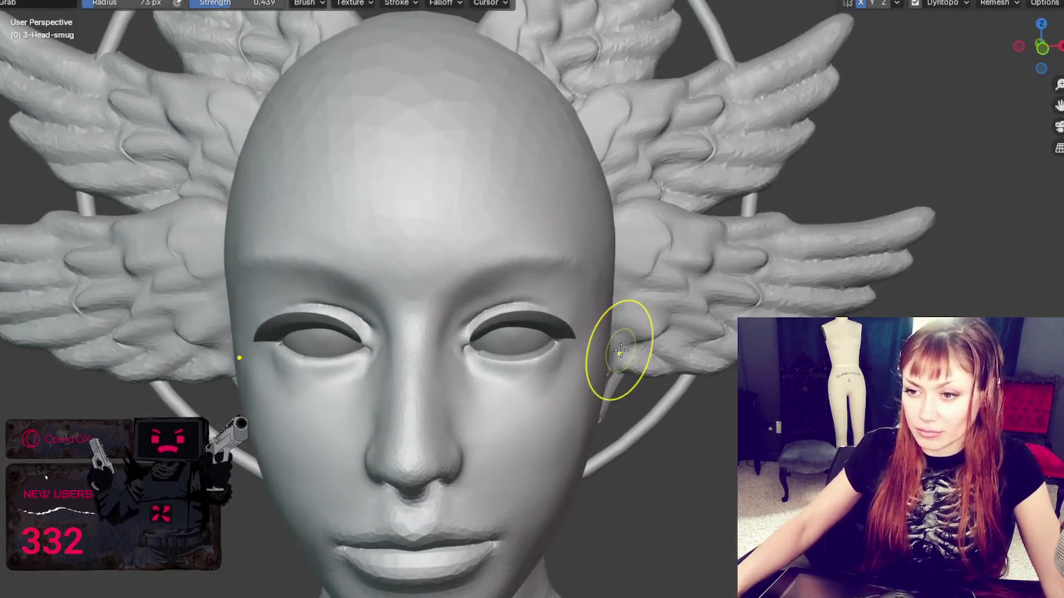
pyautogui.scroll(1, 615, 351)
pyautogui.press('g')
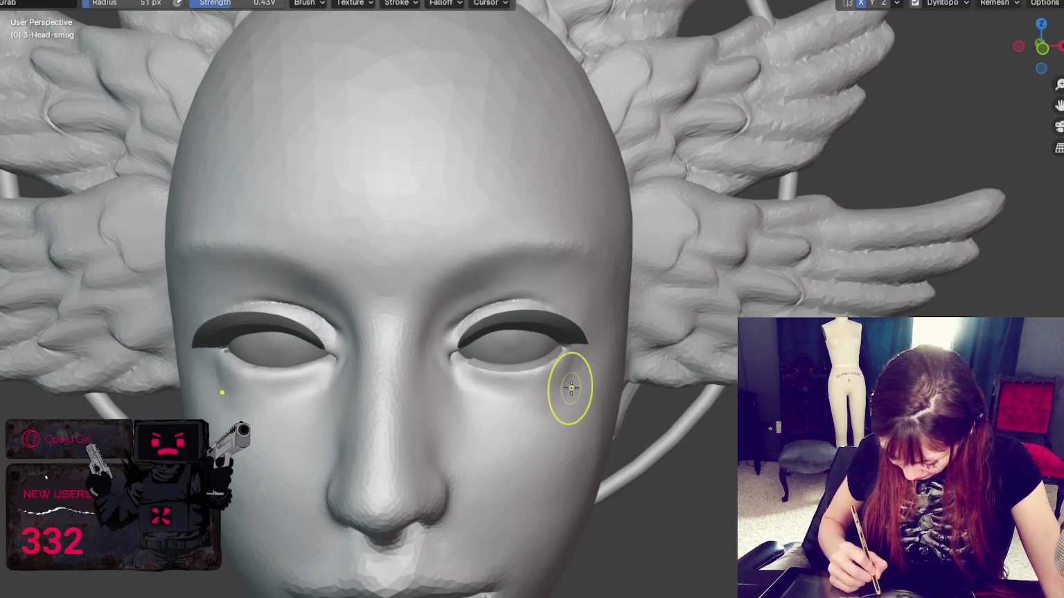
pyautogui.moveTo(511, 399); pyautogui.dragTo(494, 397)
pyautogui.hotkey('ctrl', 'z')
pyautogui.hotkey('shift', 'c')
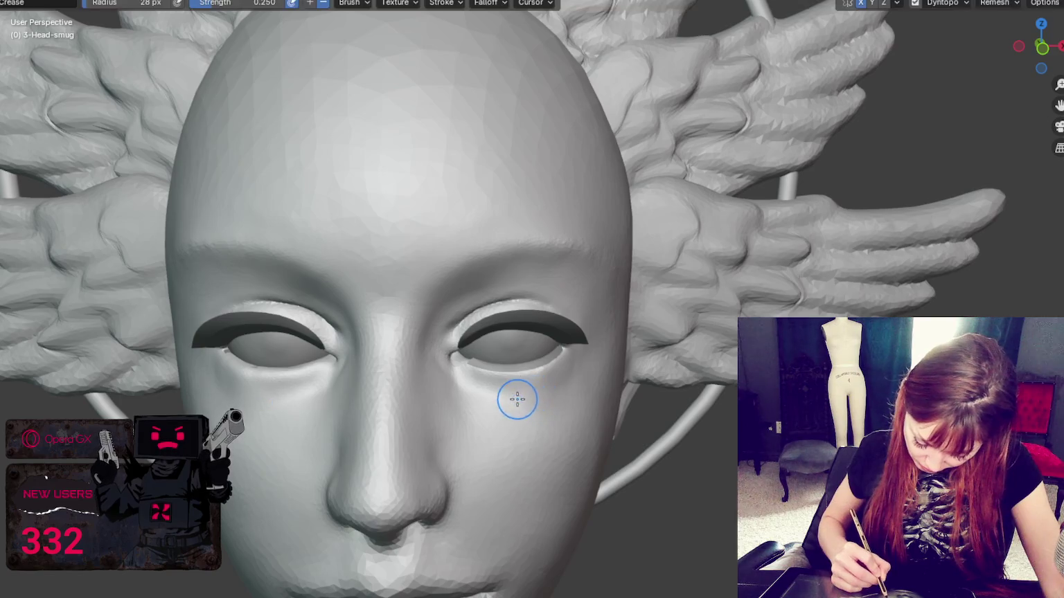
pyautogui.moveTo(537, 393); pyautogui.dragTo(546, 384, button='middle')
pyautogui.hotkey('ctrl', 'd')
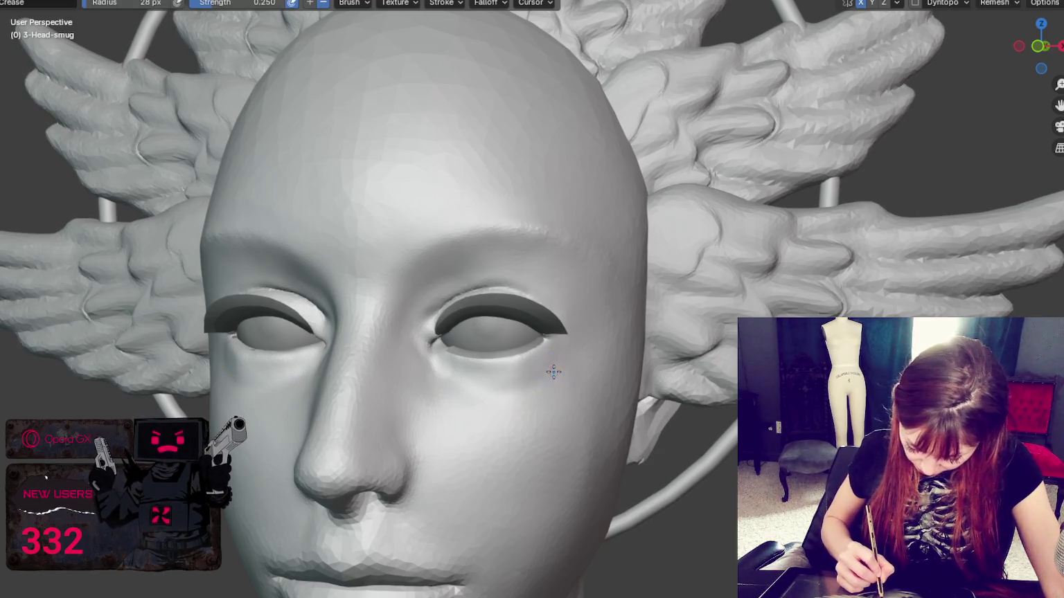
pyautogui.moveTo(478, 394); pyautogui.dragTo(519, 405, button='middle')
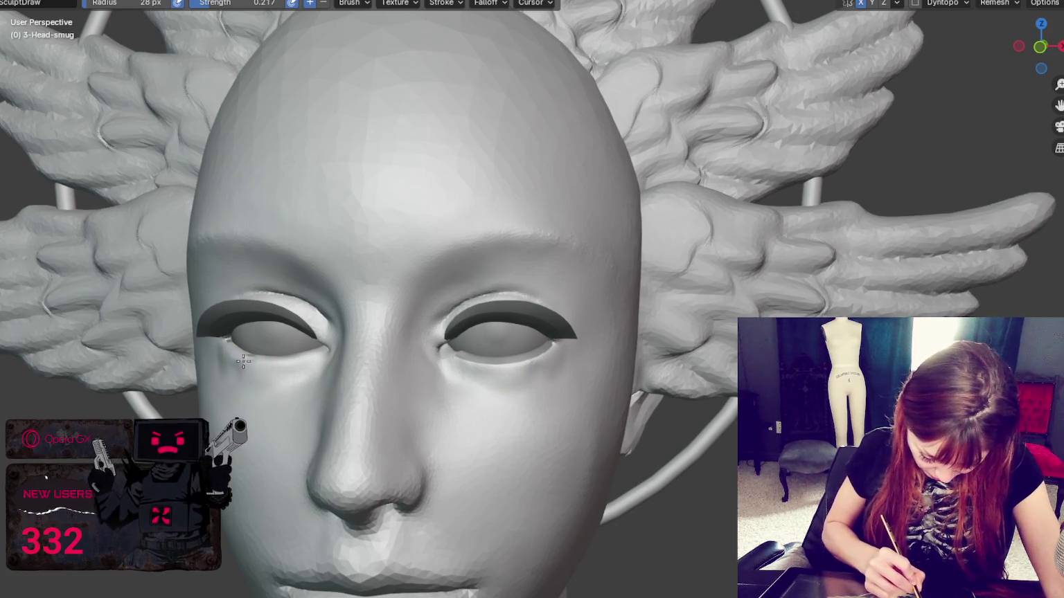
pyautogui.moveTo(263, 390); pyautogui.dragTo(297, 416, button='middle')
pyautogui.moveTo(443, 428); pyautogui.dragTo(584, 421, button='middle')
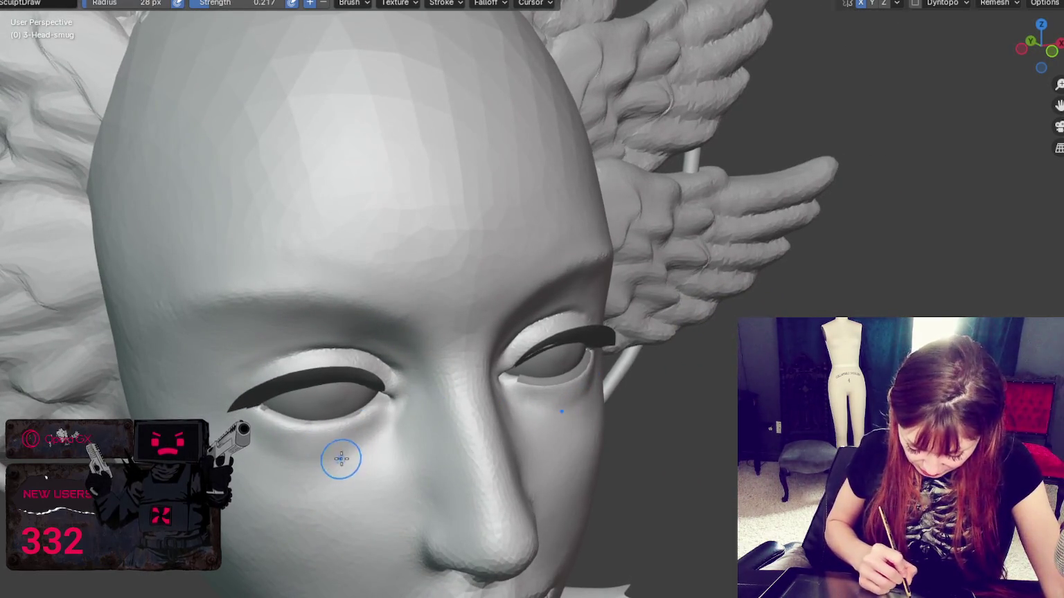
# Switch to the Grab brush and pull the surface near the inner eye corner
pyautogui.press('g')
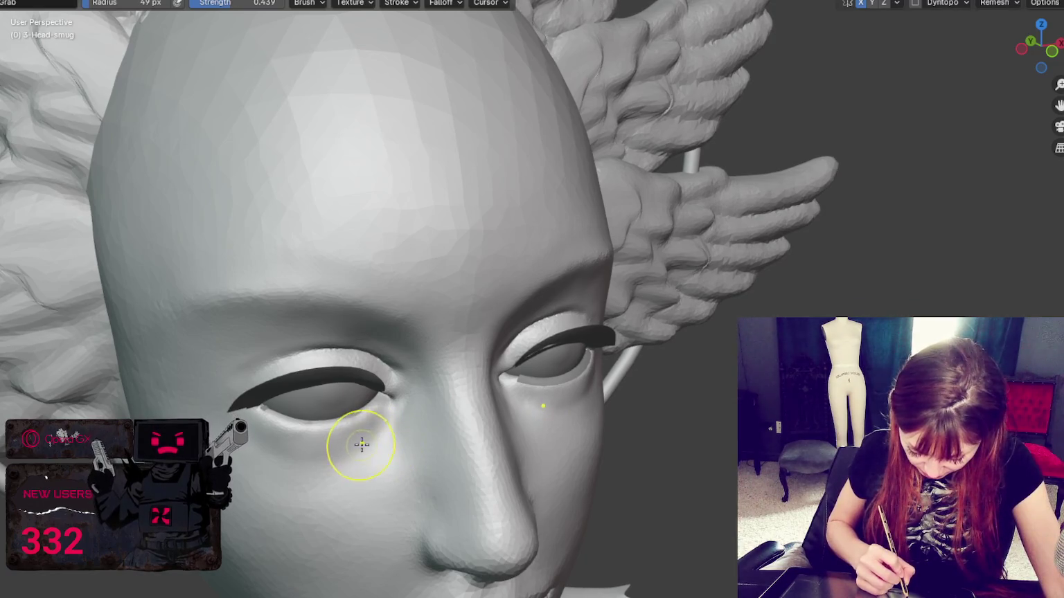
pyautogui.moveTo(386, 442)
pyautogui.mouseDown(button='middle')
pyautogui.moveTo(493, 421)
pyautogui.moveTo(461, 419)
pyautogui.moveTo(463, 345)
pyautogui.mouseUp(button='middle')
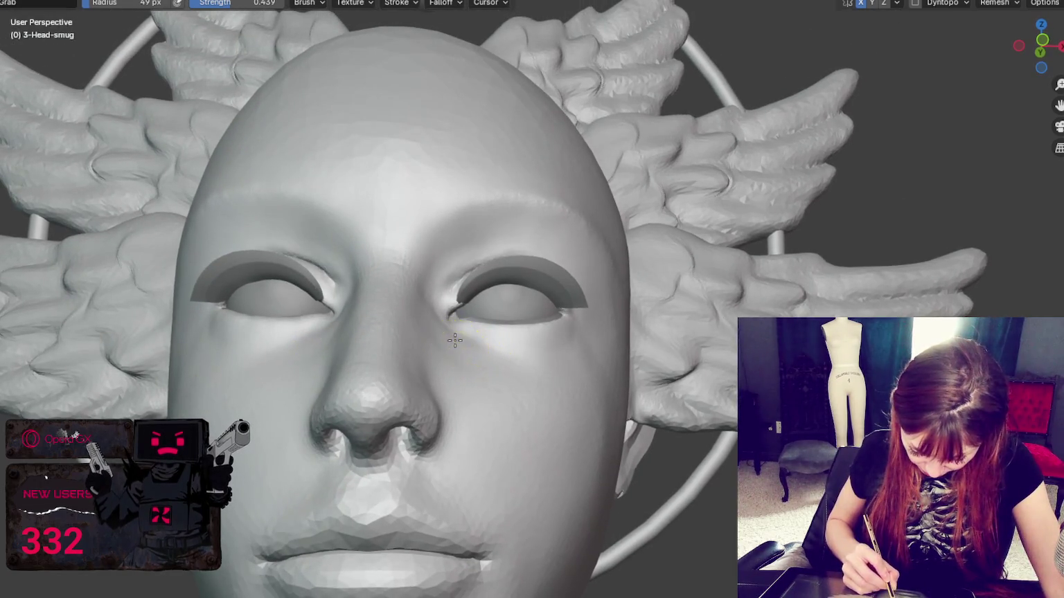
pyautogui.moveTo(443, 347); pyautogui.dragTo(457, 353)
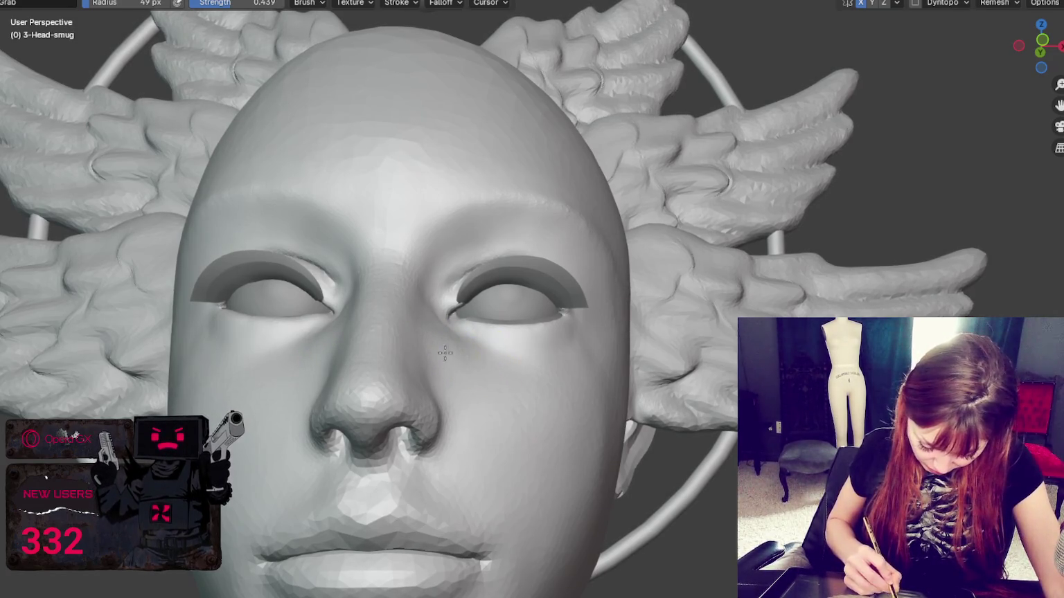
pyautogui.moveTo(466, 347)
pyautogui.mouseDown(button='middle')
pyautogui.moveTo(498, 368)
pyautogui.moveTo(569, 335)
pyautogui.moveTo(477, 409)
pyautogui.mouseUp(button='middle')
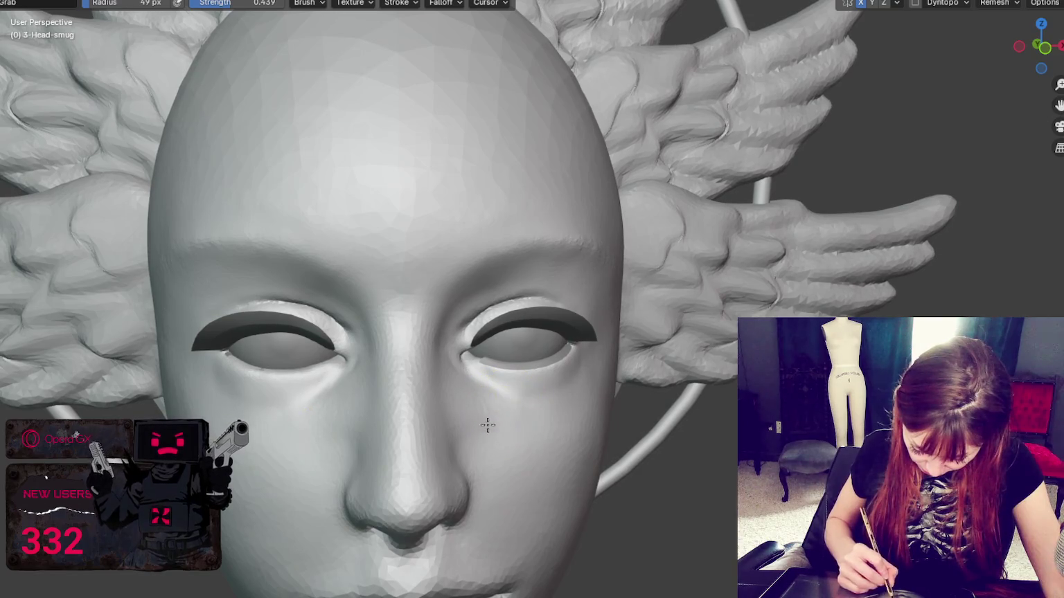
# Inspect the face from three-quarter and top views and shrink the Grab brush to 36 px
pyautogui.moveTo(462, 414); pyautogui.dragTo(594, 416, button='middle')
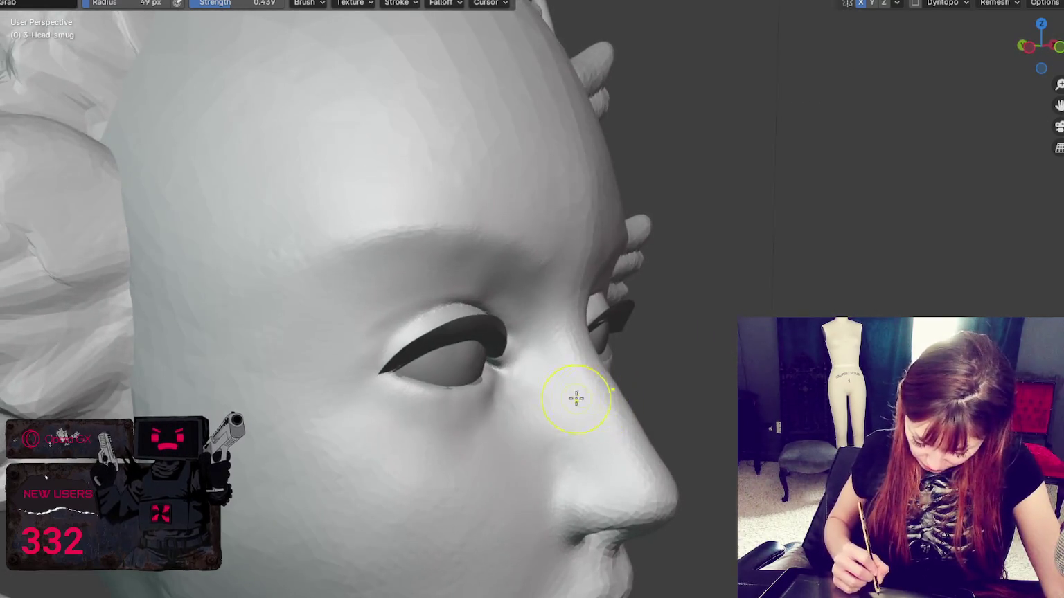
pyautogui.moveTo(451, 442); pyautogui.dragTo(451, 422, button='middle')
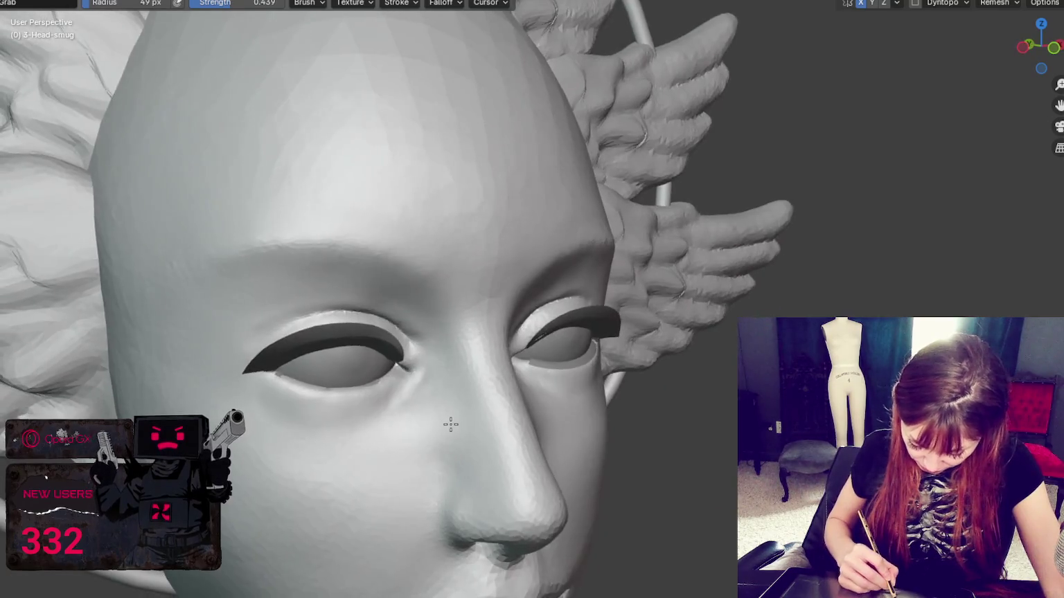
pyautogui.moveTo(333, 415)
pyautogui.mouseDown(button='middle')
pyautogui.moveTo(360, 439)
pyautogui.moveTo(337, 490)
pyautogui.mouseUp(button='middle')
pyautogui.scroll(3, 337, 490)
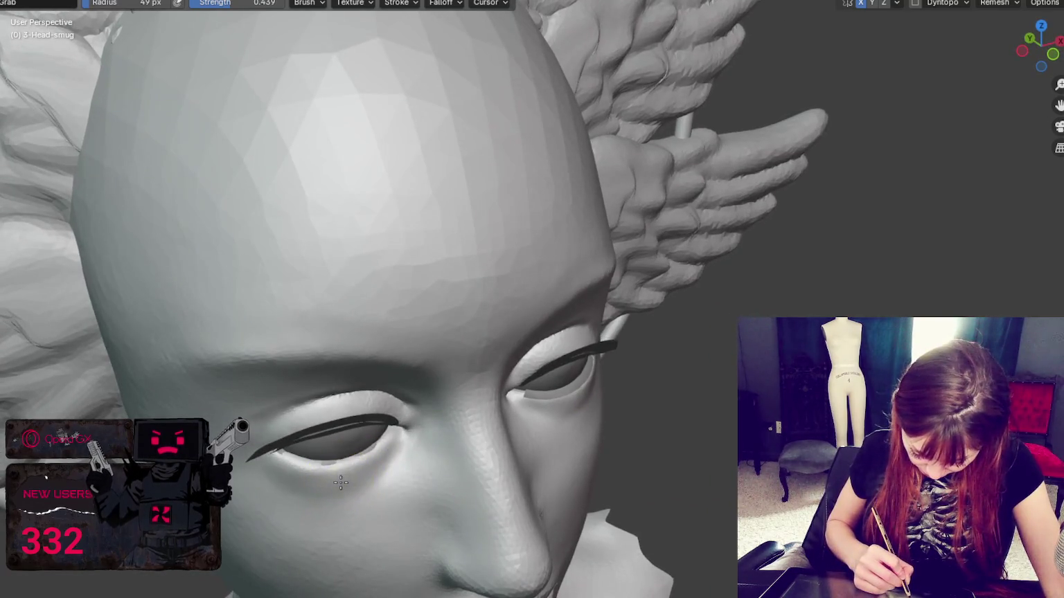
pyautogui.press('f')
pyautogui.click(374, 471)
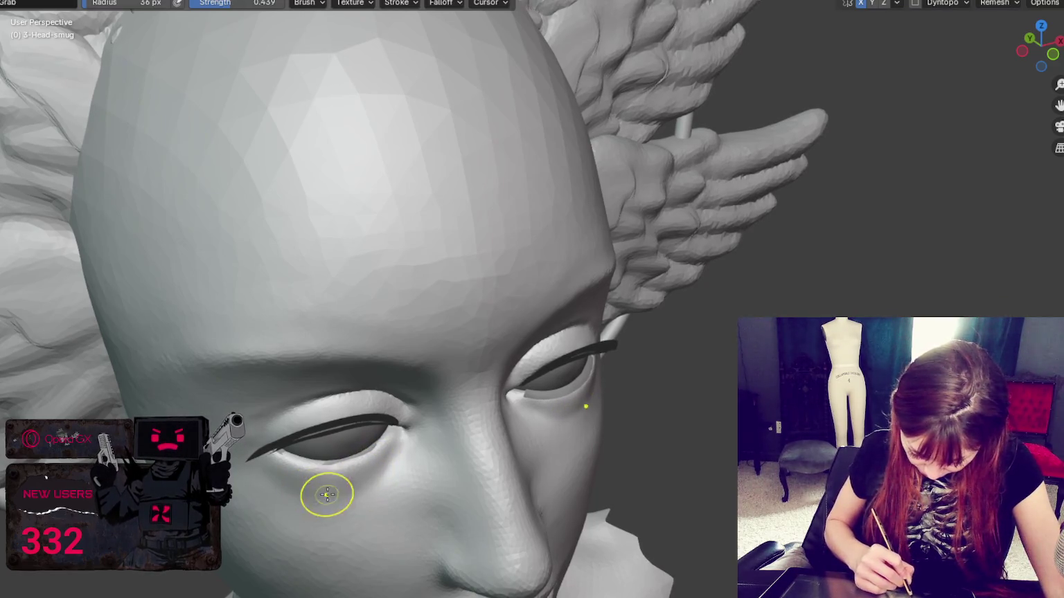
pyautogui.moveTo(349, 496); pyautogui.dragTo(288, 471, button='middle')
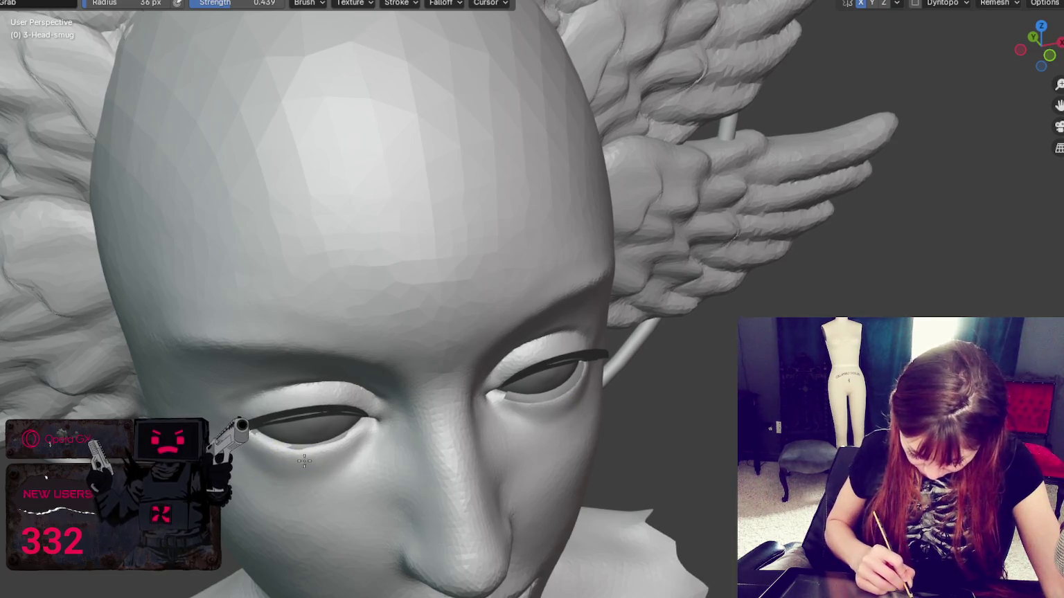
pyautogui.moveTo(280, 467)
pyautogui.mouseDown(button='middle')
pyautogui.moveTo(384, 449)
pyautogui.moveTo(356, 399)
pyautogui.moveTo(335, 451)
pyautogui.moveTo(344, 451)
pyautogui.mouseUp(button='middle')
# Resize the Grab brush to 94 then 59 px while turning the head to inspect both sides
pyautogui.press('f')
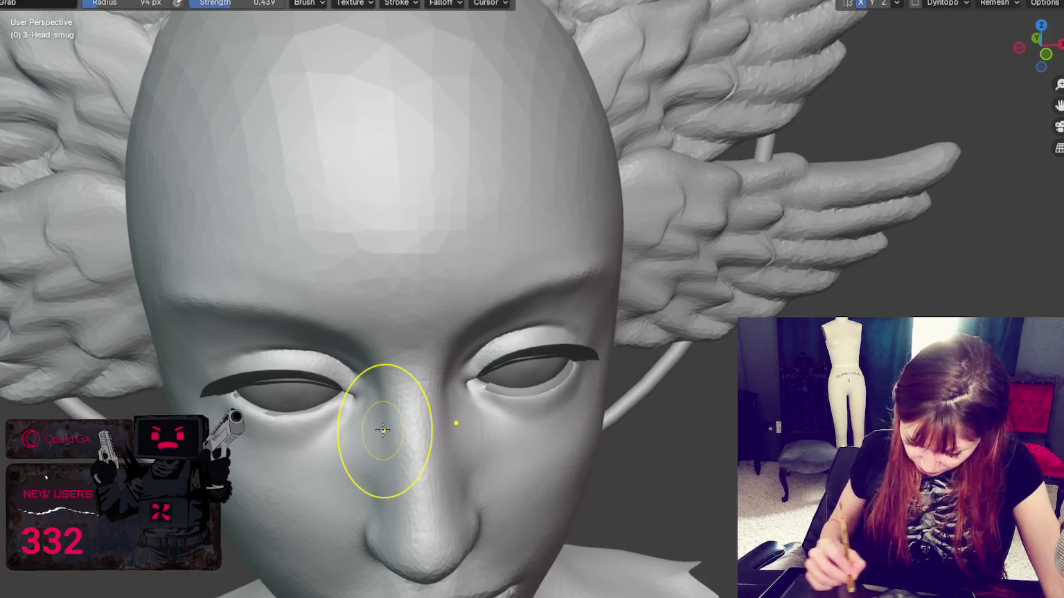
pyautogui.moveTo(843, 60); pyautogui.dragTo(392, 451, button='middle')
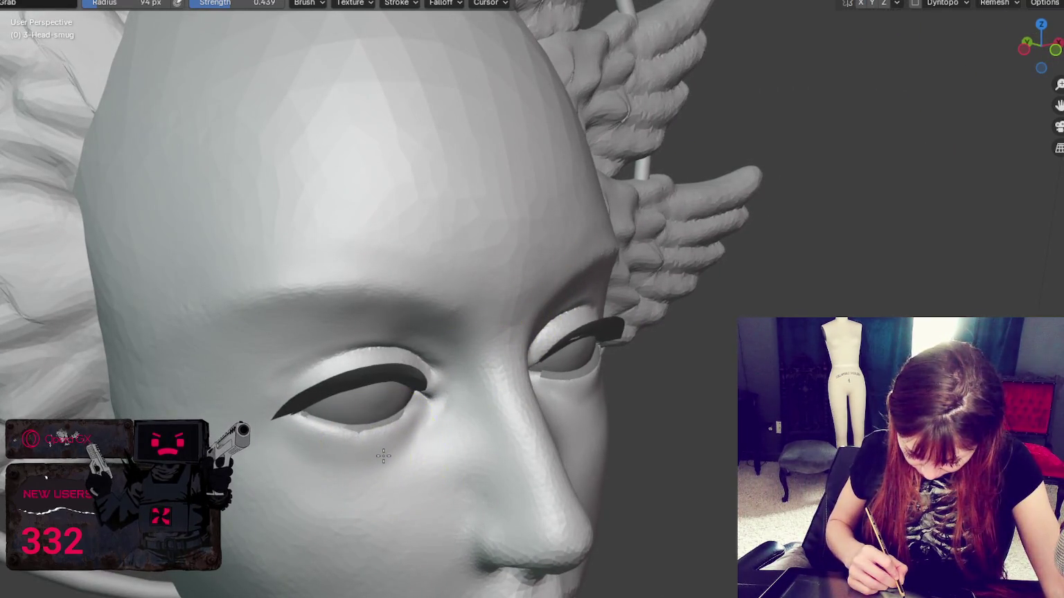
pyautogui.press('f')
pyautogui.click(412, 415)
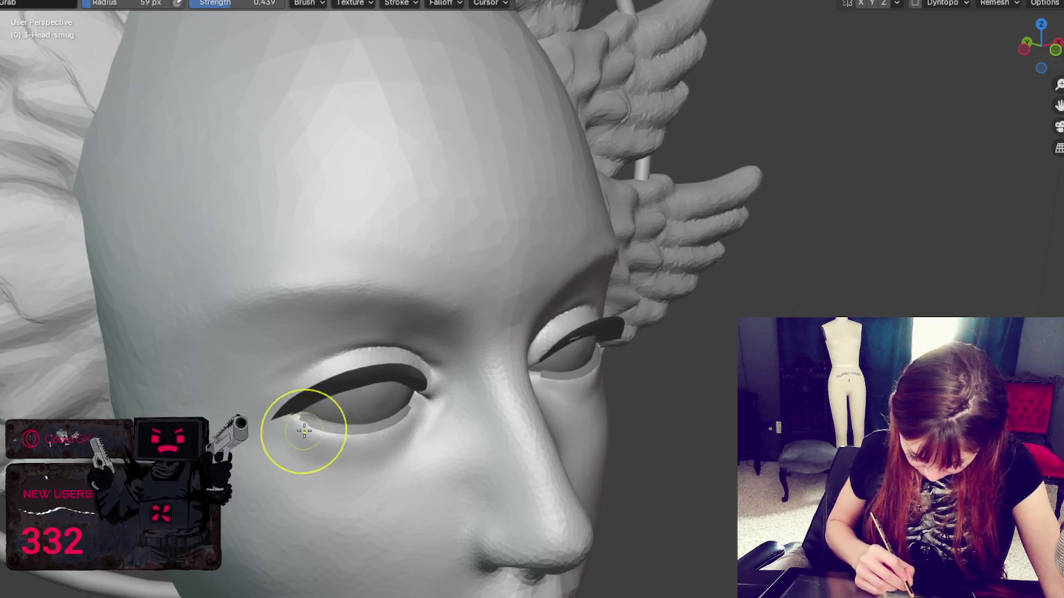
pyautogui.moveTo(333, 438); pyautogui.dragTo(285, 422, button='middle')
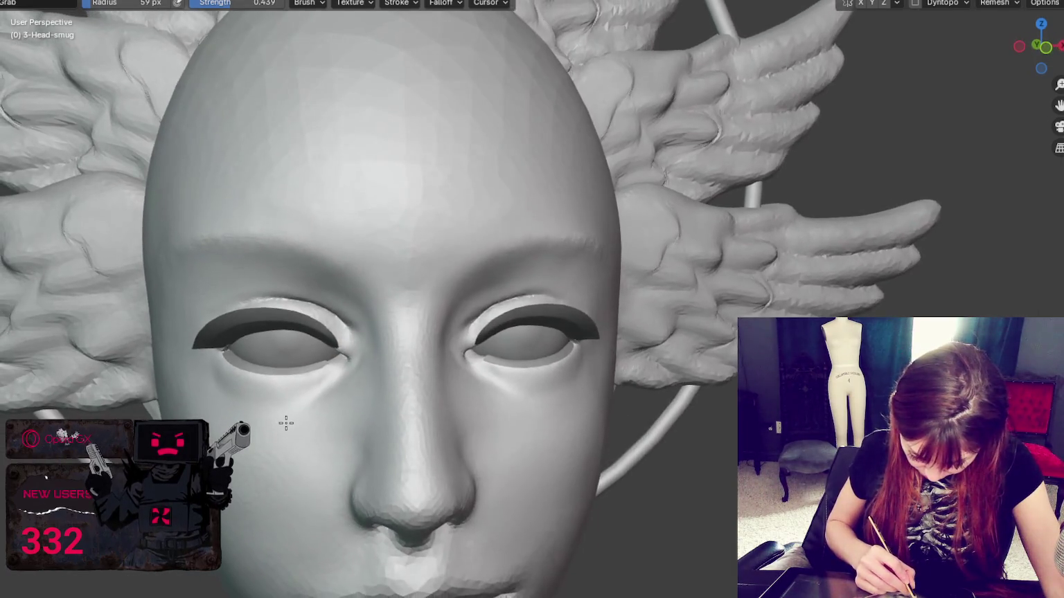
pyautogui.moveTo(361, 444); pyautogui.dragTo(493, 426, button='middle')
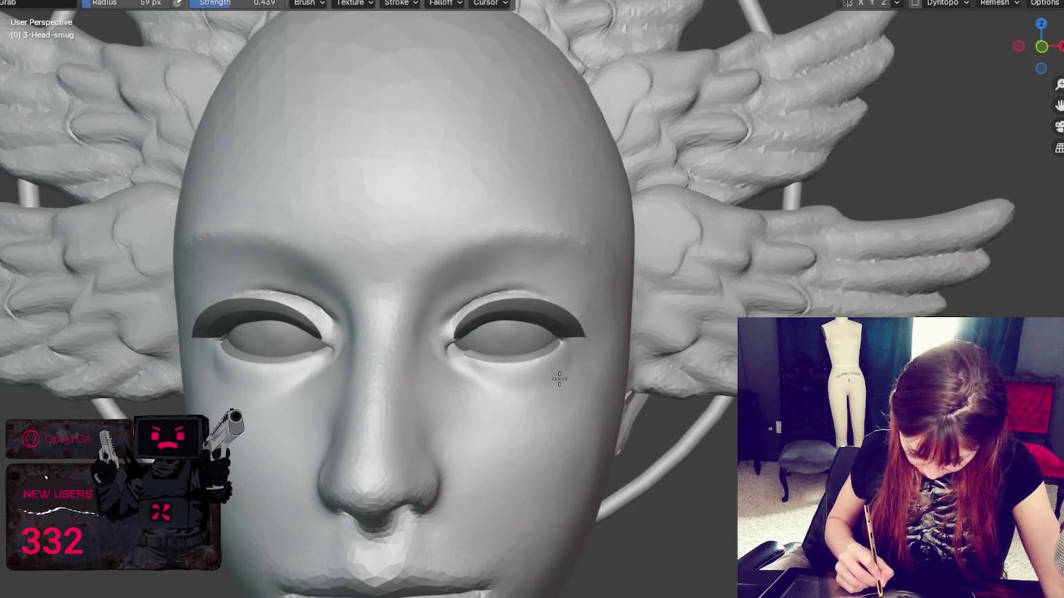
pyautogui.moveTo(554, 388); pyautogui.dragTo(547, 398, button='middle')
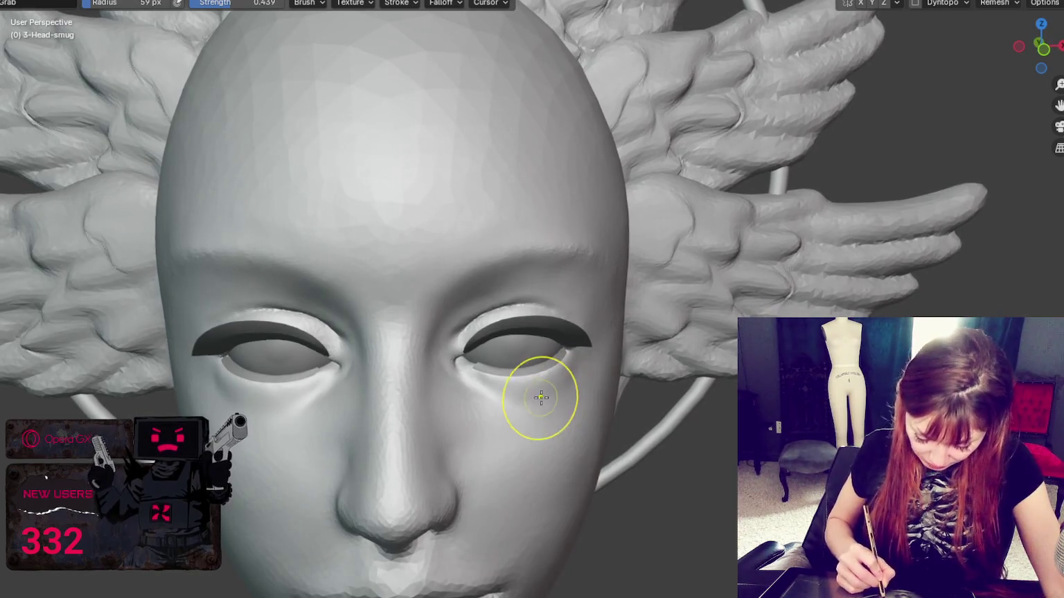
pyautogui.moveTo(409, 381)
pyautogui.mouseDown(button='middle')
pyautogui.moveTo(300, 351)
pyautogui.moveTo(356, 361)
pyautogui.mouseUp(button='middle')
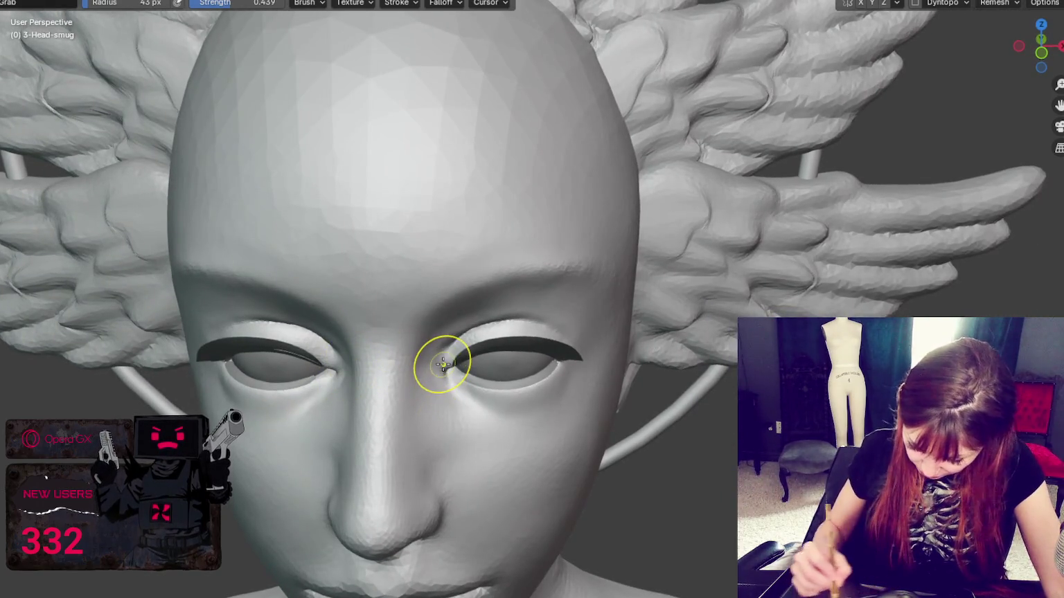
# Enable Dyntopo and X-axis symmetry, and set the brush radius to 31 px
pyautogui.click(914, 3)
pyautogui.click(914, 20)
pyautogui.click(860, 3)
pyautogui.moveTo(450, 378); pyautogui.dragTo(455, 384, button='middle')
pyautogui.press('f')
pyautogui.click(443, 385)
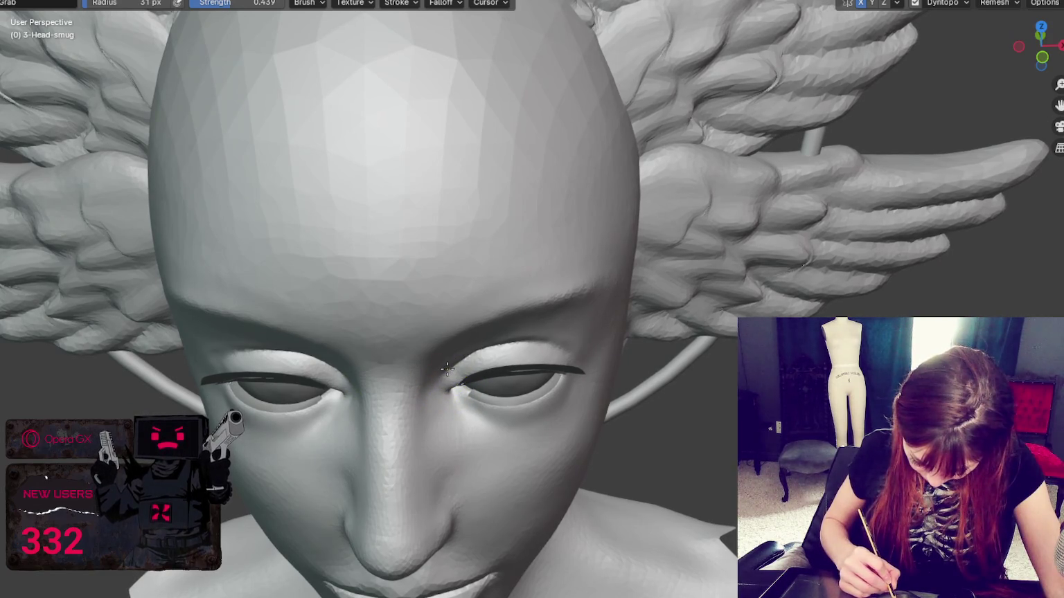
# Refine the eye surroundings with a 39 px brush while orbiting the head, wings and halo
pyautogui.moveTo(453, 364); pyautogui.dragTo(456, 342, button='middle')
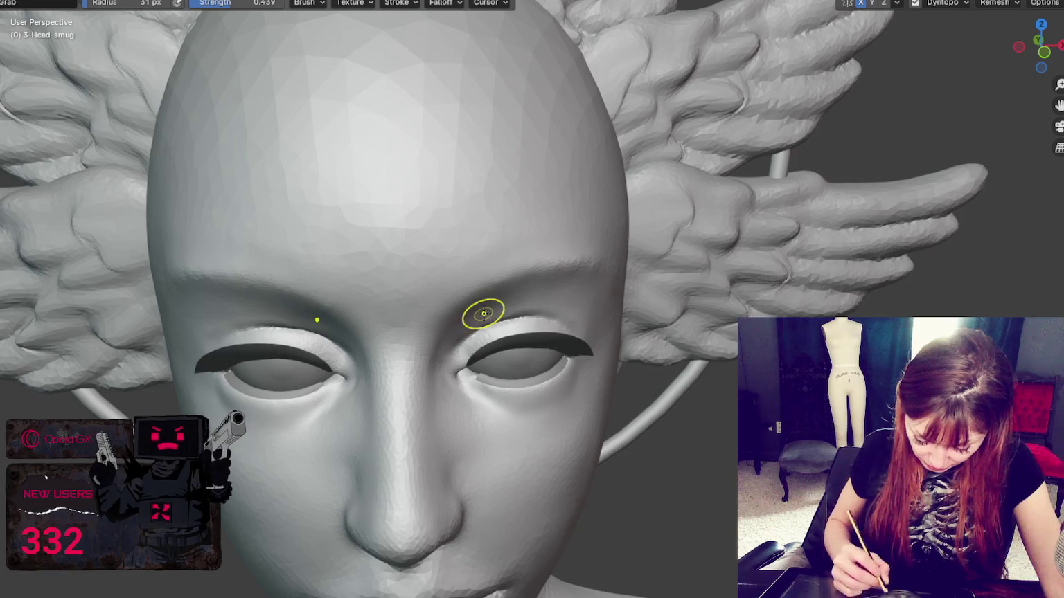
pyautogui.press(']')
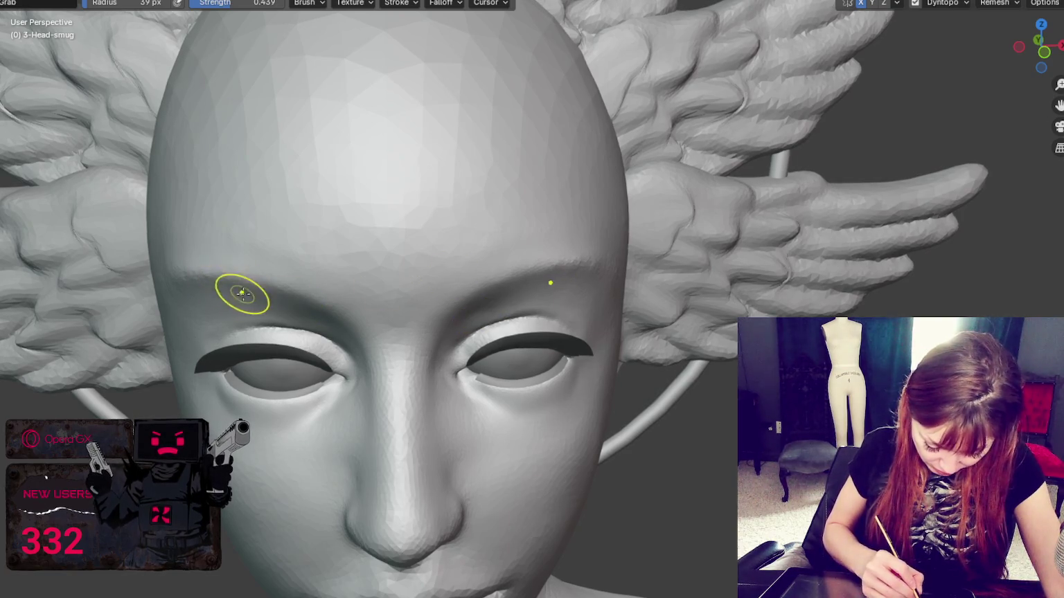
pyautogui.moveTo(313, 303); pyautogui.dragTo(396, 261, button='middle')
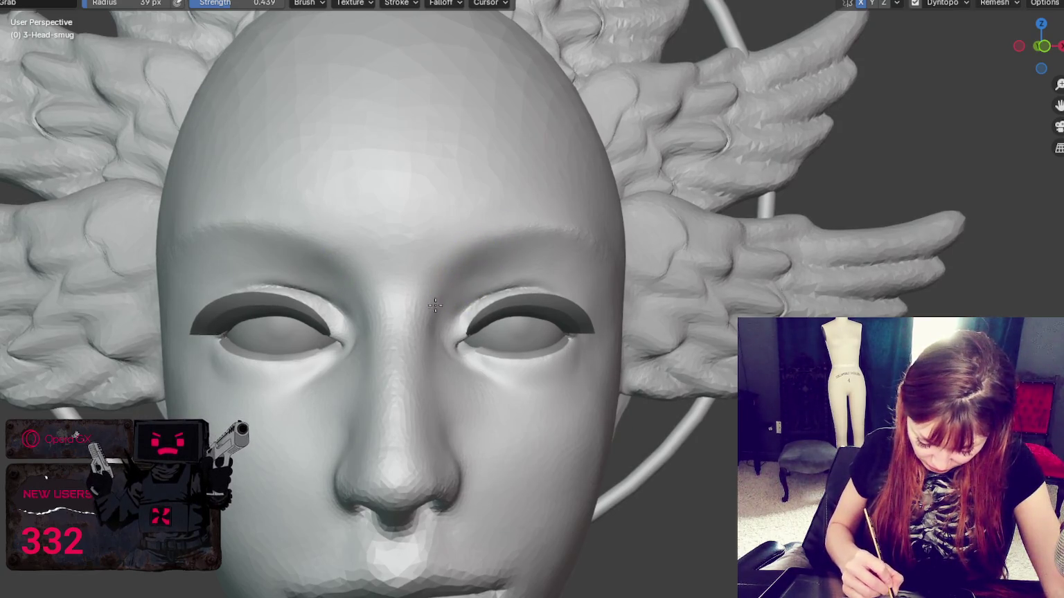
pyautogui.moveTo(455, 291); pyautogui.dragTo(506, 385, button='middle')
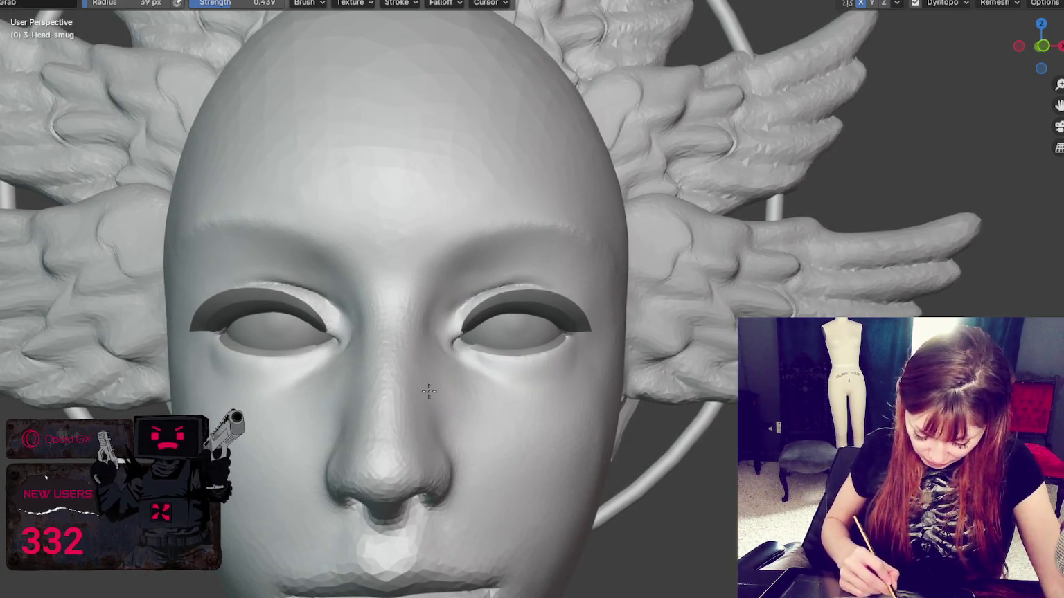
pyautogui.scroll(-4, 447, 409)
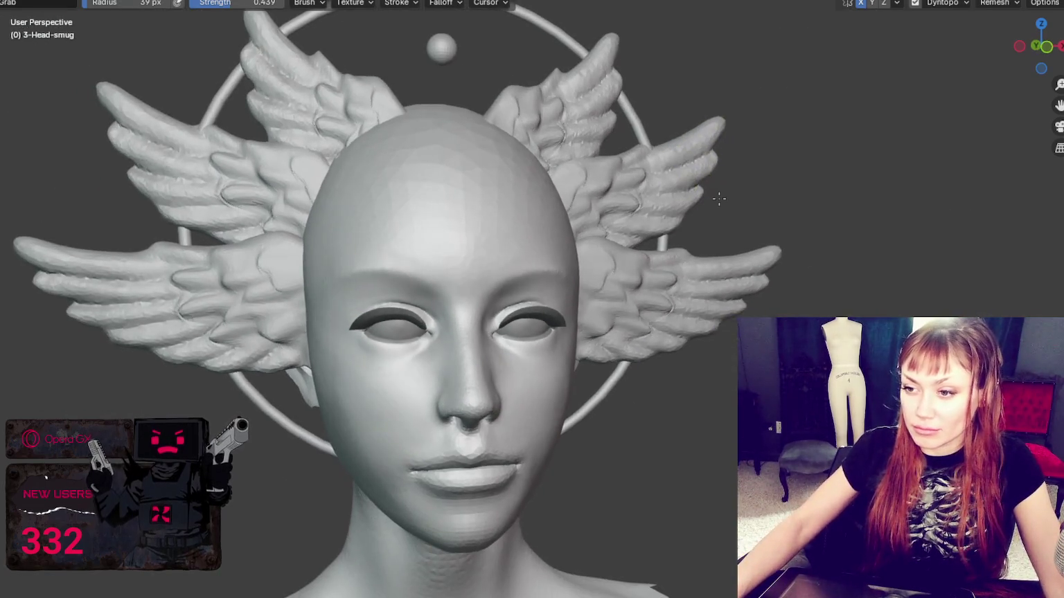
# Shrink the brush to 27 px and zoom in close on the face
pyautogui.moveTo(527, 358); pyautogui.dragTo(477, 348, button='middle')
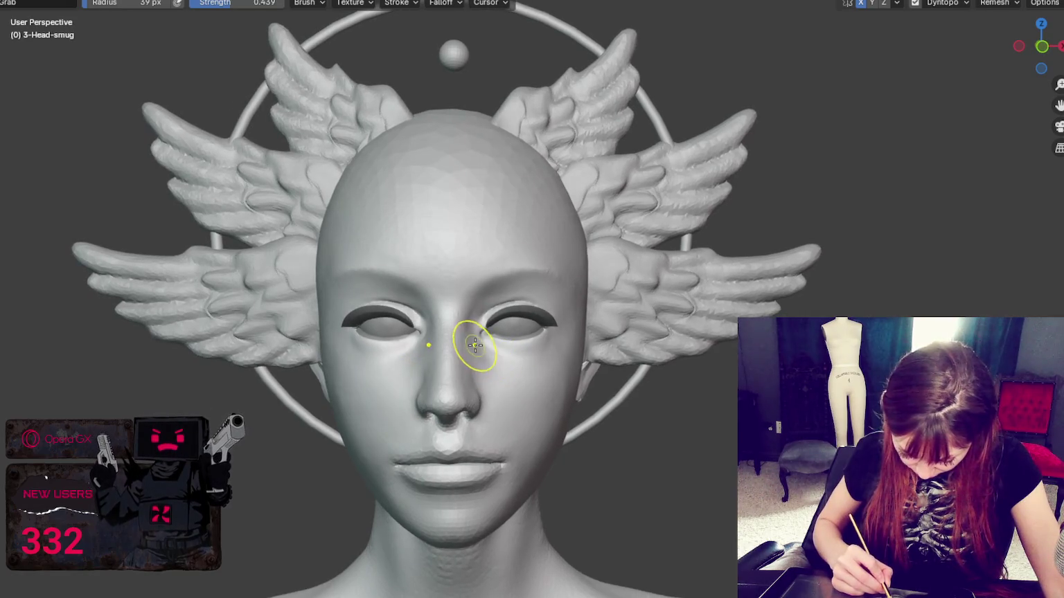
pyautogui.press('[')
pyautogui.press('[')
pyautogui.press('[')
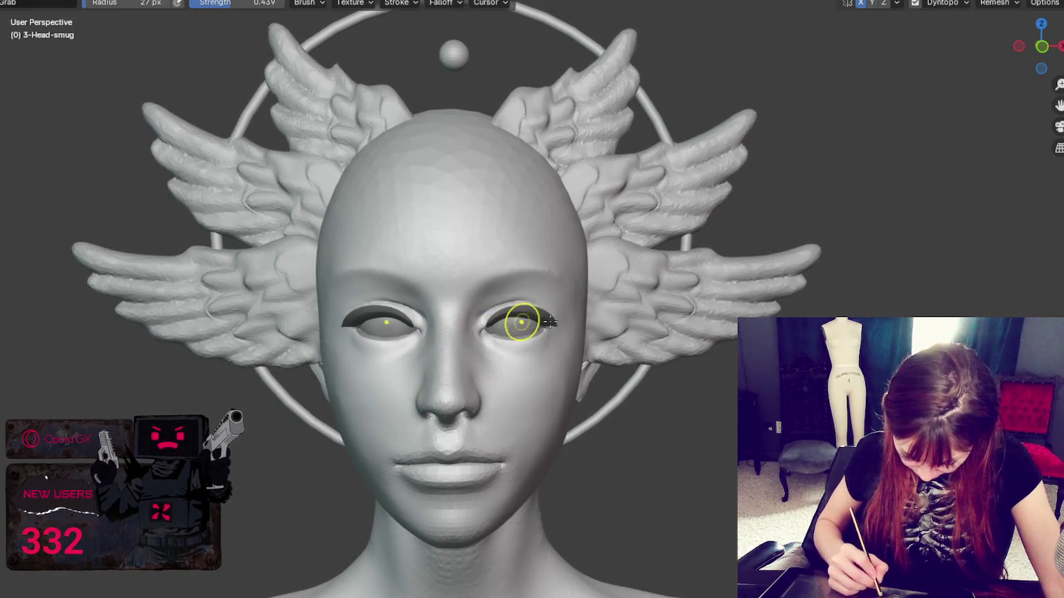
pyautogui.scroll(3, 568, 321)
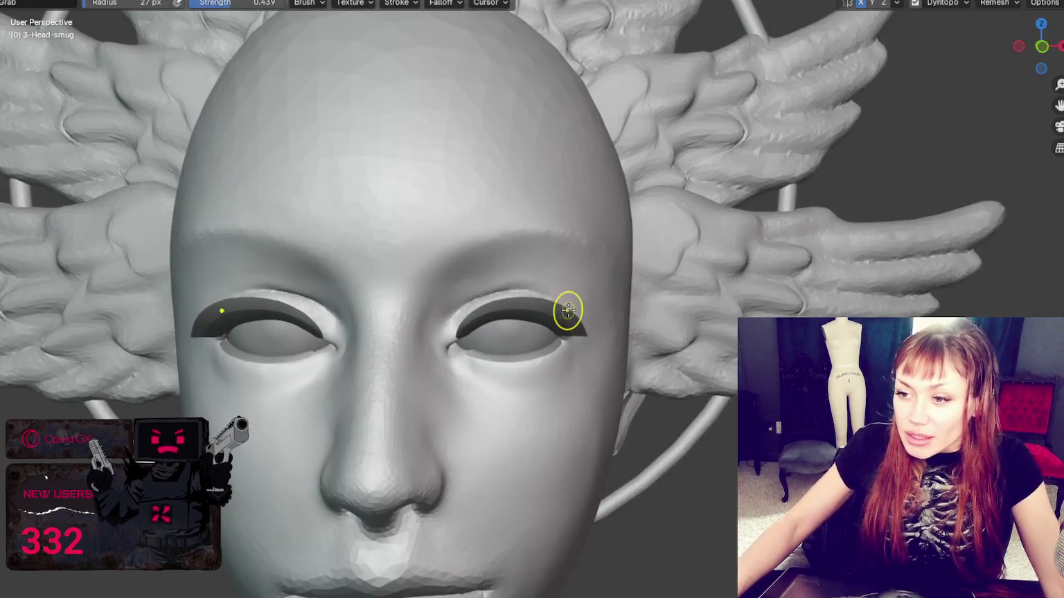
pyautogui.scroll(1, 568, 310)
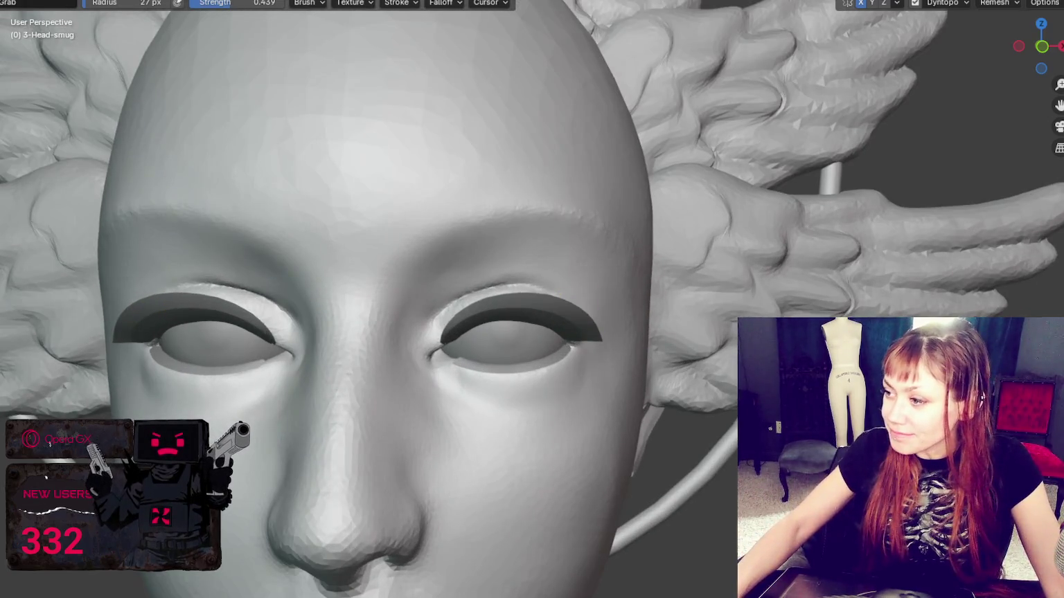
# Briefly hide the eyelid shapes and clear the mask, undo both, then return to Object Mode
pyautogui.press('KP_Divide')
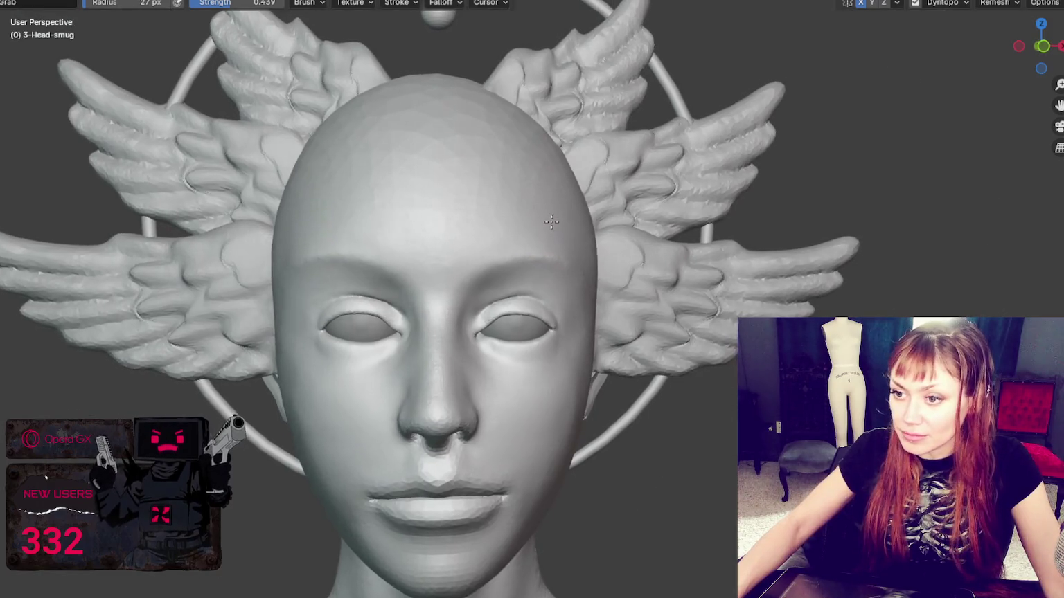
pyautogui.moveTo(550, 221); pyautogui.dragTo(981, 238, button='middle')
pyautogui.hotkey('alt', 'm')
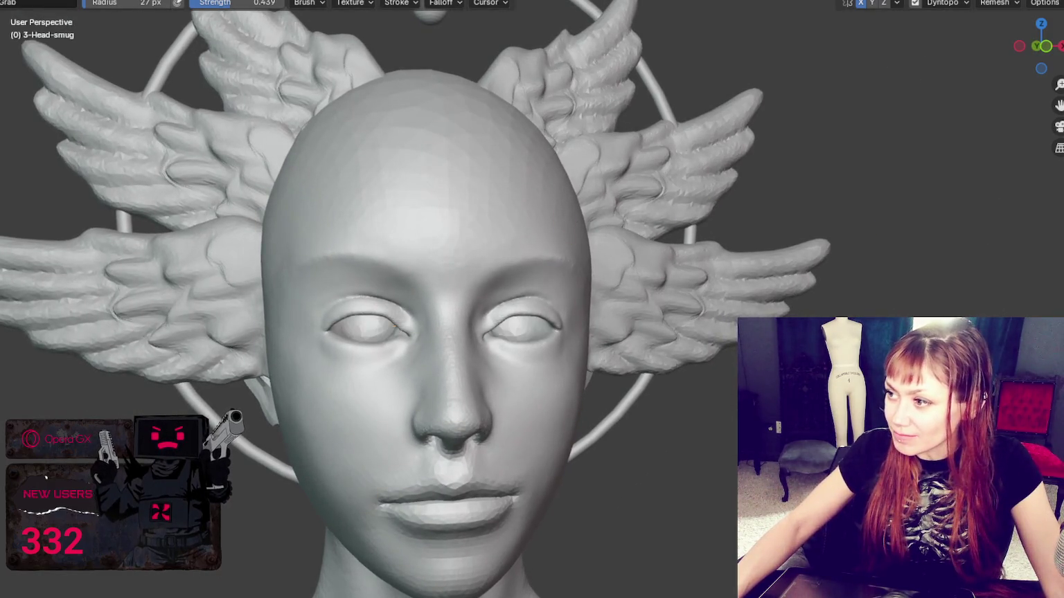
pyautogui.hotkey('ctrl', 'z')
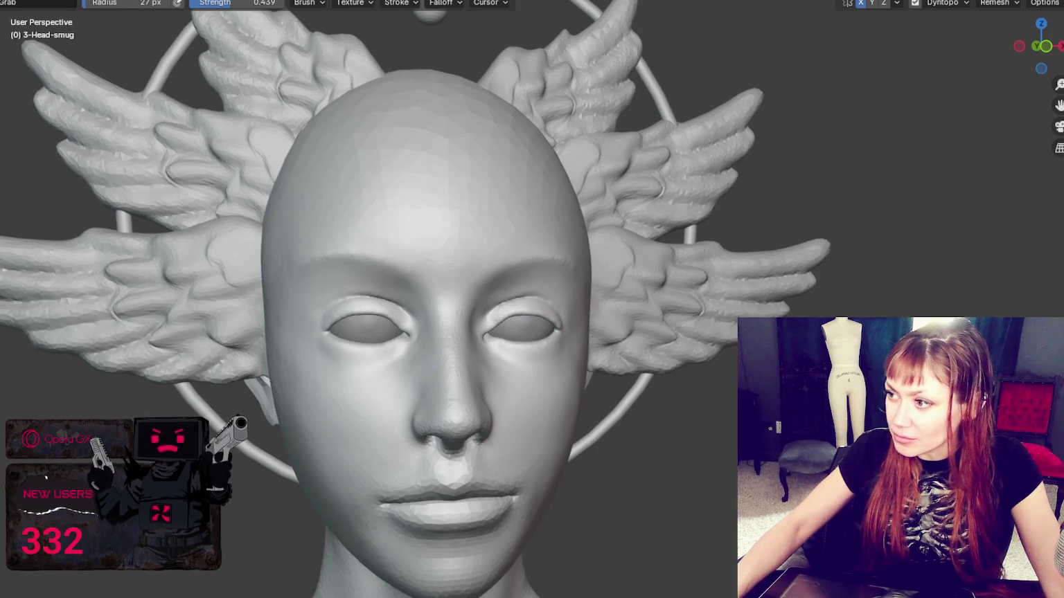
pyautogui.hotkey('ctrl', 'z')
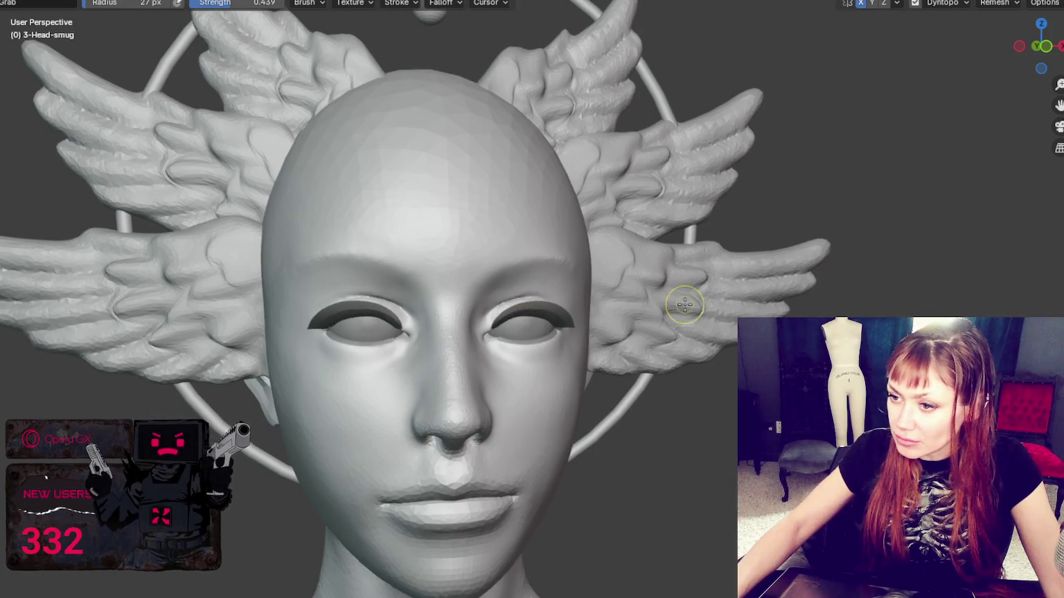
pyautogui.scroll(3, 684, 304)
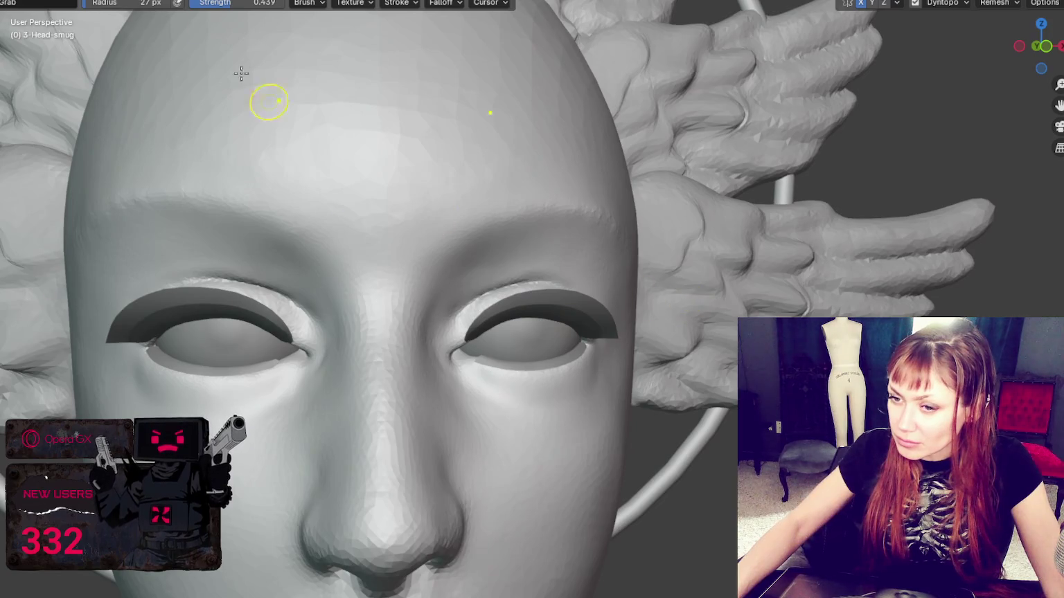
pyautogui.hotkey('ctrl', 'pageup')
pyautogui.click(178, 284)
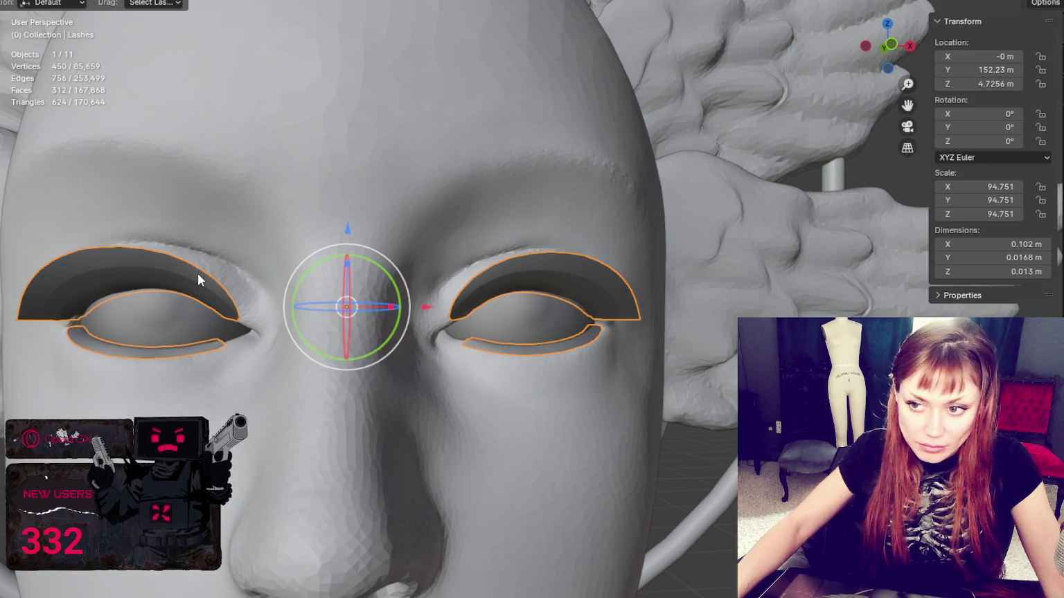
# Shade the Lashes smooth, then select the 3-Head-smug head and re-enter Sculpt Mode
pyautogui.rightClick(198, 273)
pyautogui.click(198, 273)
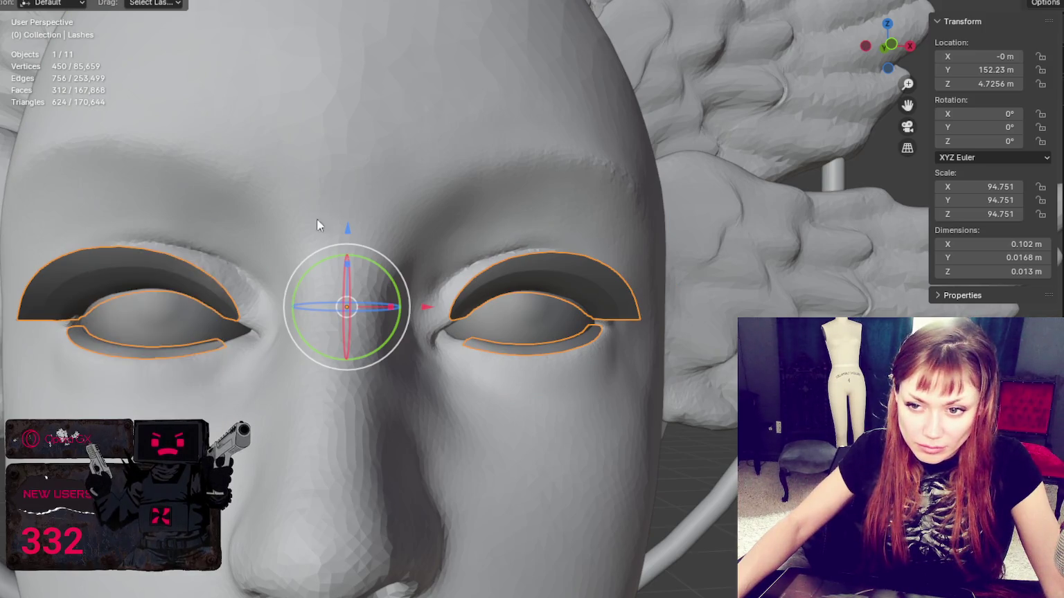
pyautogui.click(520, 266)
pyautogui.click(523, 291)
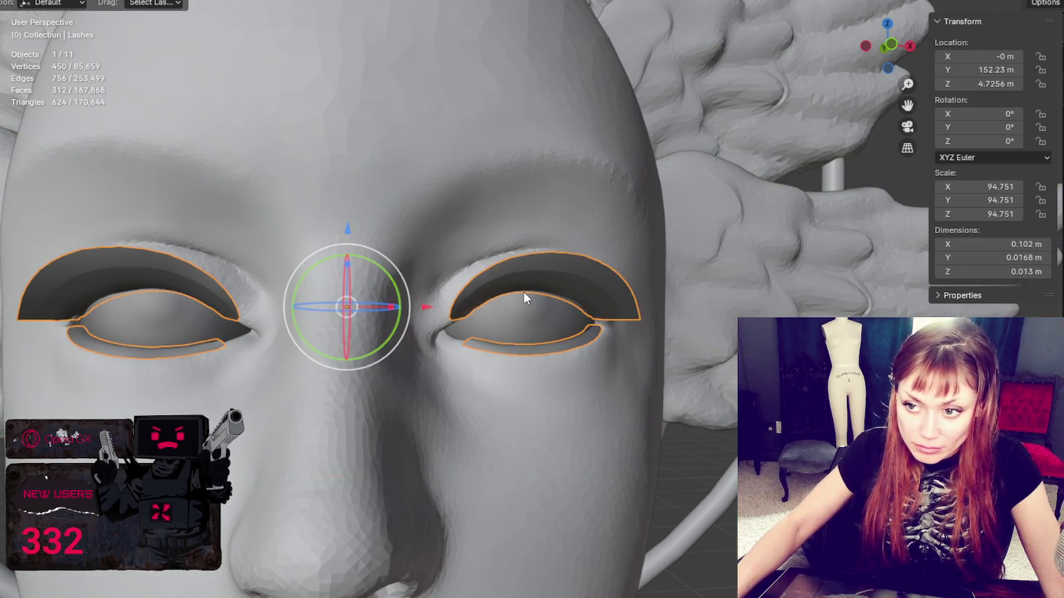
pyautogui.moveTo(552, 281)
pyautogui.mouseDown(button='middle')
pyautogui.moveTo(542, 383)
pyautogui.moveTo(560, 304)
pyautogui.moveTo(535, 220)
pyautogui.moveTo(499, 213)
pyautogui.moveTo(585, 312)
pyautogui.moveTo(524, 257)
pyautogui.mouseUp(button='middle')
pyautogui.click(524, 259)
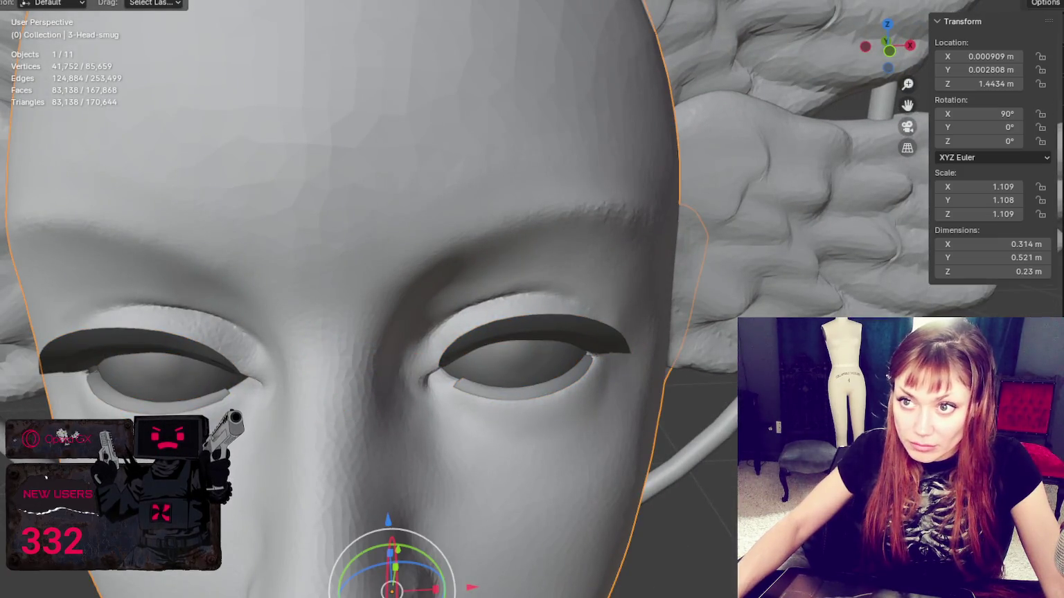
pyautogui.hotkey('ctrl', 'pagedown')
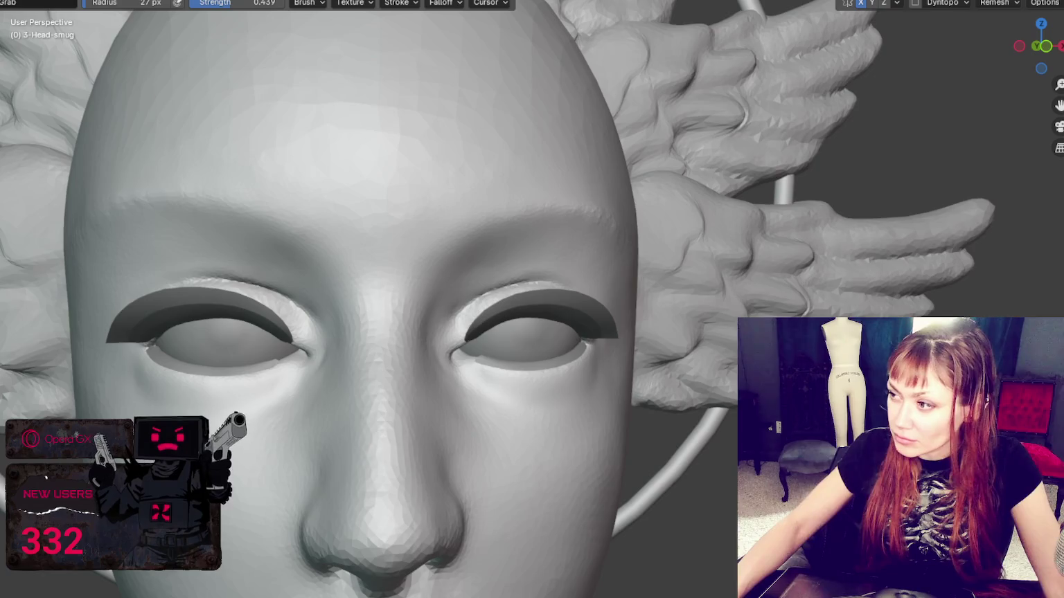
# Nudge both upper eyelids symmetrically with the Grab brush set to 24 px
pyautogui.moveTo(510, 190)
pyautogui.mouseDown(button='middle')
pyautogui.moveTo(473, 237)
pyautogui.moveTo(487, 240)
pyautogui.moveTo(492, 299)
pyautogui.mouseUp(button='middle')
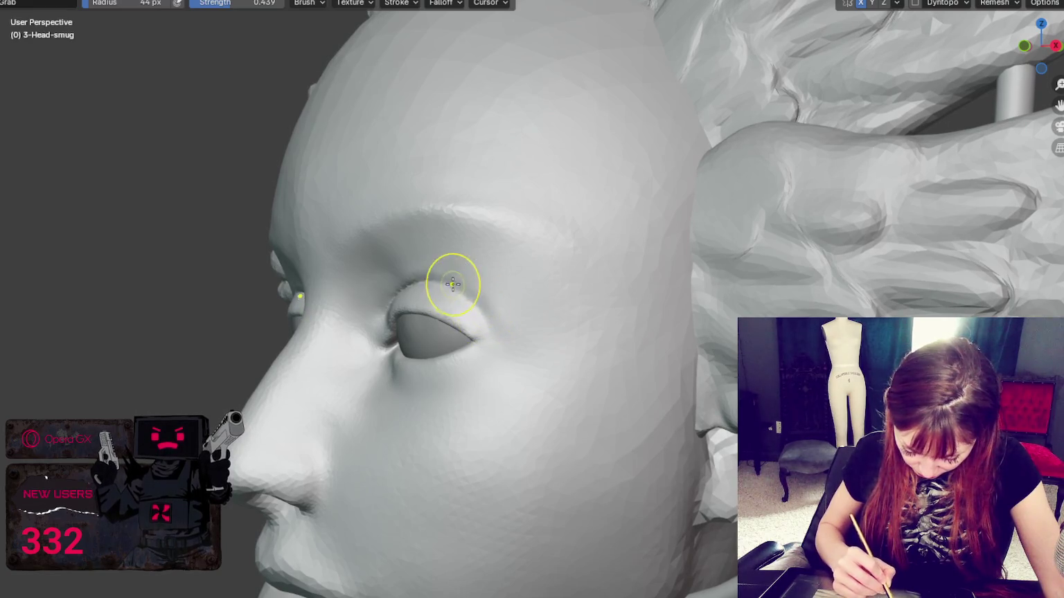
pyautogui.moveTo(452, 286); pyautogui.dragTo(551, 309, button='middle')
pyautogui.scroll(2, 506, 304)
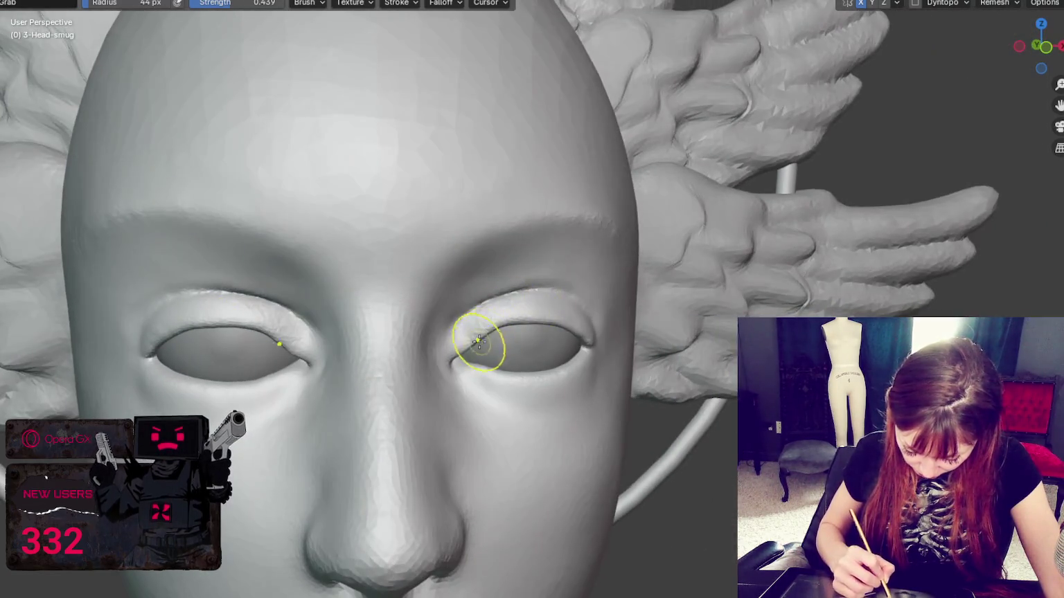
pyautogui.press('g')
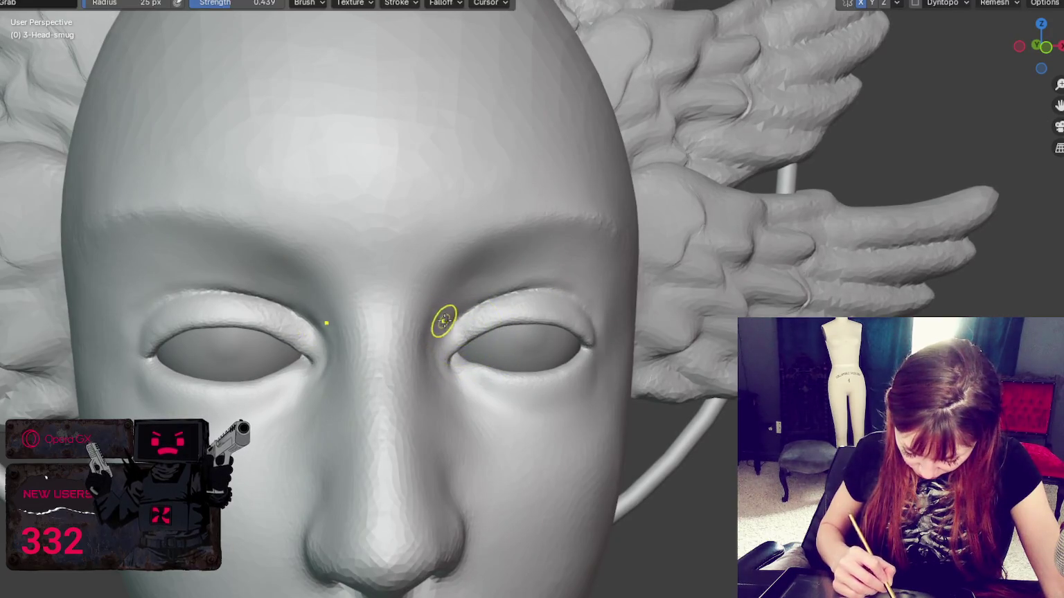
pyautogui.moveTo(503, 320)
pyautogui.mouseDown(button='middle')
pyautogui.moveTo(546, 304)
pyautogui.moveTo(541, 317)
pyautogui.mouseUp(button='middle')
pyautogui.press('f')
pyautogui.click(567, 309)
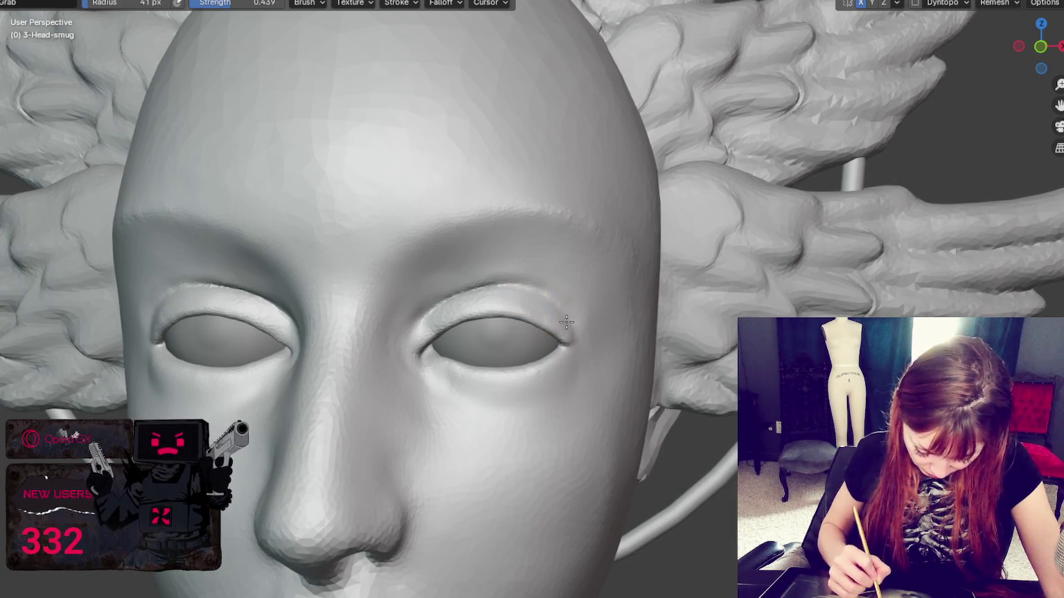
pyautogui.press('f')
pyautogui.click(450, 286)
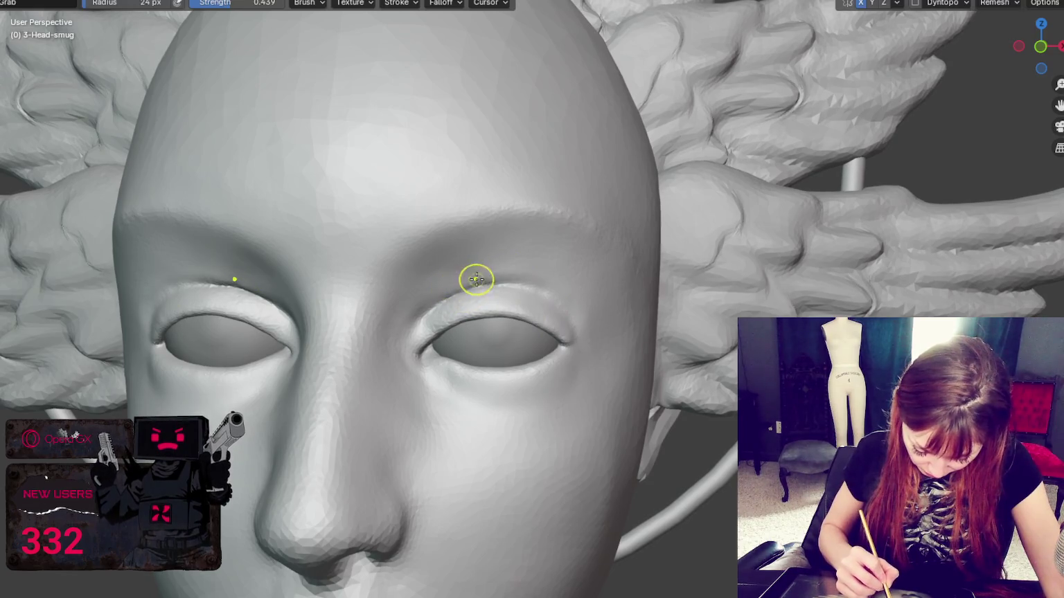
pyautogui.moveTo(484, 285); pyautogui.dragTo(457, 290)
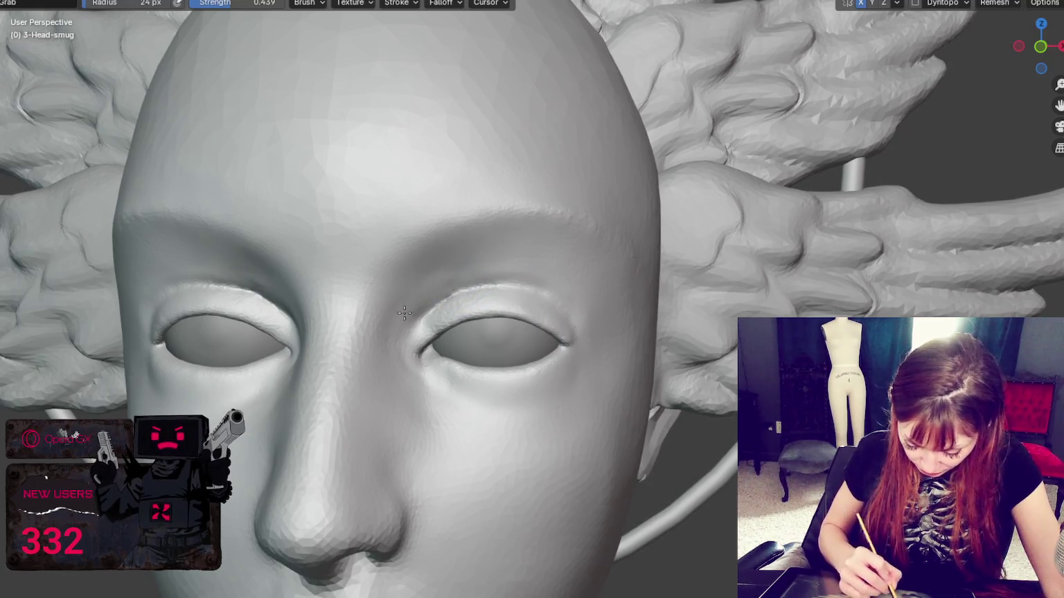
# Reshape both inner eye corners at 43 px and check them from several angles
pyautogui.press('f')
pyautogui.click(464, 269)
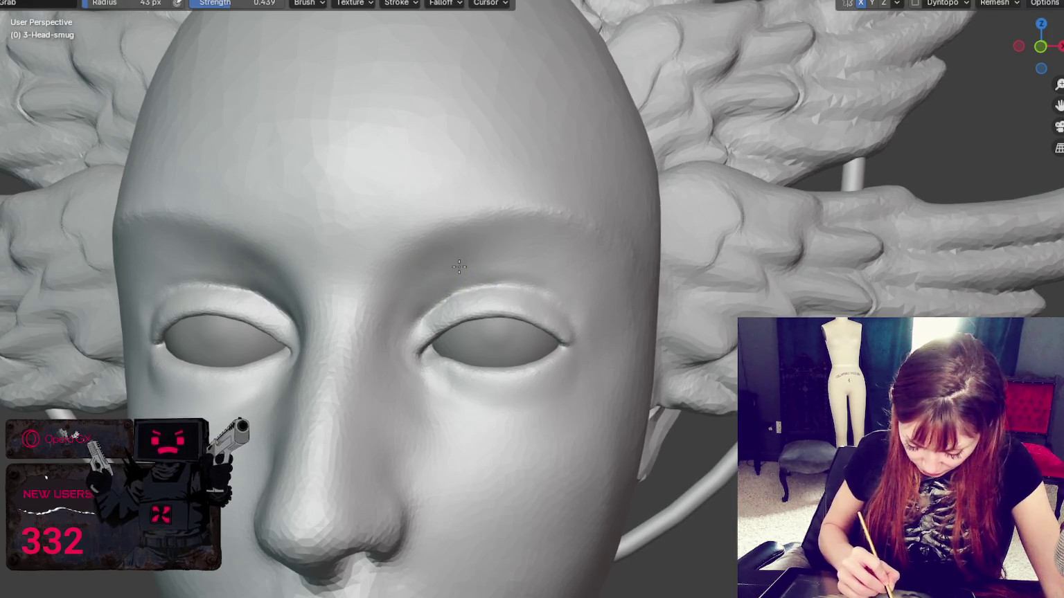
pyautogui.moveTo(427, 290); pyautogui.dragTo(415, 301)
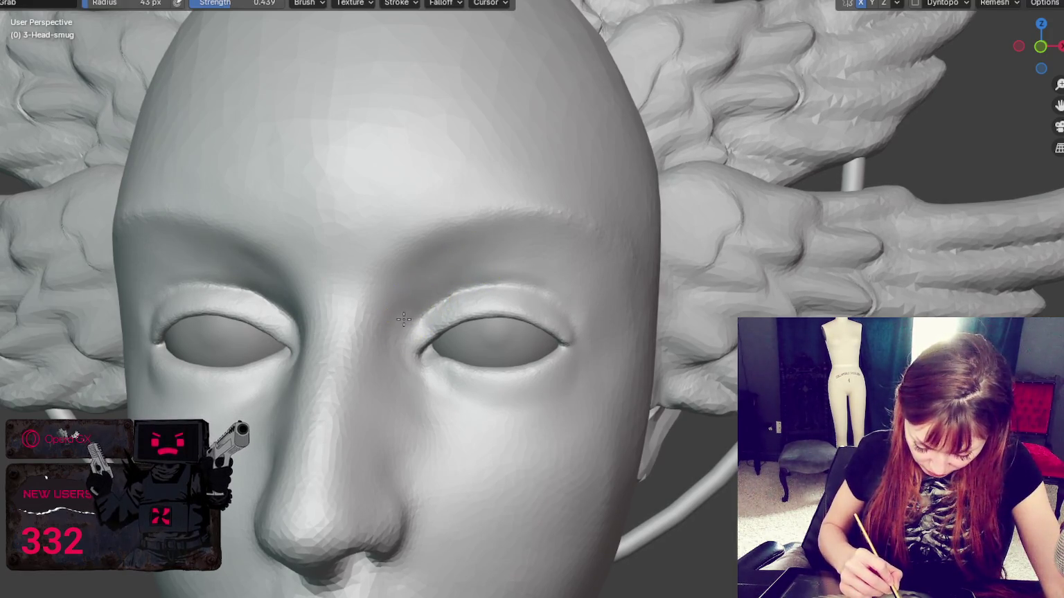
pyautogui.moveTo(401, 373); pyautogui.dragTo(433, 356, button='middle')
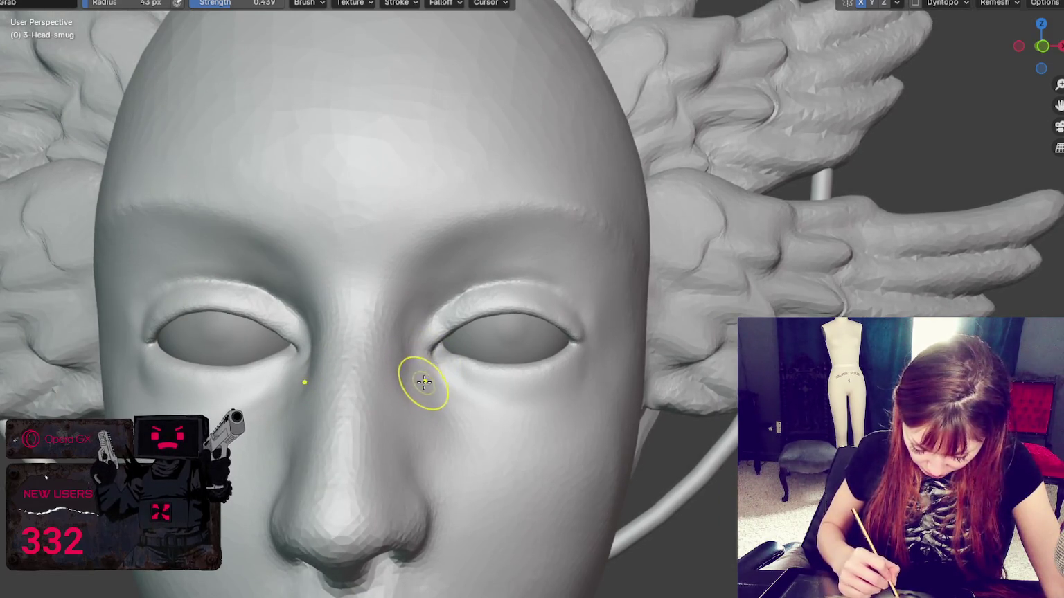
pyautogui.moveTo(437, 380); pyautogui.dragTo(414, 387, button='middle')
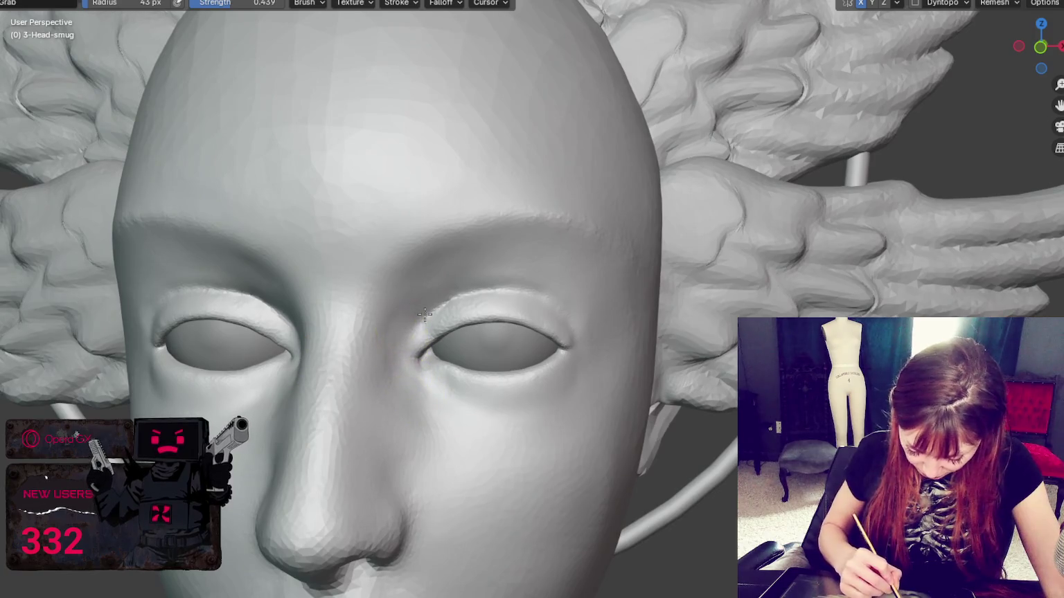
pyautogui.moveTo(422, 333)
pyautogui.mouseDown(button='middle')
pyautogui.moveTo(304, 294)
pyautogui.moveTo(363, 252)
pyautogui.mouseUp(button='middle')
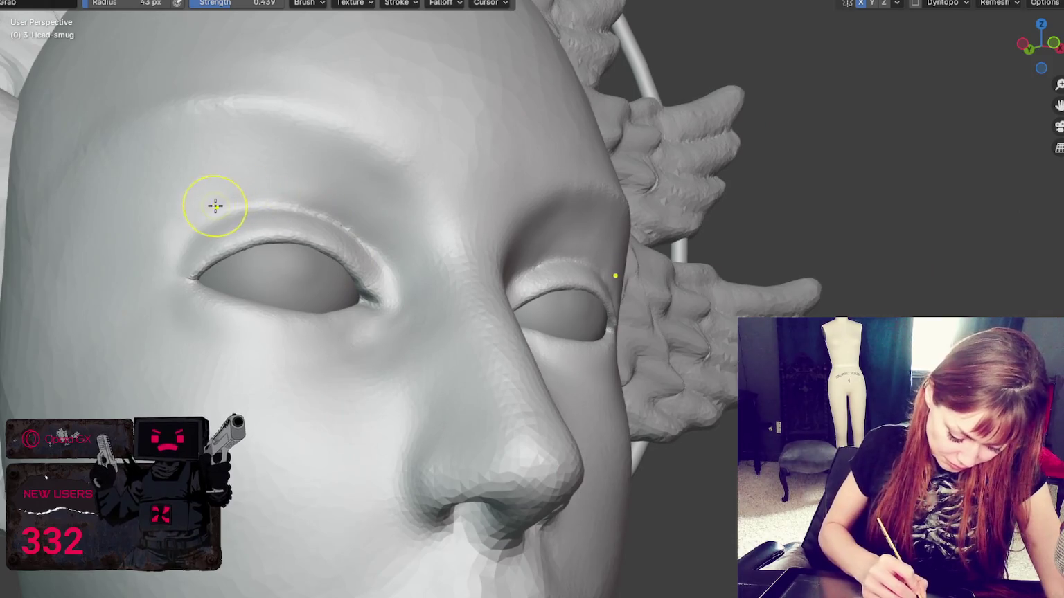
pyautogui.moveTo(198, 219)
pyautogui.mouseDown(button='middle')
pyautogui.moveTo(244, 211)
pyautogui.moveTo(219, 247)
pyautogui.moveTo(247, 239)
pyautogui.mouseUp(button='middle')
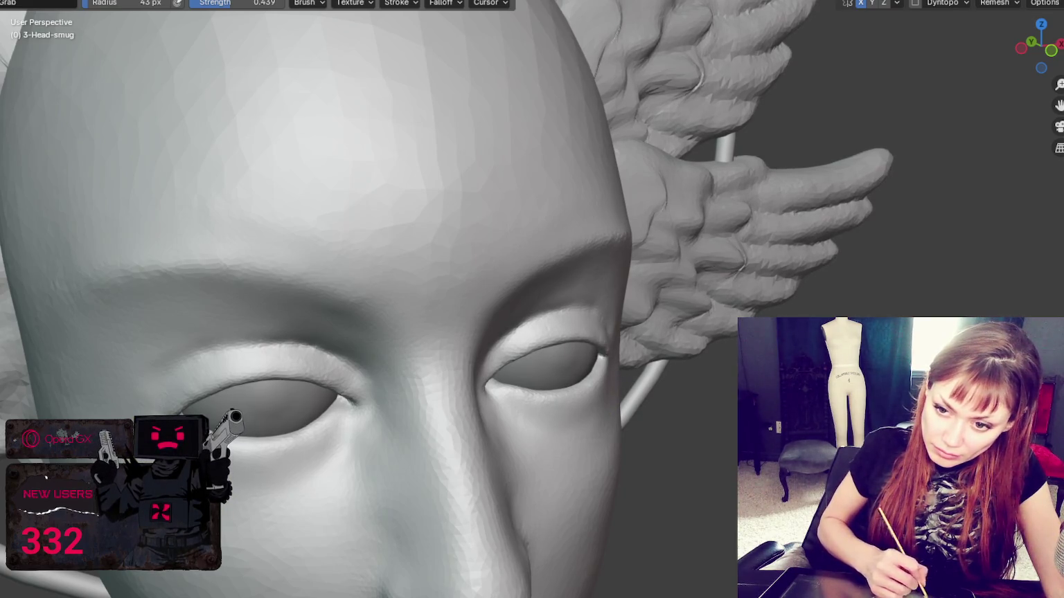
pyautogui.moveTo(615, 382); pyautogui.dragTo(139, 371, button='middle')
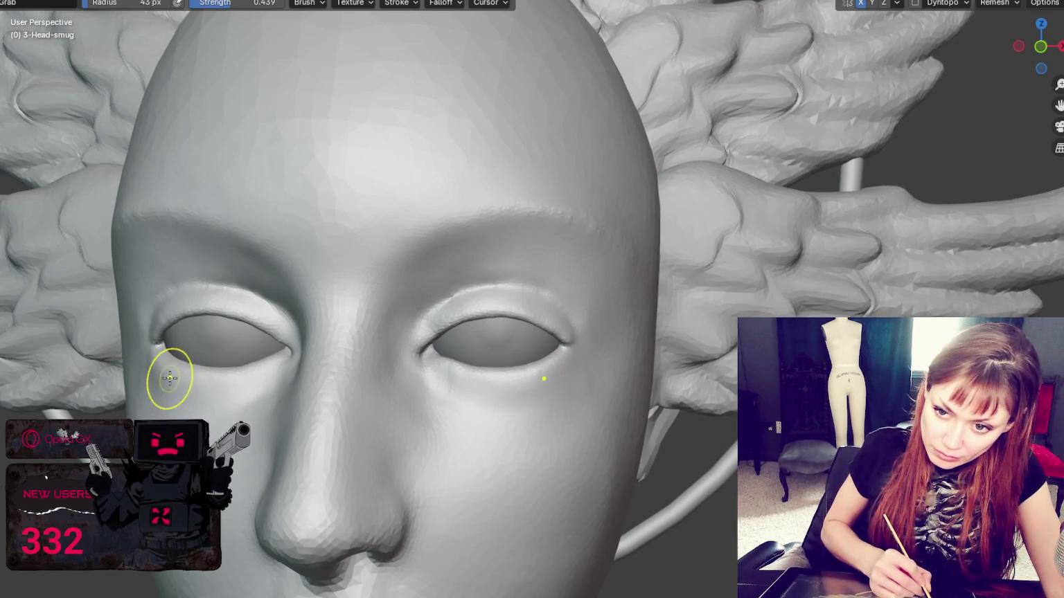
pyautogui.moveTo(202, 389); pyautogui.dragTo(228, 451, button='middle')
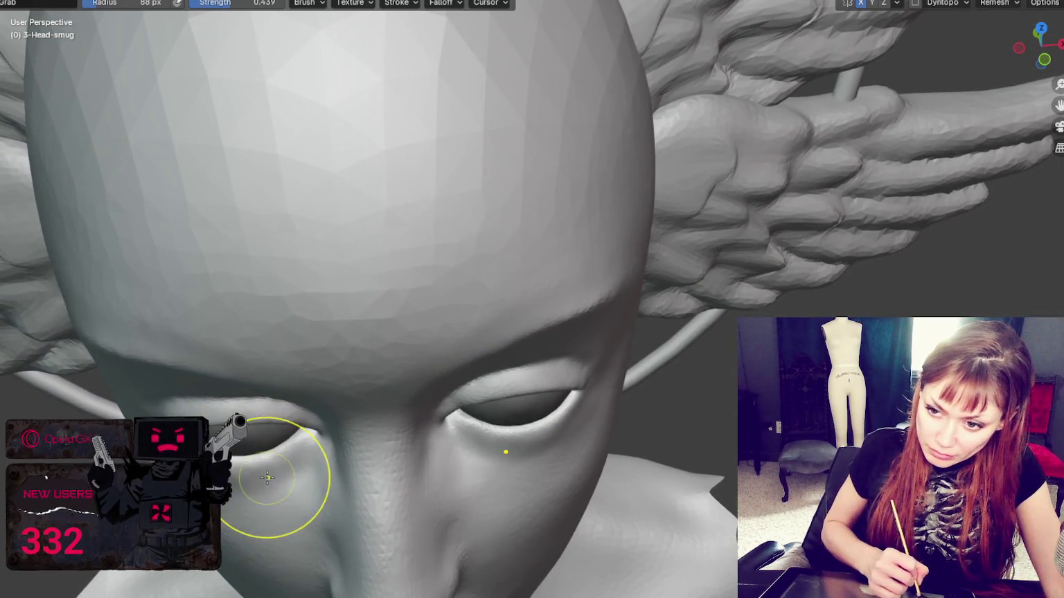
pyautogui.moveTo(273, 475)
pyautogui.mouseDown(button='middle')
pyautogui.moveTo(265, 411)
pyautogui.moveTo(282, 399)
pyautogui.mouseUp(button='middle')
# Pull the right inner eye corner up and inward, and the left one slightly left
pyautogui.press('f')
pyautogui.click(282, 334)
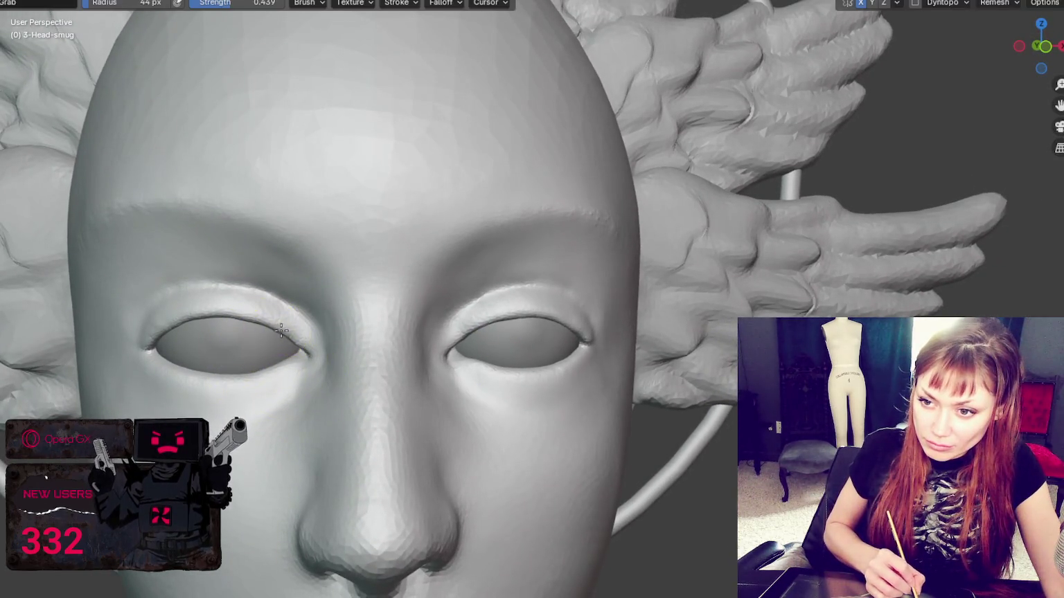
pyautogui.moveTo(302, 344); pyautogui.dragTo(281, 350, button='middle')
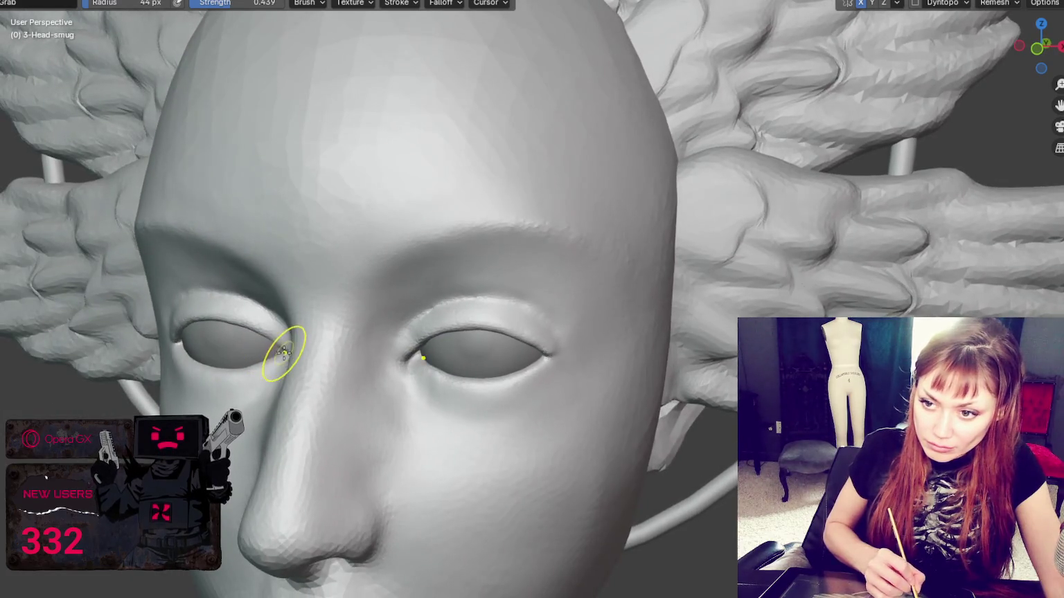
pyautogui.moveTo(401, 361); pyautogui.dragTo(416, 370, button='middle')
pyautogui.press('f')
pyautogui.click(414, 371)
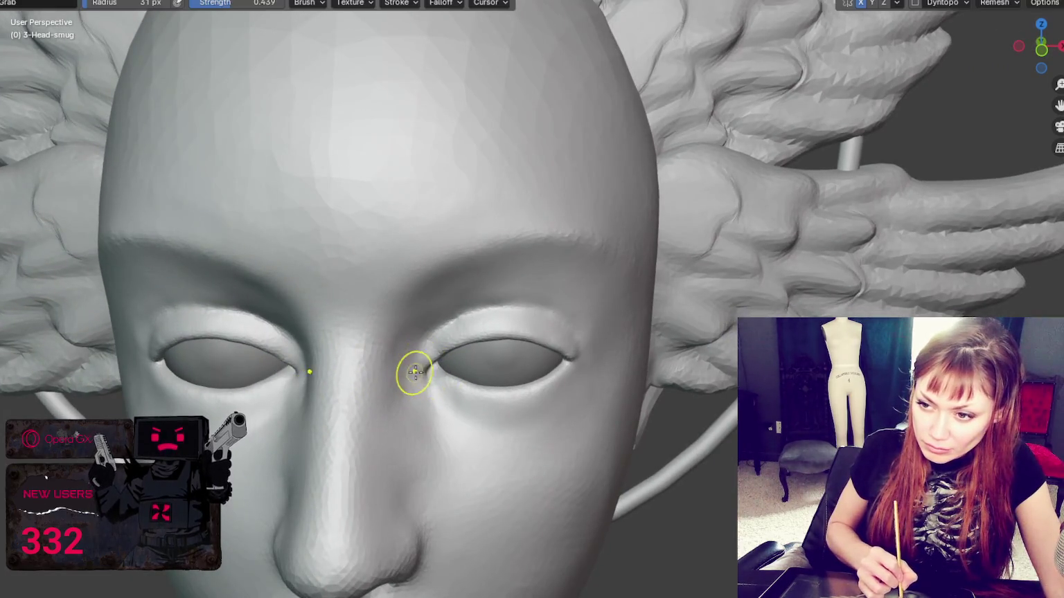
pyautogui.moveTo(433, 357); pyautogui.dragTo(426, 348)
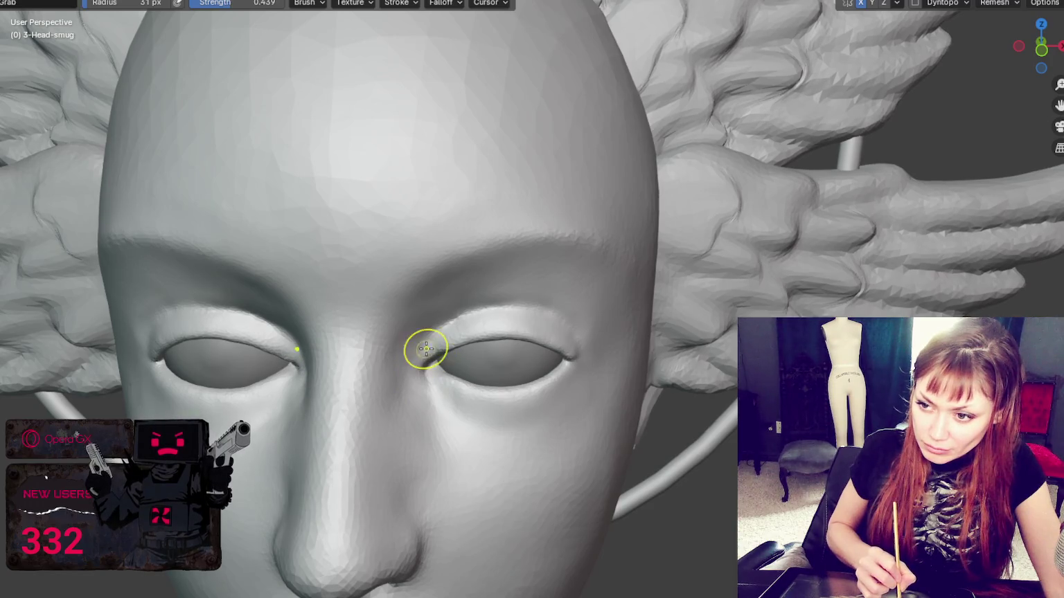
pyautogui.moveTo(435, 346); pyautogui.dragTo(444, 346, button='middle')
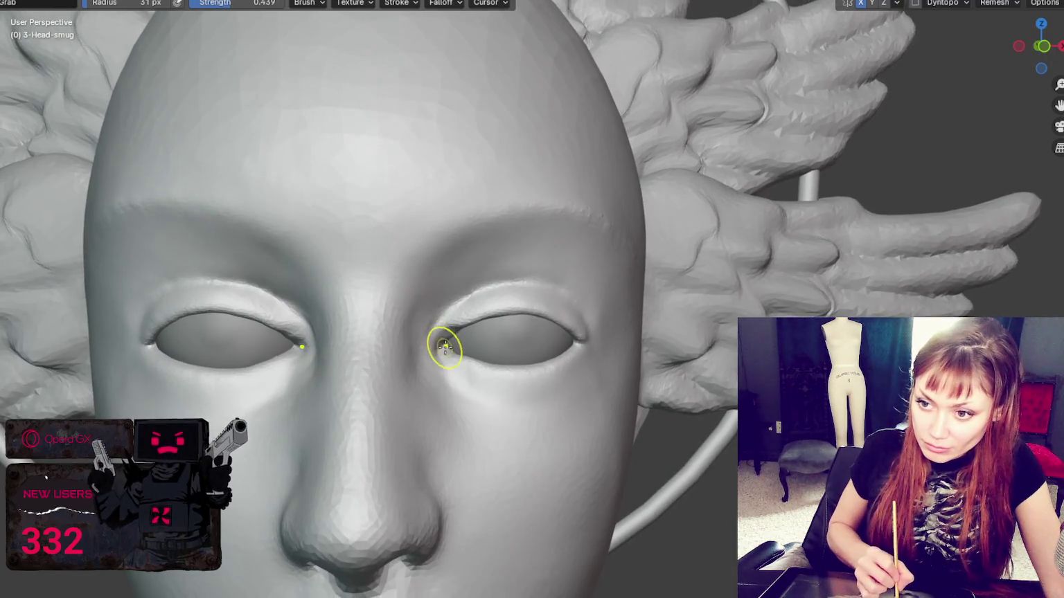
pyautogui.press('f')
pyautogui.click(447, 342)
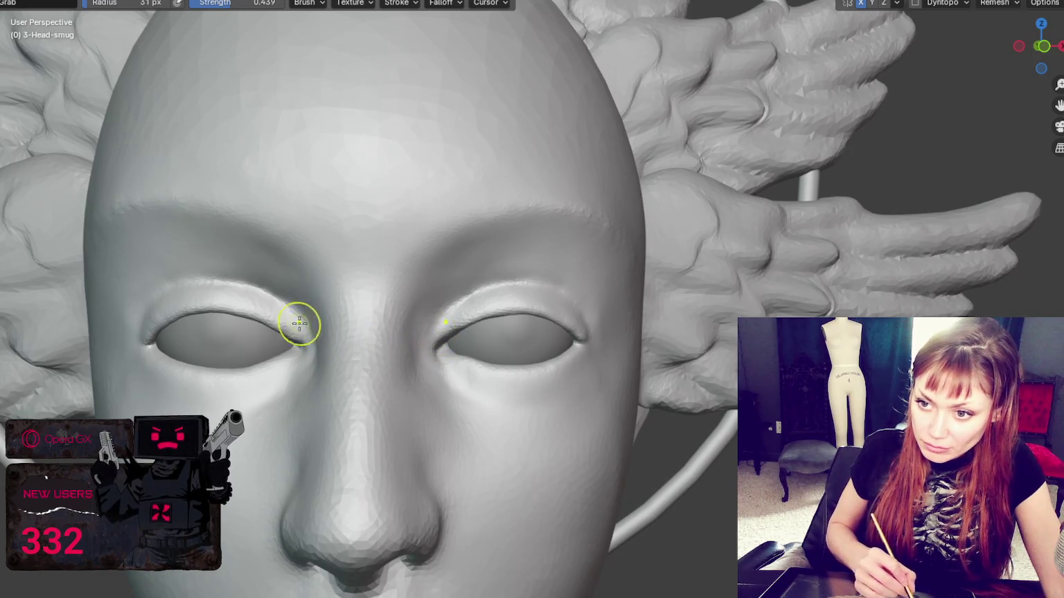
pyautogui.moveTo(288, 327); pyautogui.dragTo(280, 325)
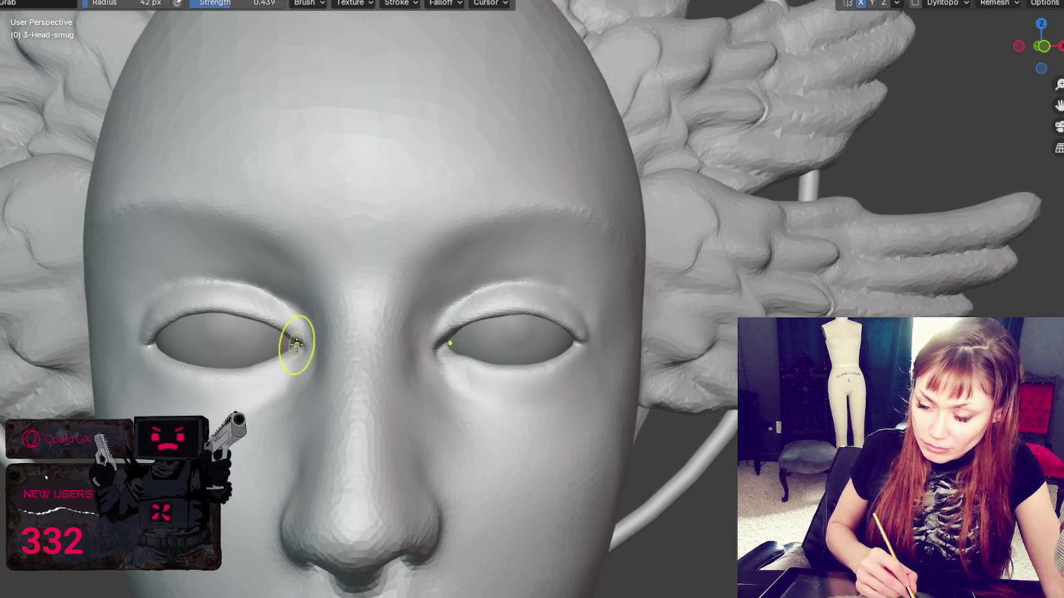
# Refine the left upper eyelid and brow with a 54 px Grab brush
pyautogui.press('f')
pyautogui.click(246, 310)
pyautogui.moveTo(245, 313)
pyautogui.mouseDown()
pyautogui.moveTo(220, 310)
pyautogui.moveTo(184, 279)
pyautogui.moveTo(245, 268)
pyautogui.moveTo(228, 237)
pyautogui.moveTo(248, 235)
pyautogui.mouseUp()
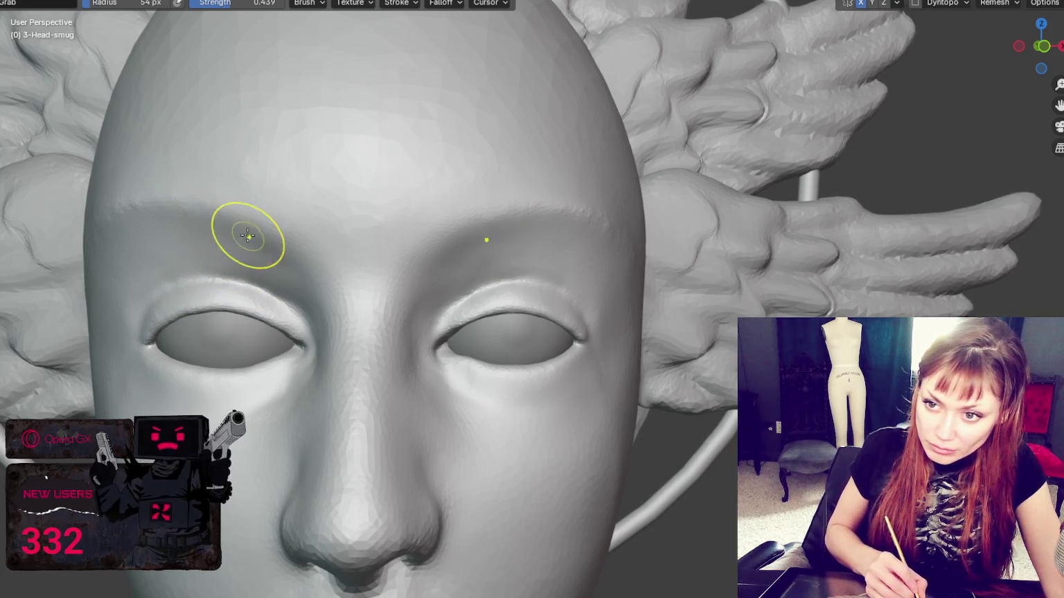
pyautogui.moveTo(246, 274)
pyautogui.mouseDown()
pyautogui.moveTo(162, 280)
pyautogui.moveTo(184, 268)
pyautogui.moveTo(160, 291)
pyautogui.mouseUp()
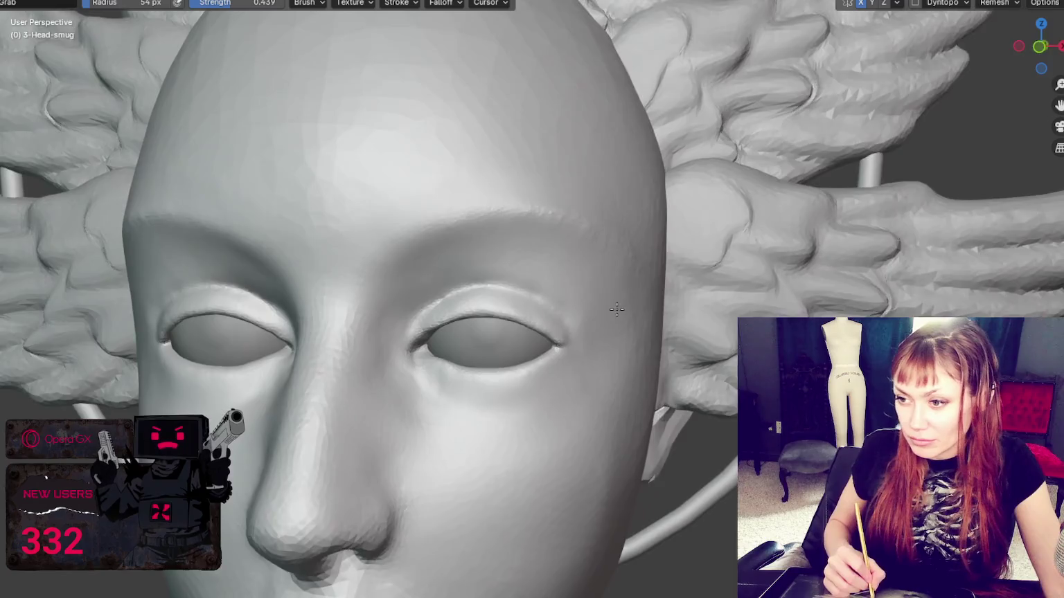
pyautogui.moveTo(577, 279); pyautogui.dragTo(542, 387, button='middle')
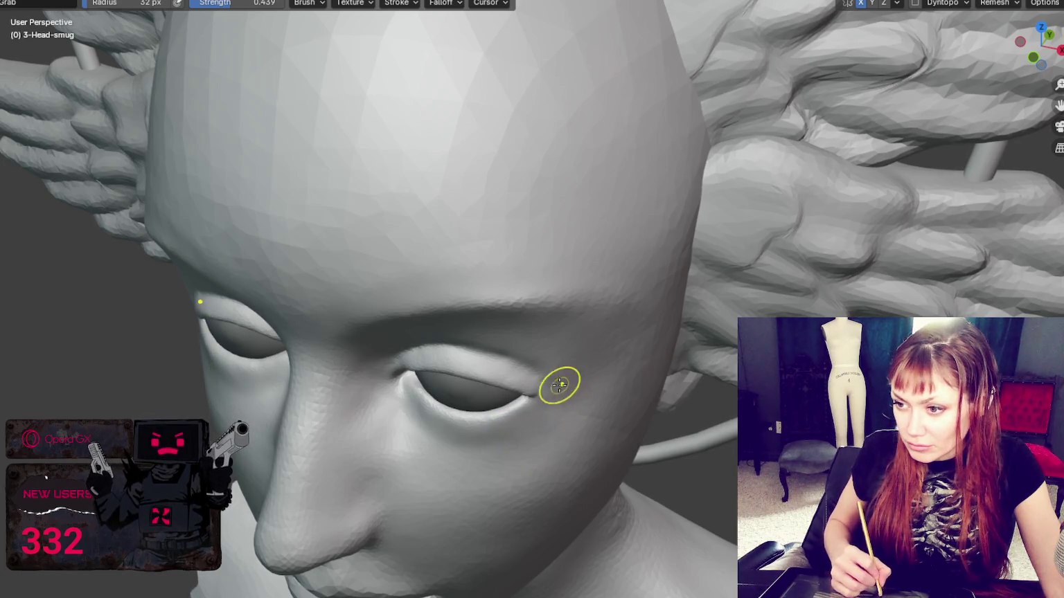
pyautogui.moveTo(512, 340); pyautogui.dragTo(423, 281, button='middle')
# Inspect the eyes in side and front views and set the brush to 33 px
pyautogui.moveTo(422, 368); pyautogui.dragTo(440, 374, button='middle')
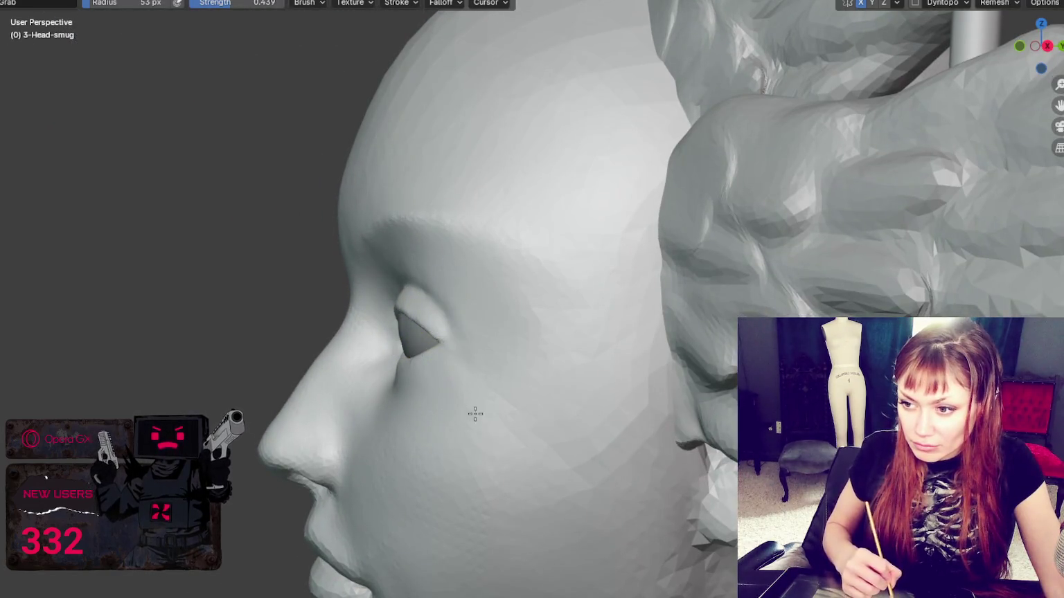
pyautogui.moveTo(440, 332)
pyautogui.mouseDown(button='middle')
pyautogui.moveTo(476, 329)
pyautogui.moveTo(498, 309)
pyautogui.mouseUp(button='middle')
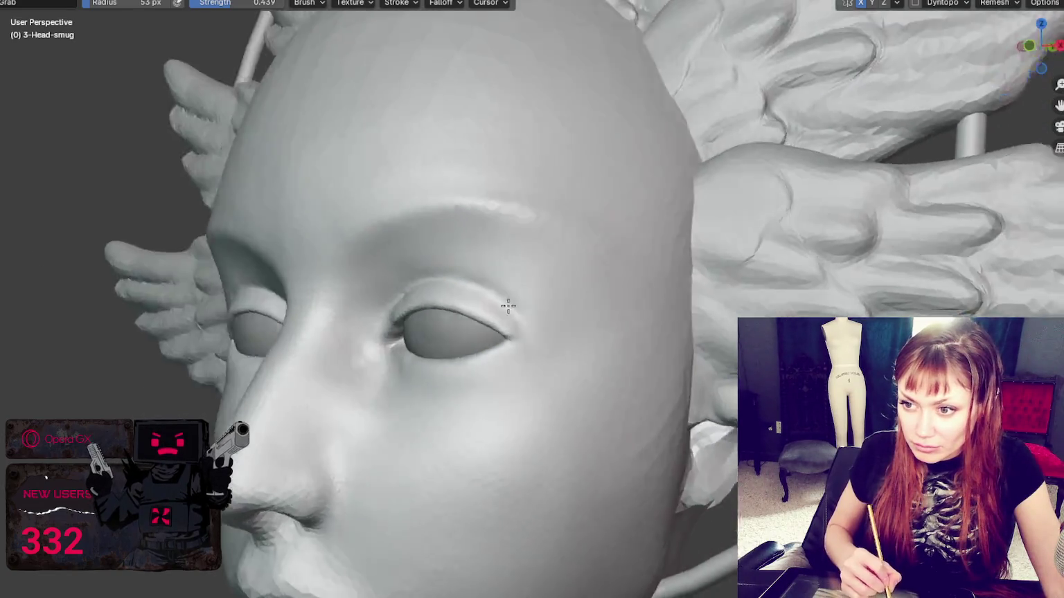
pyautogui.scroll(3, 638, 302)
pyautogui.moveTo(638, 302); pyautogui.dragTo(660, 304, button='middle')
pyautogui.scroll(2, 468, 289)
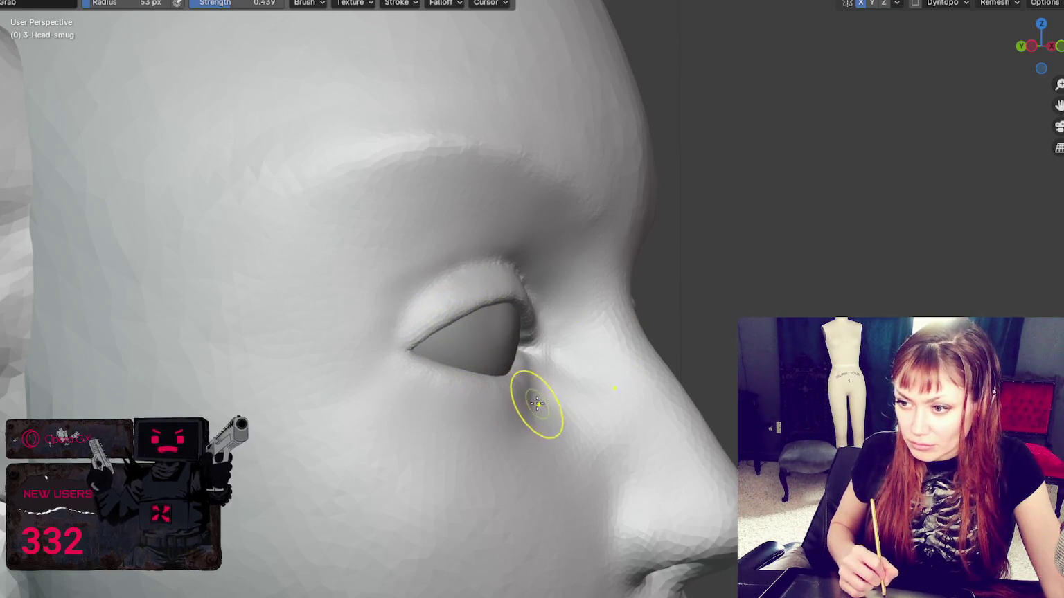
pyautogui.moveTo(563, 390)
pyautogui.mouseDown(button='middle')
pyautogui.moveTo(543, 411)
pyautogui.moveTo(437, 462)
pyautogui.moveTo(459, 409)
pyautogui.moveTo(455, 424)
pyautogui.moveTo(418, 326)
pyautogui.mouseUp(button='middle')
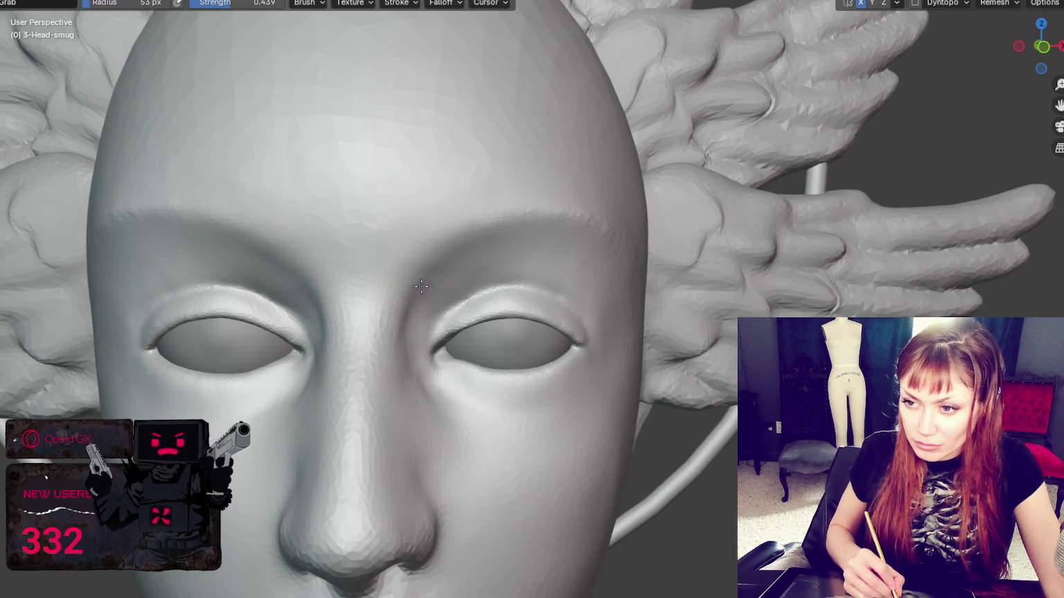
pyautogui.press('f')
pyautogui.click(439, 296)
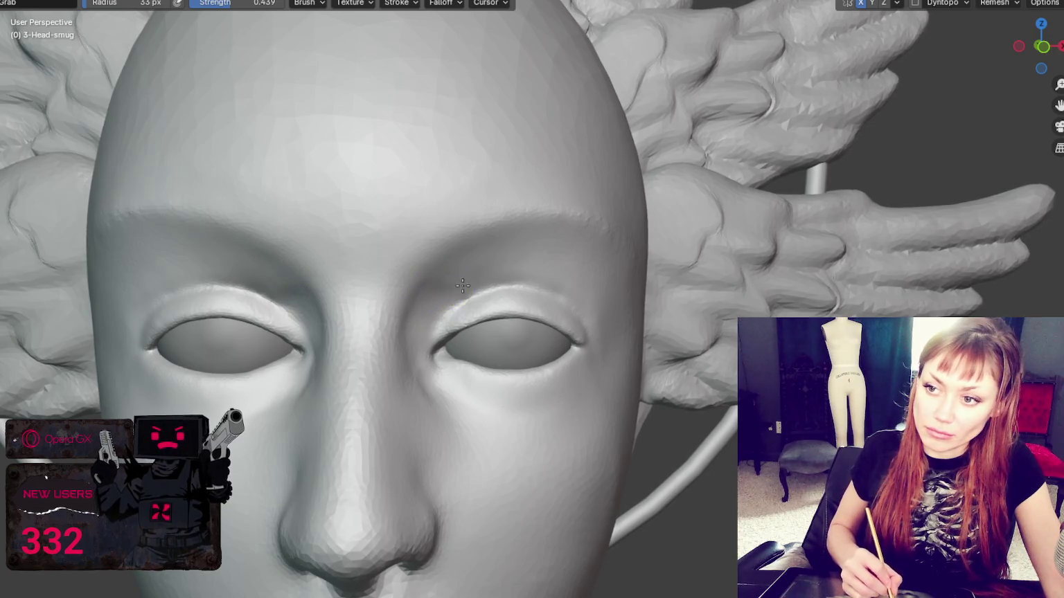
pyautogui.moveTo(458, 281); pyautogui.dragTo(405, 301, button='middle')
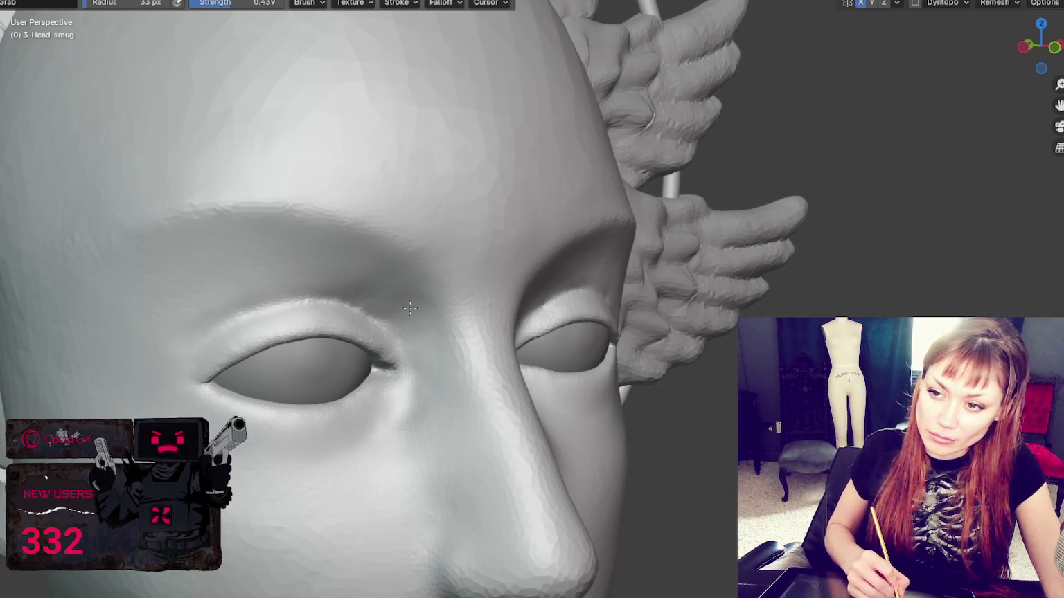
# Pull the right upper eyelid into shape with an enlarged Grab brush
pyautogui.press(']')
pyautogui.press(']')
pyautogui.press(']')
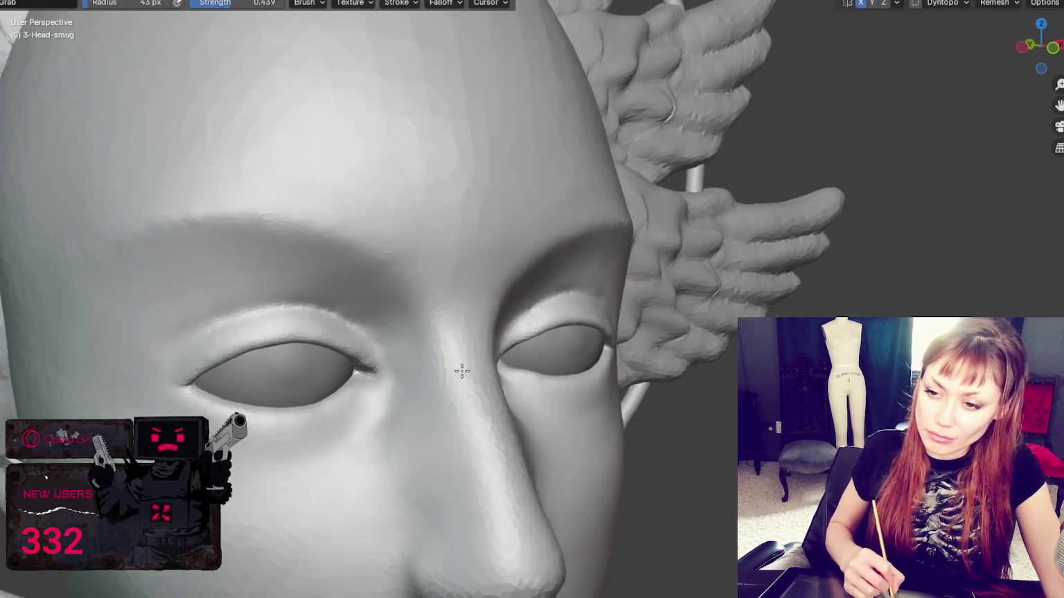
pyautogui.moveTo(465, 368); pyautogui.dragTo(418, 373, button='middle')
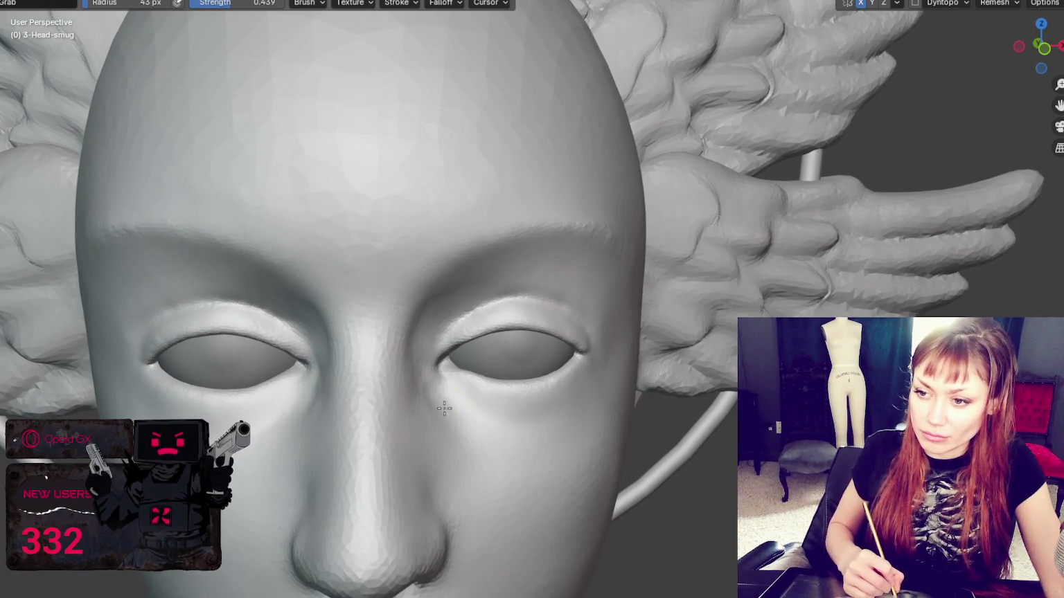
pyautogui.press(']')
pyautogui.press(']')
pyautogui.press(']')
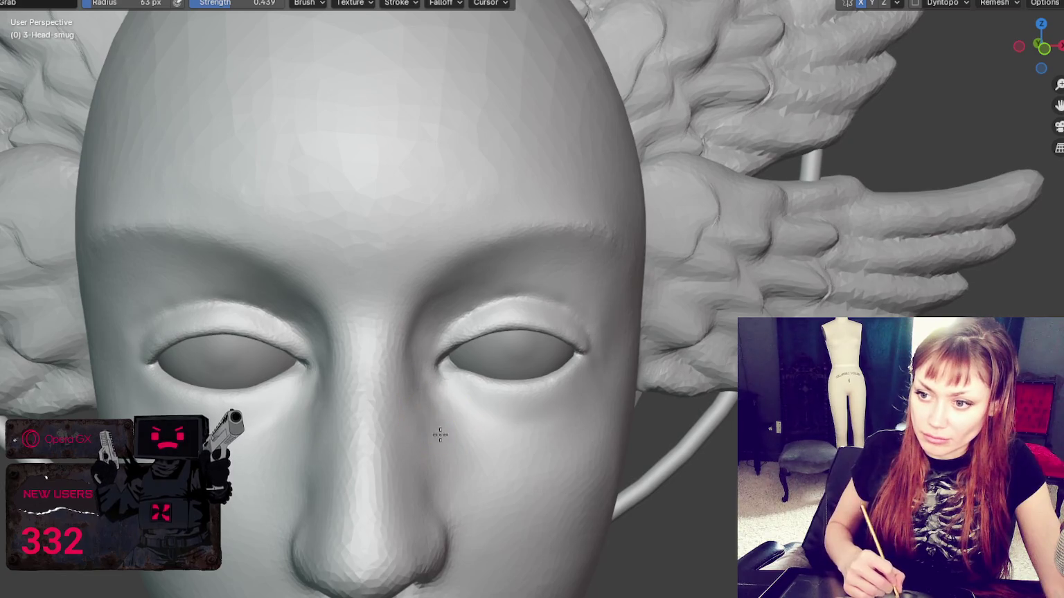
pyautogui.moveTo(420, 332)
pyautogui.mouseDown(button='middle')
pyautogui.moveTo(433, 298)
pyautogui.moveTo(387, 321)
pyautogui.moveTo(466, 344)
pyautogui.moveTo(613, 330)
pyautogui.moveTo(637, 309)
pyautogui.mouseUp(button='middle')
pyautogui.press('[')
pyautogui.press('[')
pyautogui.press('[')
pyautogui.press(']')
pyautogui.press(']')
pyautogui.press(']')
pyautogui.press(']')
pyautogui.press(']')
pyautogui.press(']')
pyautogui.press(']')
pyautogui.press(']')
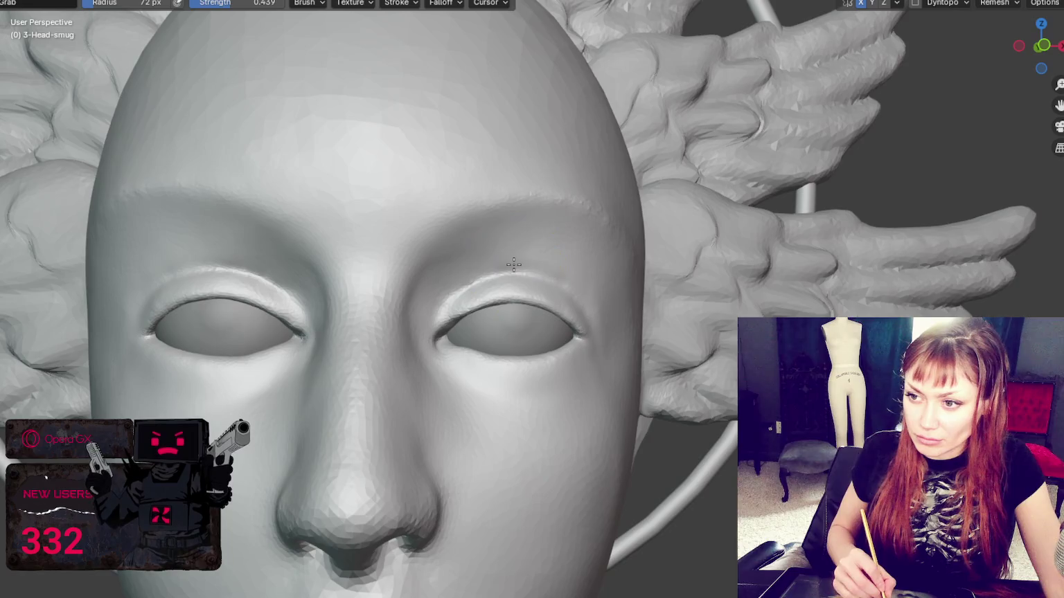
pyautogui.moveTo(504, 268); pyautogui.dragTo(503, 281)
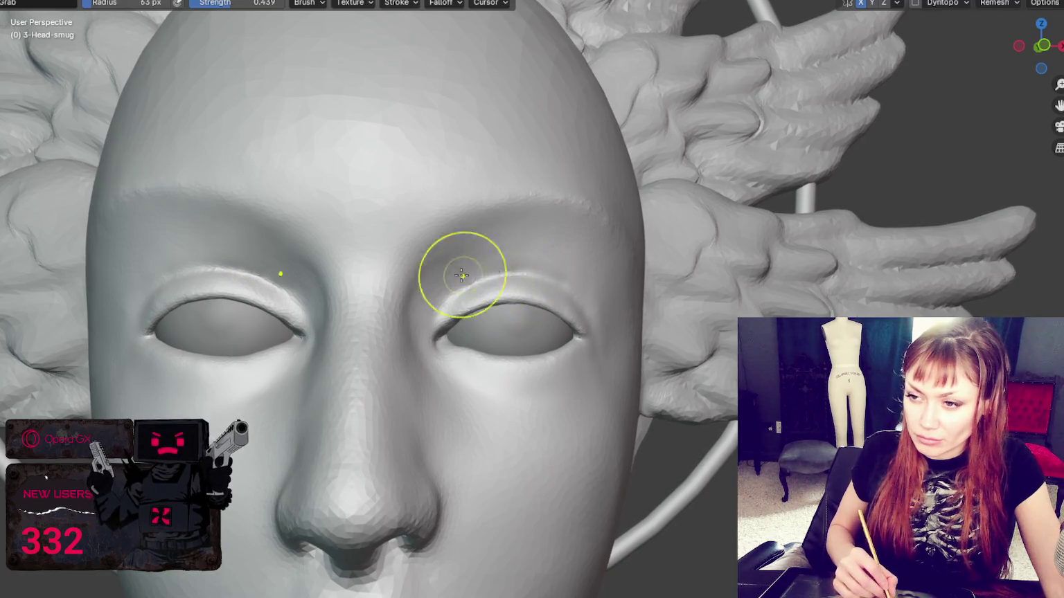
pyautogui.moveTo(463, 273); pyautogui.dragTo(549, 289, button='middle')
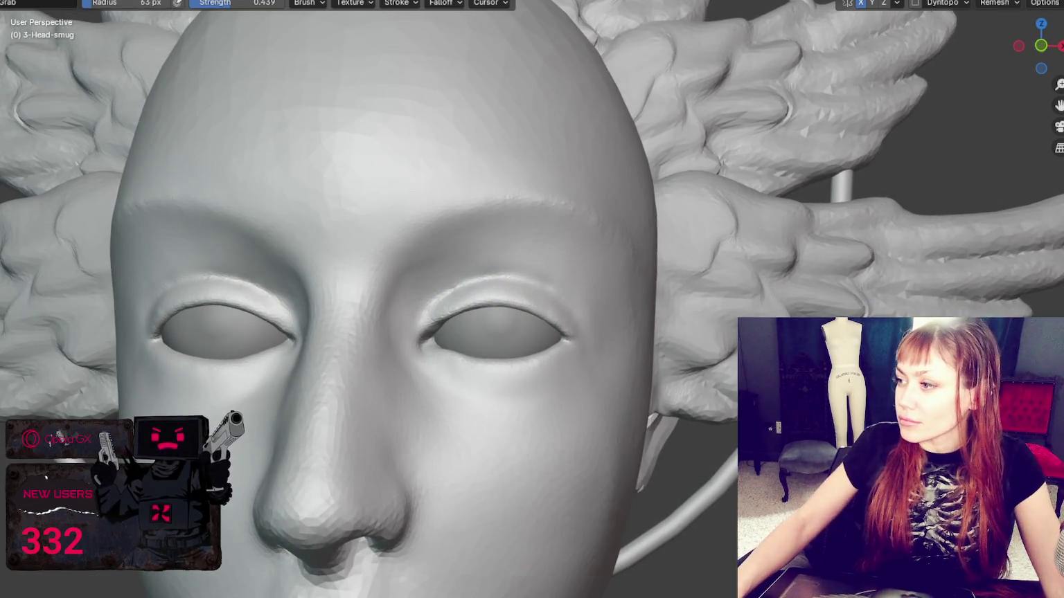
pyautogui.scroll(-5, 682, 238)
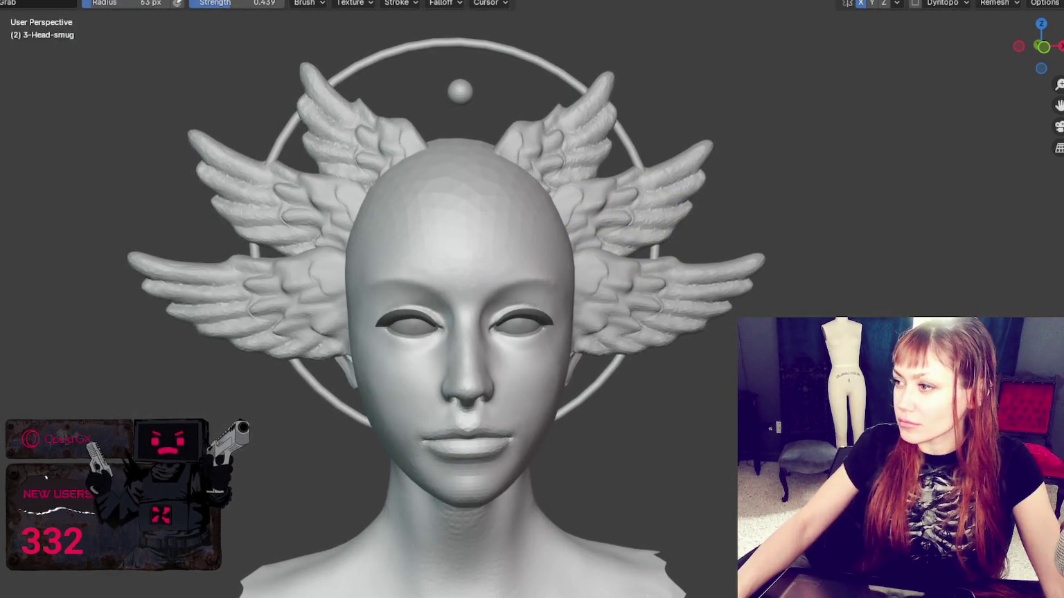
# Unhide objects, hide the forehead medallion again, then reveal the eye-hole mask
pyautogui.hotkey('alt', 'h')
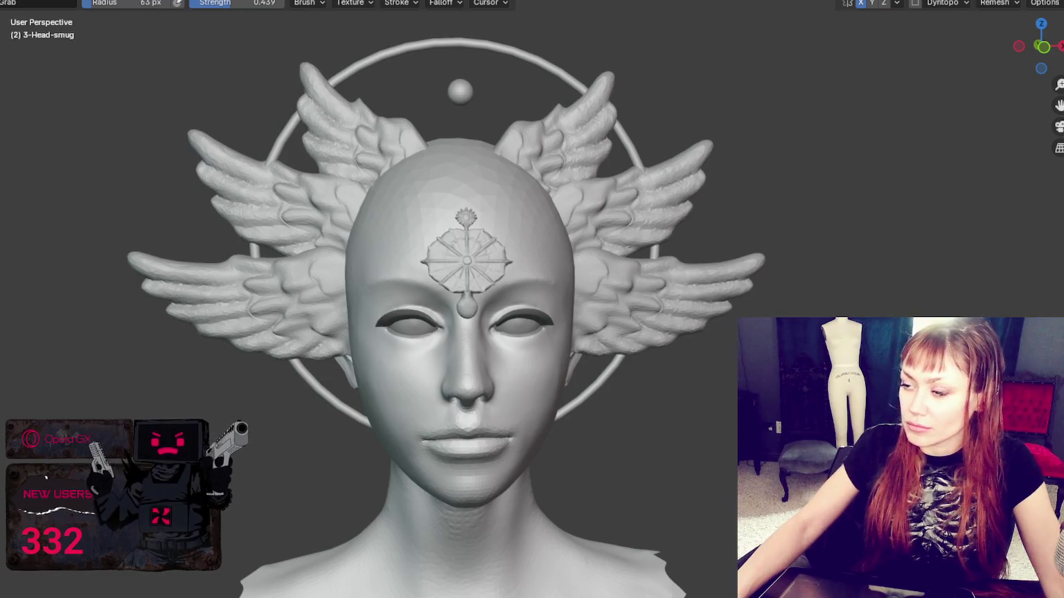
pyautogui.press('h')
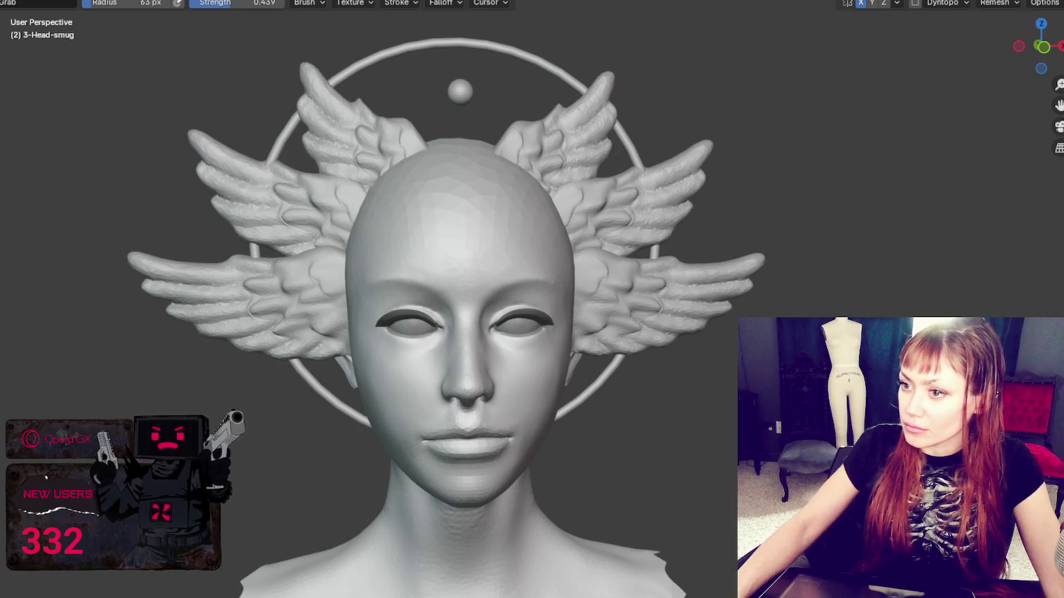
pyautogui.hotkey('alt', 'h')
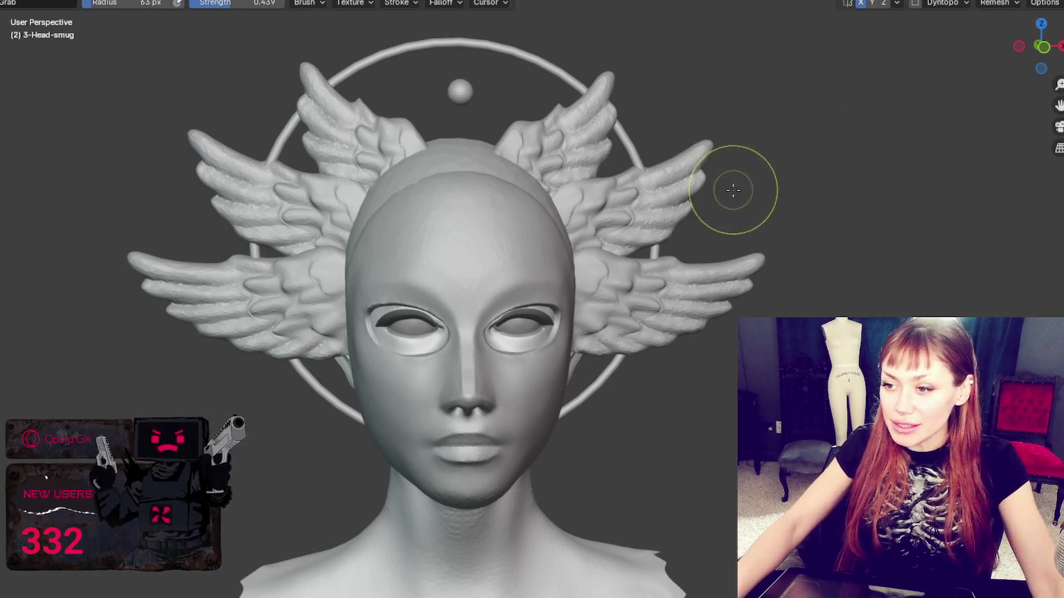
# Inspect the mask from a three-quarter view and switch sculpting to the mask object
pyautogui.scroll(4, 733, 189)
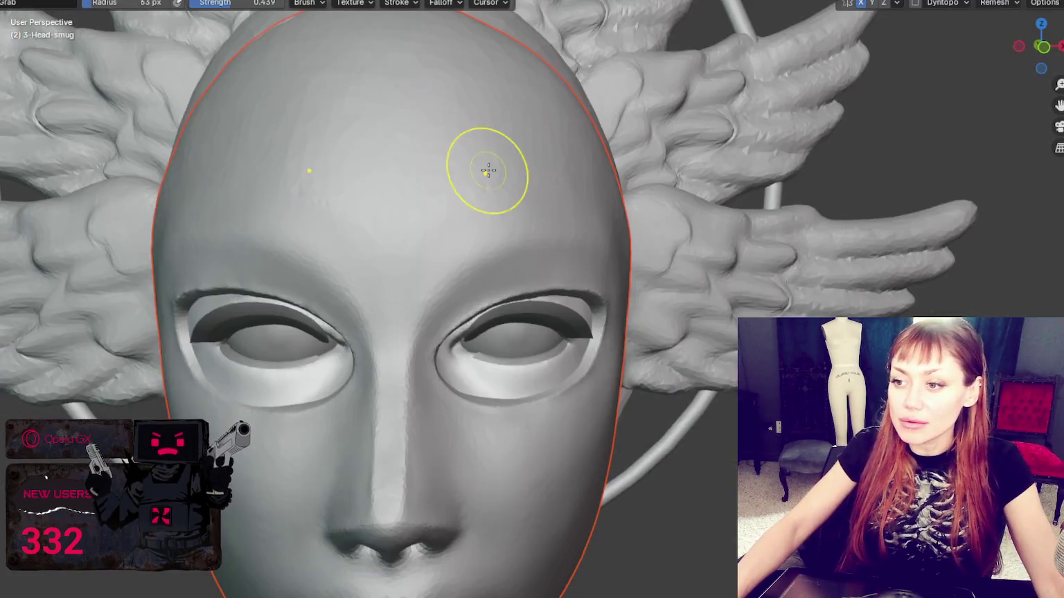
pyautogui.moveTo(487, 171); pyautogui.dragTo(582, 249, button='middle')
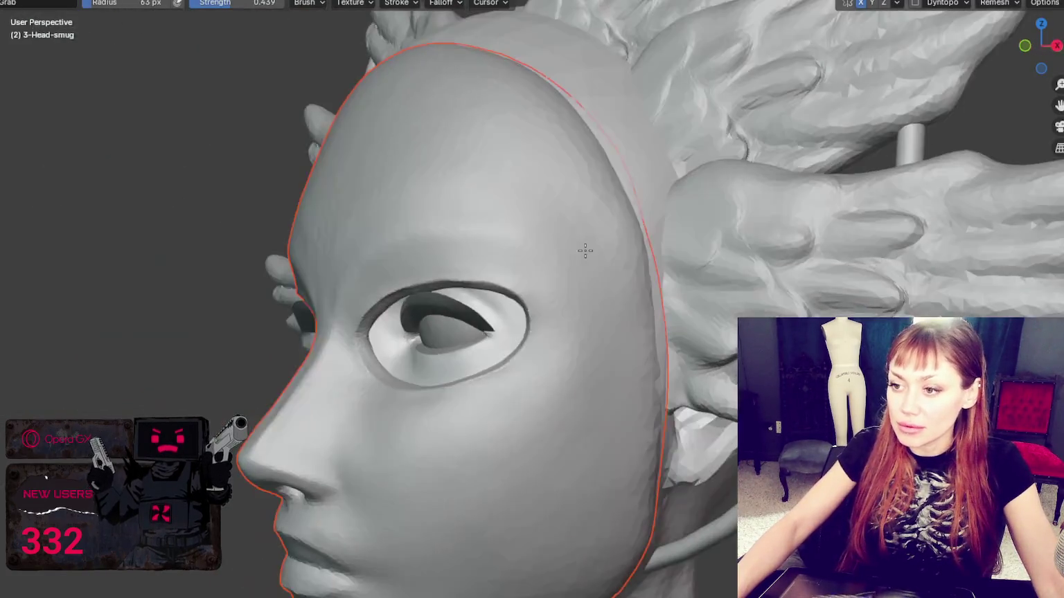
pyautogui.moveTo(505, 287); pyautogui.dragTo(552, 281, button='middle')
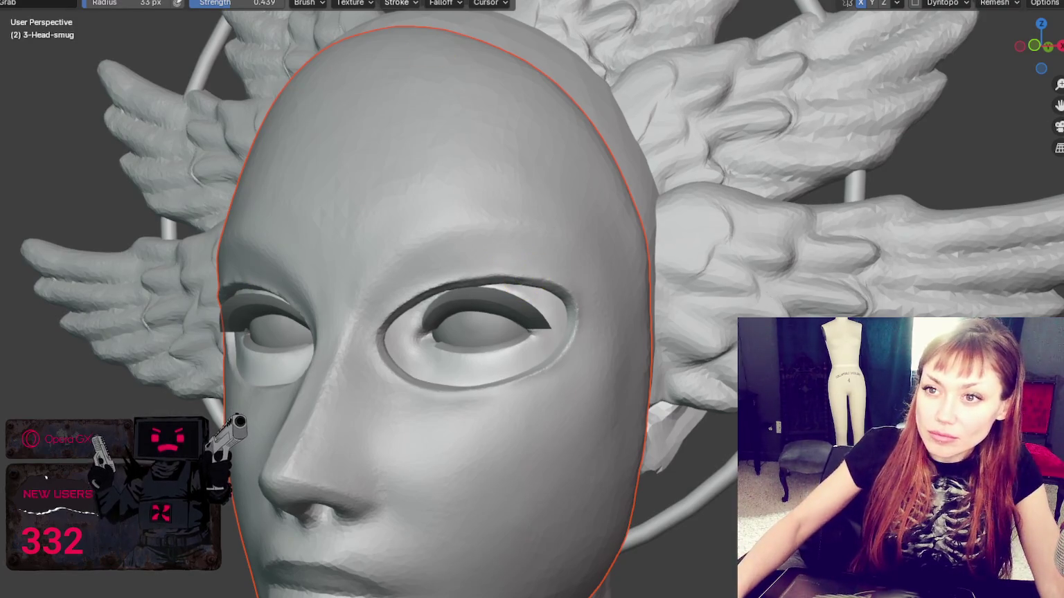
pyautogui.hotkey('alt', 'q')
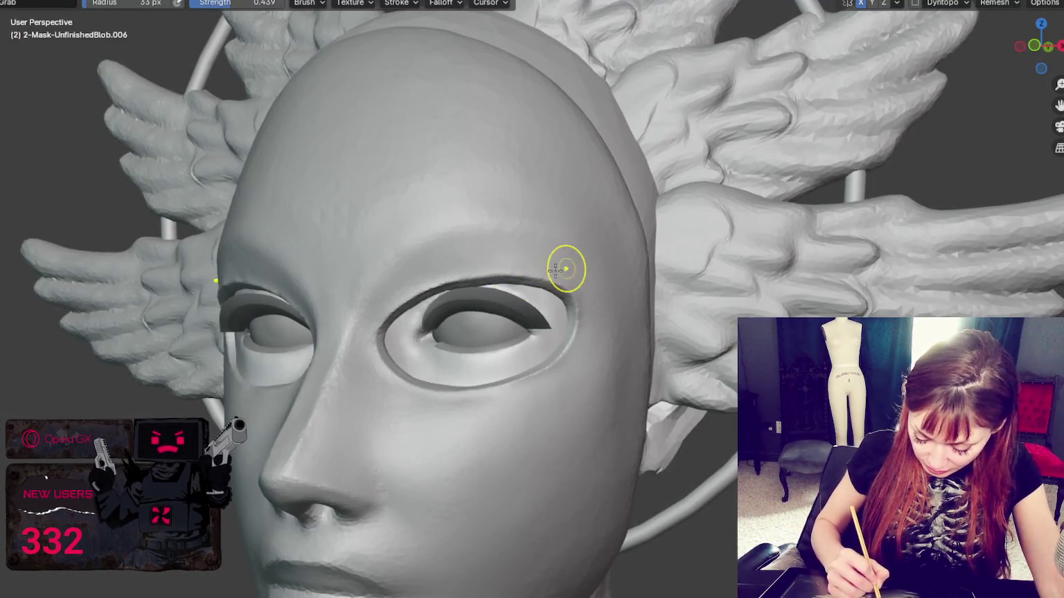
# Turn off X mirroring and size the brush to 37 px at the mask's left eye opening
pyautogui.moveTo(484, 275); pyautogui.dragTo(668, 266, button='middle')
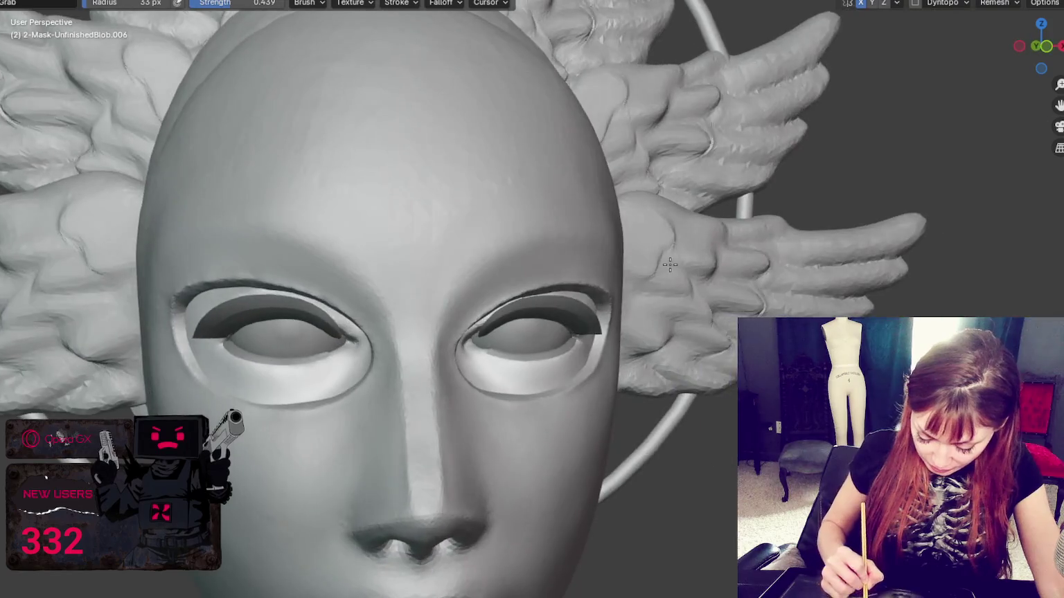
pyautogui.click(860, 3)
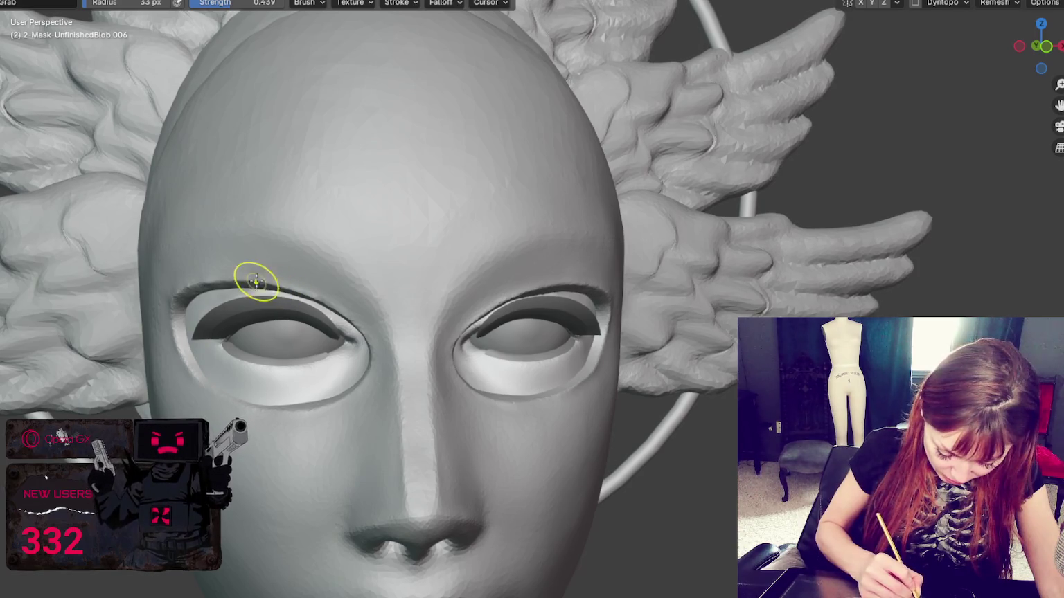
pyautogui.press('[')
pyautogui.press('[')
pyautogui.press('[')
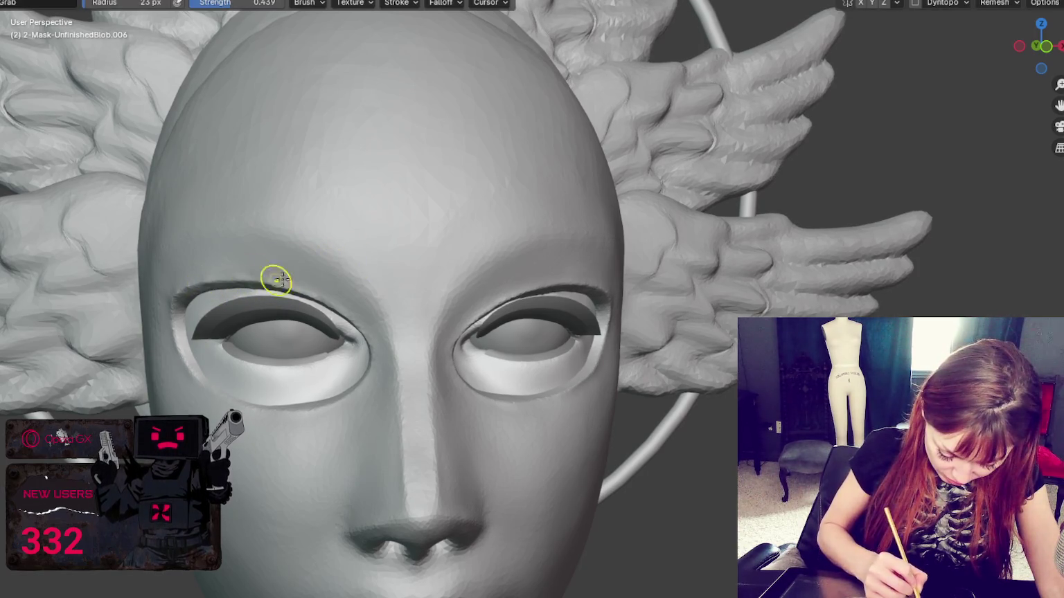
pyautogui.moveTo(194, 291); pyautogui.dragTo(281, 292, button='middle')
pyautogui.moveTo(293, 330)
pyautogui.mouseDown(button='middle')
pyautogui.moveTo(277, 335)
pyautogui.moveTo(294, 387)
pyautogui.moveTo(472, 447)
pyautogui.moveTo(549, 406)
pyautogui.mouseUp(button='middle')
pyautogui.press(']')
pyautogui.press(']')
pyautogui.press(']')
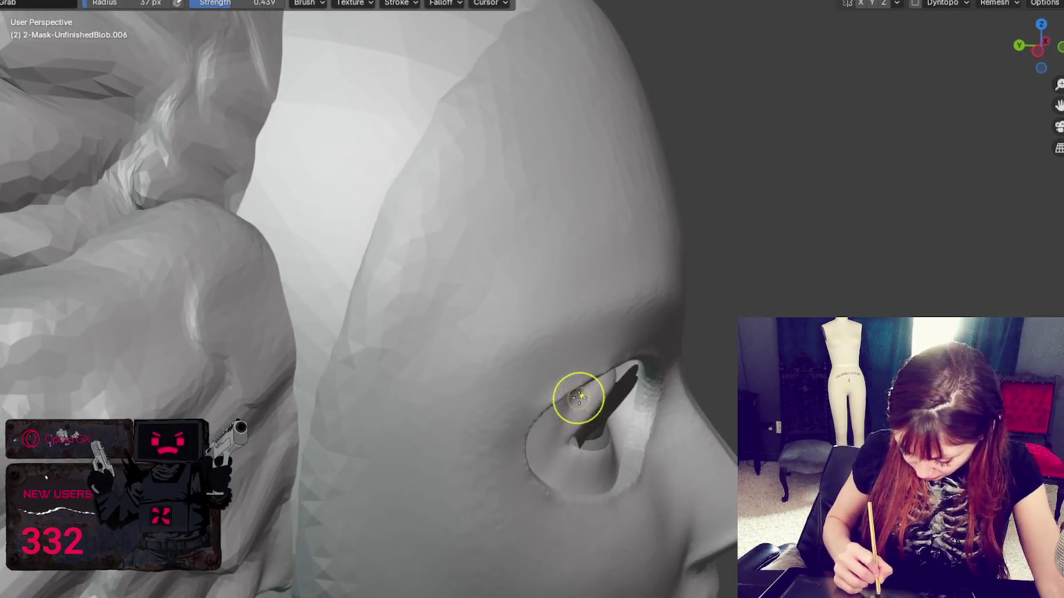
# Inspect the mask edge near the eye and ear, then enable dynamic topology
pyautogui.moveTo(536, 422)
pyautogui.mouseDown(button='middle')
pyautogui.moveTo(683, 422)
pyautogui.moveTo(684, 404)
pyautogui.mouseUp(button='middle')
pyautogui.press('[')
pyautogui.press('[')
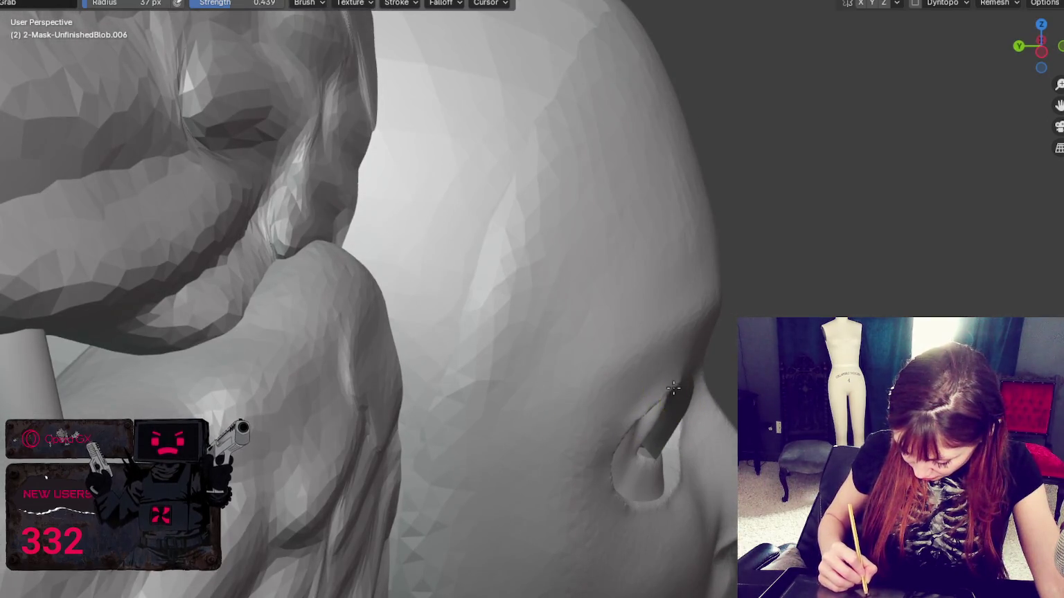
pyautogui.moveTo(656, 396); pyautogui.dragTo(667, 404, button='middle')
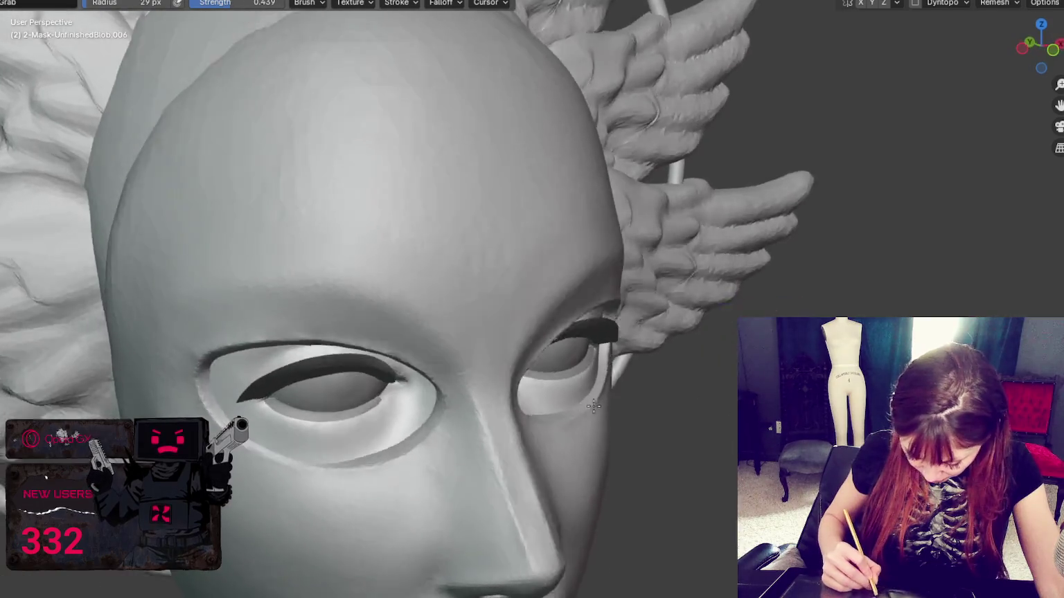
pyautogui.moveTo(684, 409); pyautogui.dragTo(534, 408, button='middle')
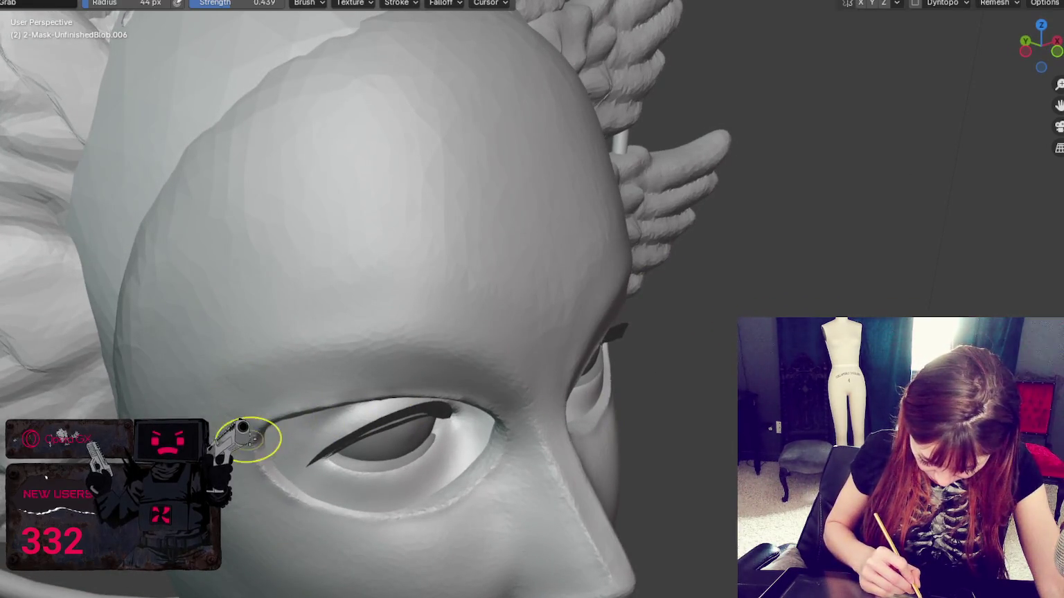
pyautogui.moveTo(265, 420); pyautogui.dragTo(261, 374, button='middle')
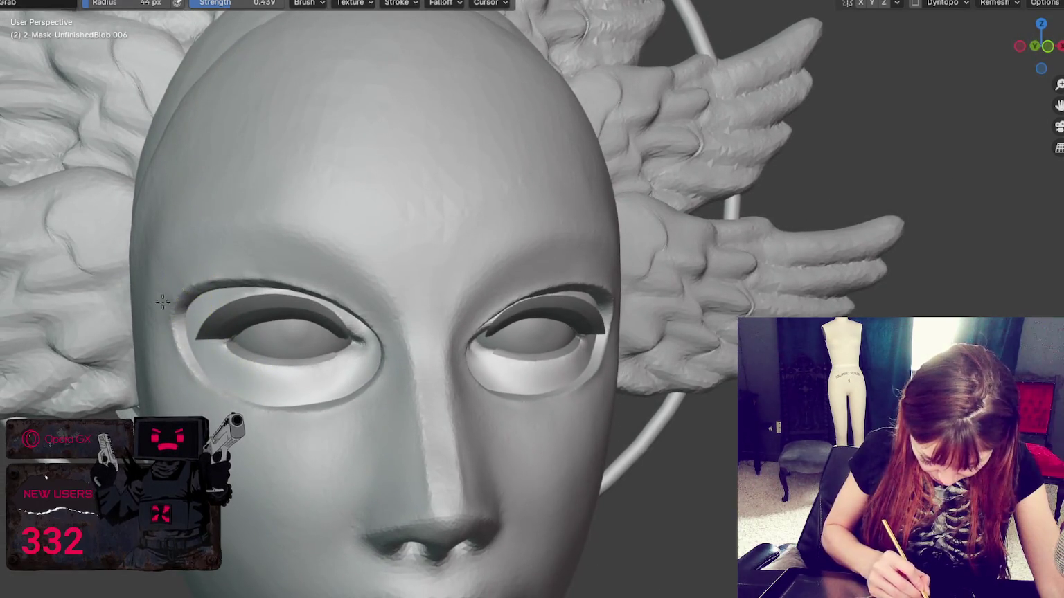
pyautogui.moveTo(635, 327)
pyautogui.mouseDown(button='middle')
pyautogui.moveTo(575, 335)
pyautogui.moveTo(544, 365)
pyautogui.moveTo(645, 309)
pyautogui.moveTo(615, 272)
pyautogui.moveTo(573, 323)
pyautogui.mouseUp(button='middle')
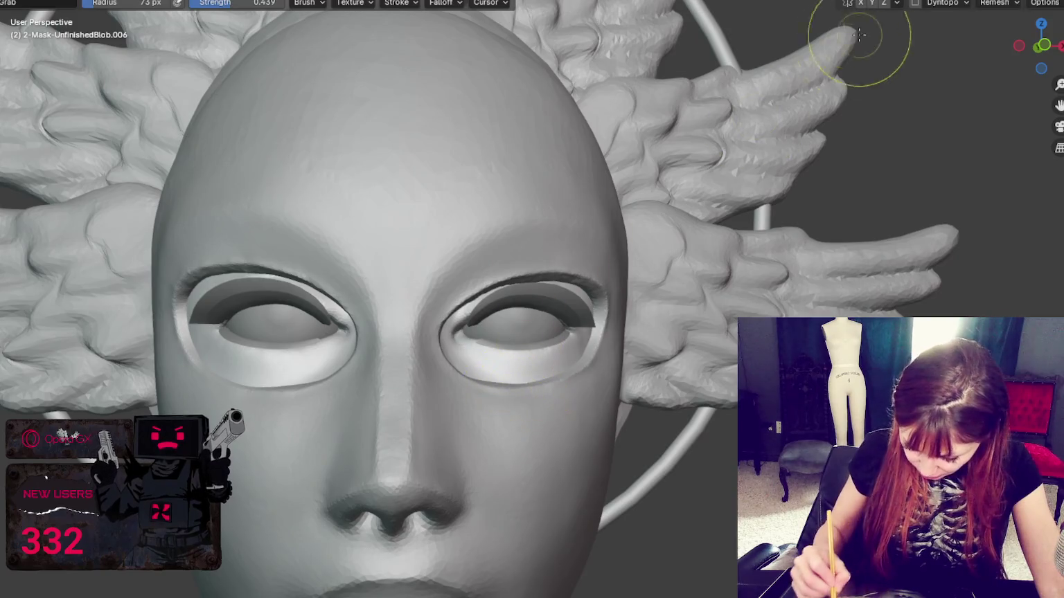
pyautogui.click(916, 4)
pyautogui.click(913, 28)
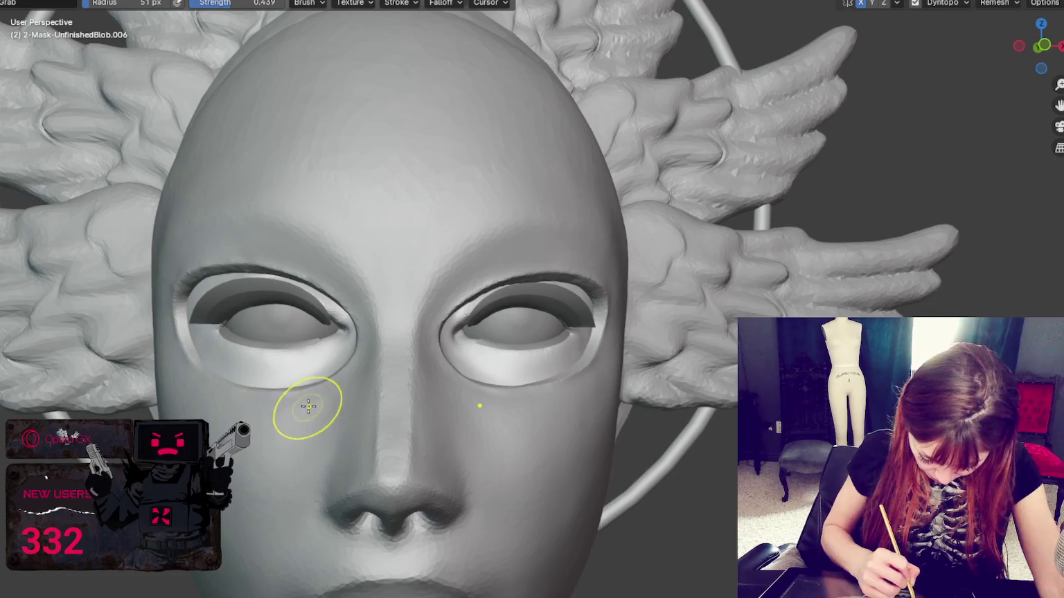
# Reshape the mask's right eye-hole lower rim with a 39 px Grab brush, checking from several angles
pyautogui.moveTo(372, 371)
pyautogui.mouseDown(button='middle')
pyautogui.moveTo(505, 367)
pyautogui.moveTo(462, 395)
pyautogui.moveTo(482, 416)
pyautogui.moveTo(430, 437)
pyautogui.moveTo(419, 402)
pyautogui.mouseUp(button='middle')
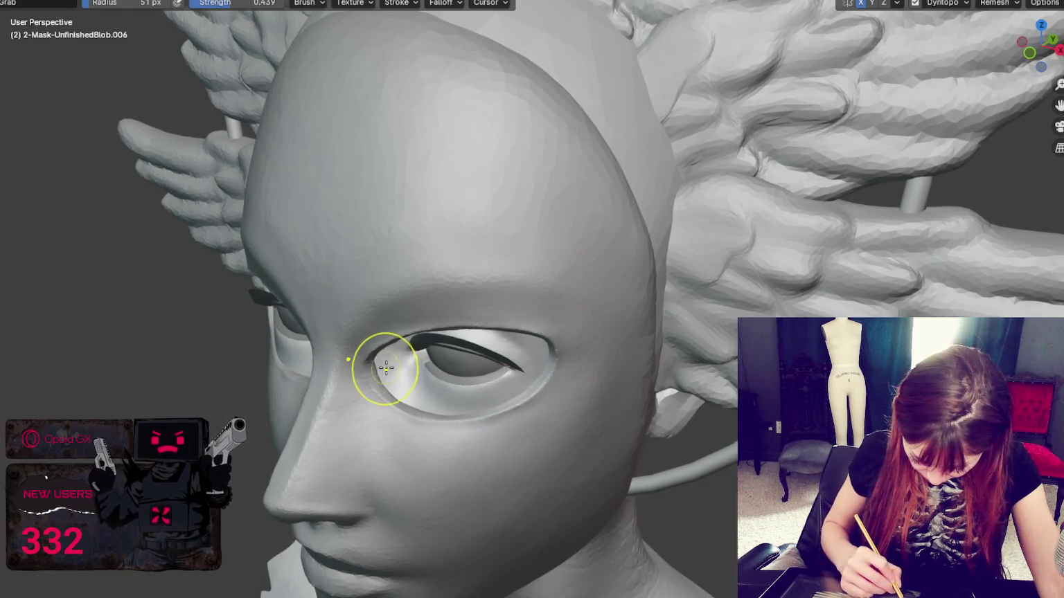
pyautogui.moveTo(380, 368); pyautogui.dragTo(392, 377, button='middle')
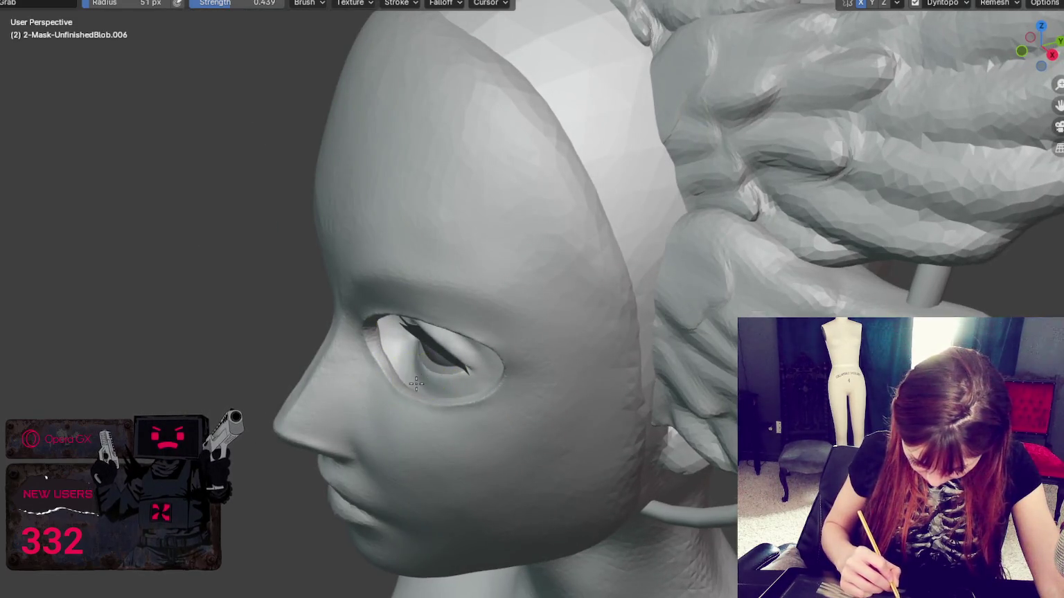
pyautogui.press('[')
pyautogui.press('[')
pyautogui.press('[')
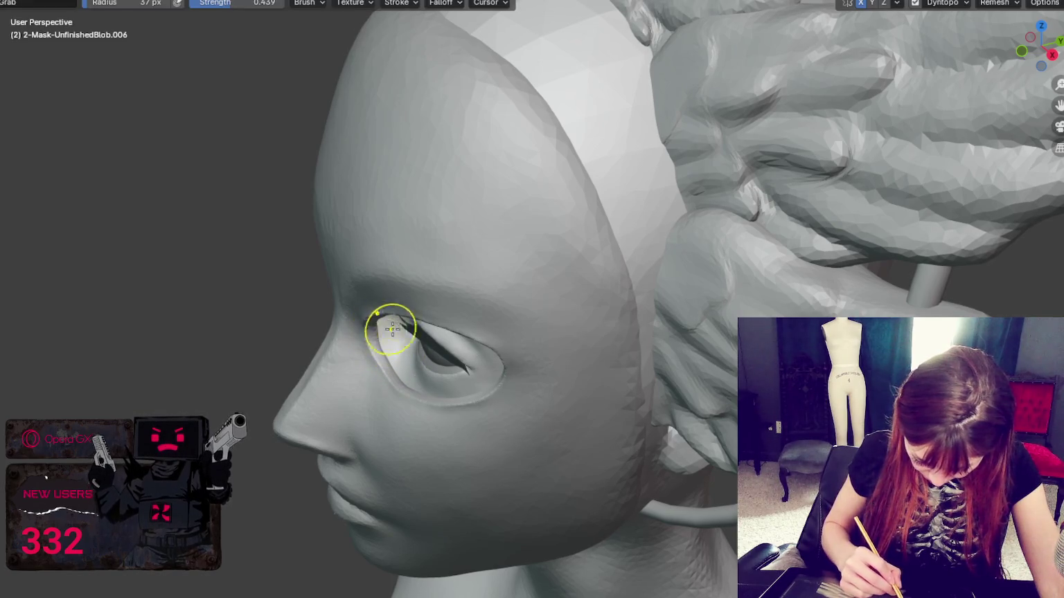
pyautogui.moveTo(383, 372)
pyautogui.mouseDown(button='middle')
pyautogui.moveTo(480, 335)
pyautogui.moveTo(437, 382)
pyautogui.mouseUp(button='middle')
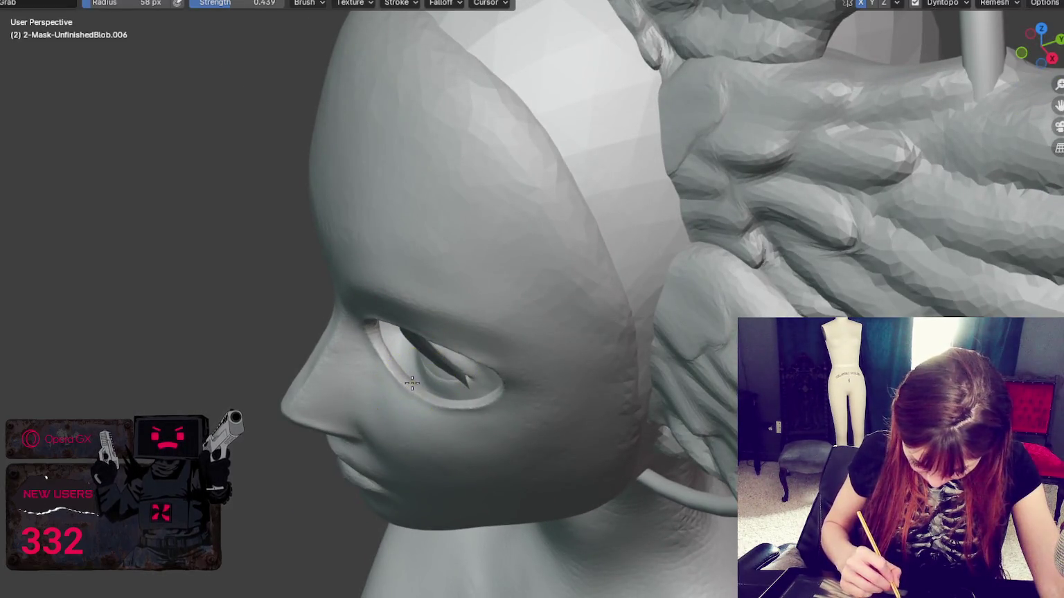
pyautogui.moveTo(497, 366)
pyautogui.mouseDown(button='middle')
pyautogui.moveTo(483, 431)
pyautogui.moveTo(577, 422)
pyautogui.moveTo(688, 362)
pyautogui.mouseUp(button='middle')
pyautogui.moveTo(368, 439)
pyautogui.mouseDown(button='middle')
pyautogui.moveTo(351, 434)
pyautogui.moveTo(430, 422)
pyautogui.moveTo(358, 389)
pyautogui.moveTo(421, 418)
pyautogui.mouseUp(button='middle')
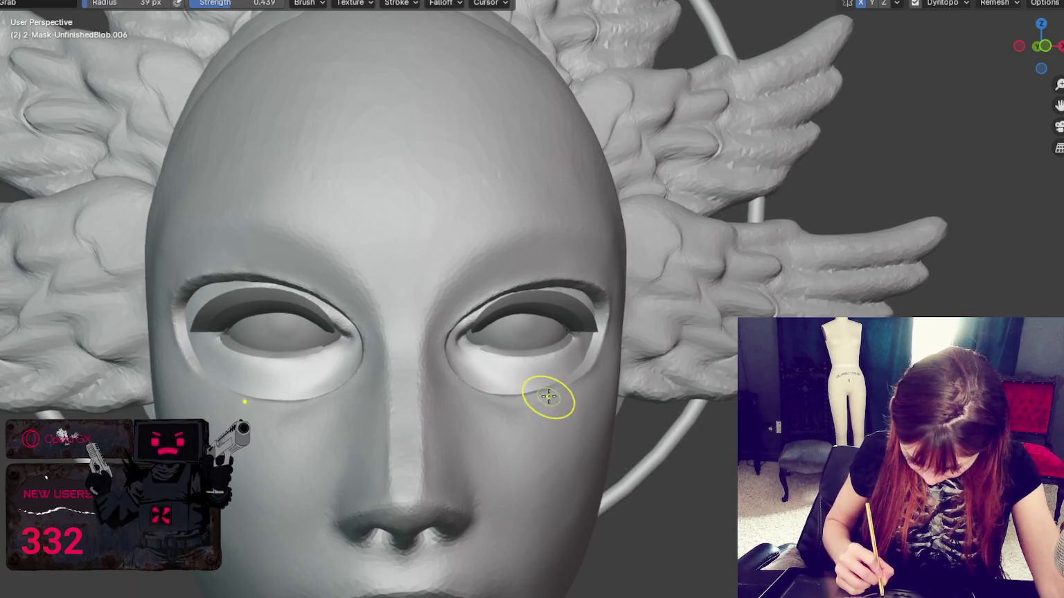
pyautogui.moveTo(538, 403)
pyautogui.mouseDown(button='middle')
pyautogui.moveTo(521, 408)
pyautogui.moveTo(554, 403)
pyautogui.mouseUp(button='middle')
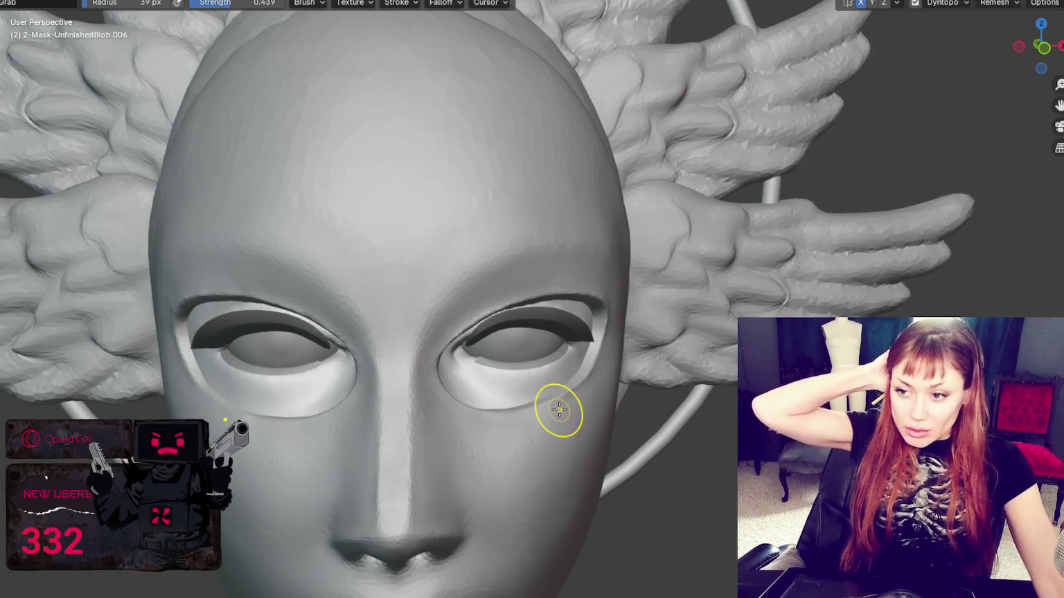
pyautogui.scroll(-5, 559, 410)
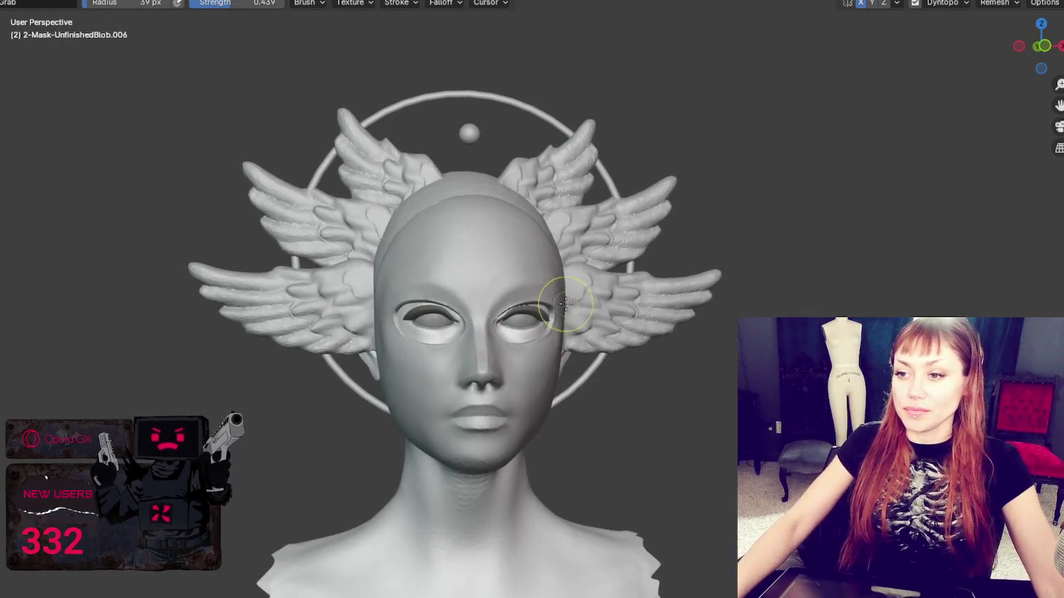
pyautogui.moveTo(600, 270); pyautogui.dragTo(545, 205, button='middle')
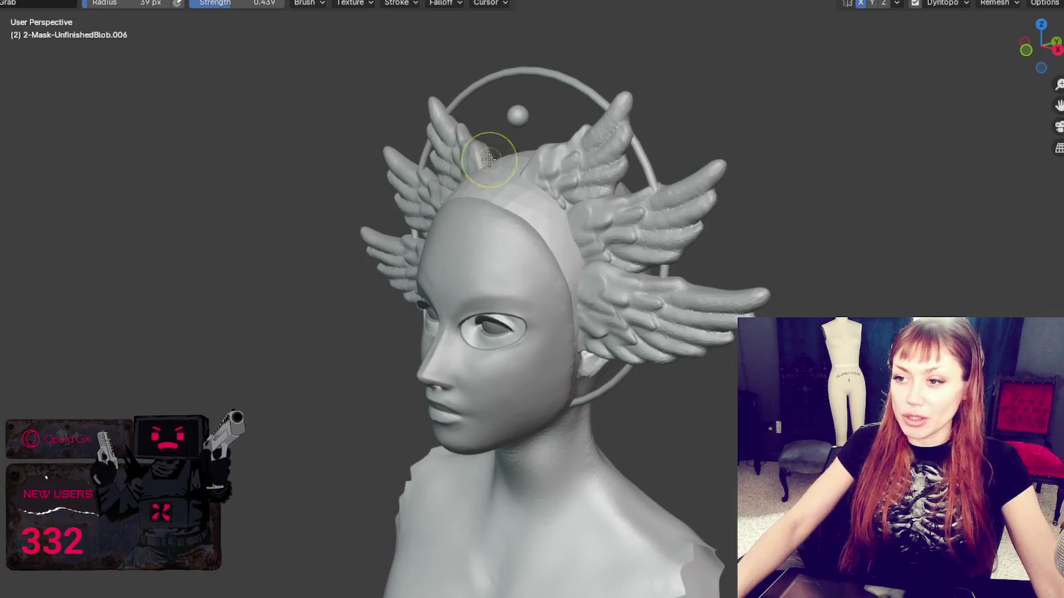
pyautogui.moveTo(545, 205); pyautogui.dragTo(421, 175, button='middle')
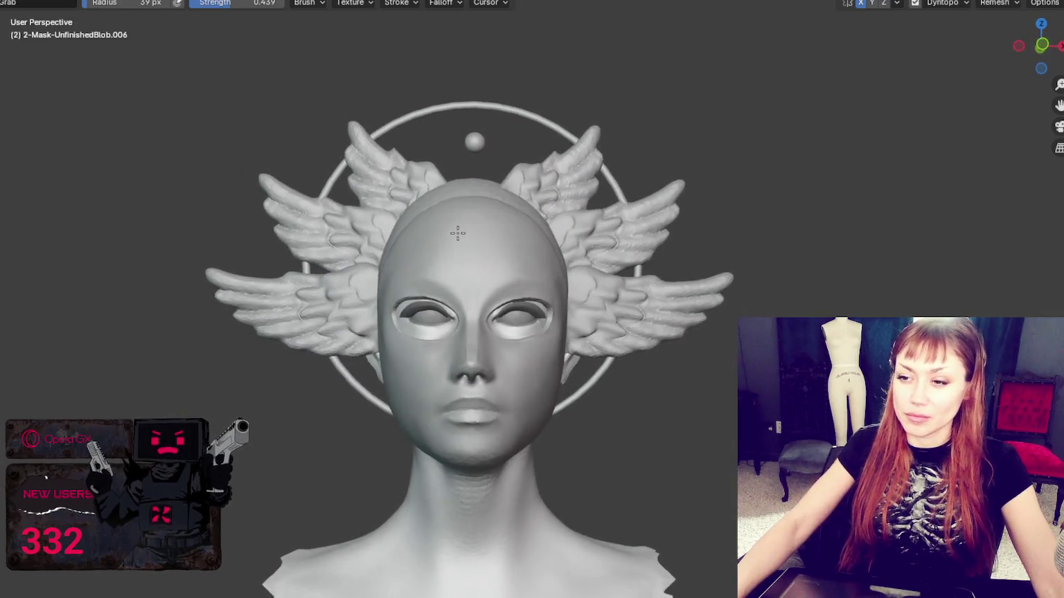
pyautogui.moveTo(581, 255); pyautogui.dragTo(513, 258, button='middle')
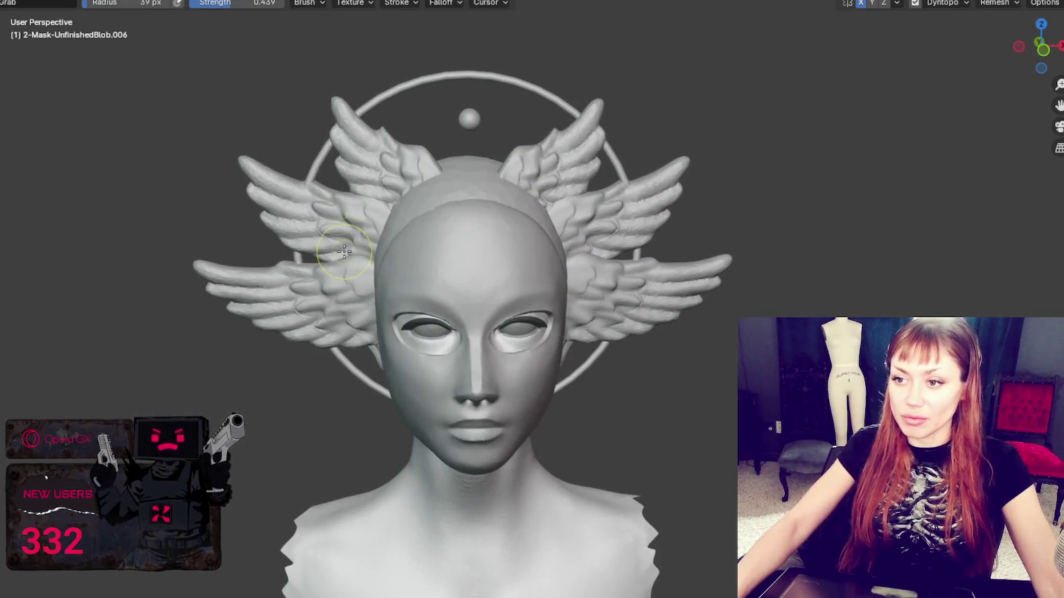
pyautogui.moveTo(499, 198)
pyautogui.mouseDown(button='middle')
pyautogui.moveTo(539, 236)
pyautogui.moveTo(513, 259)
pyautogui.mouseUp(button='middle')
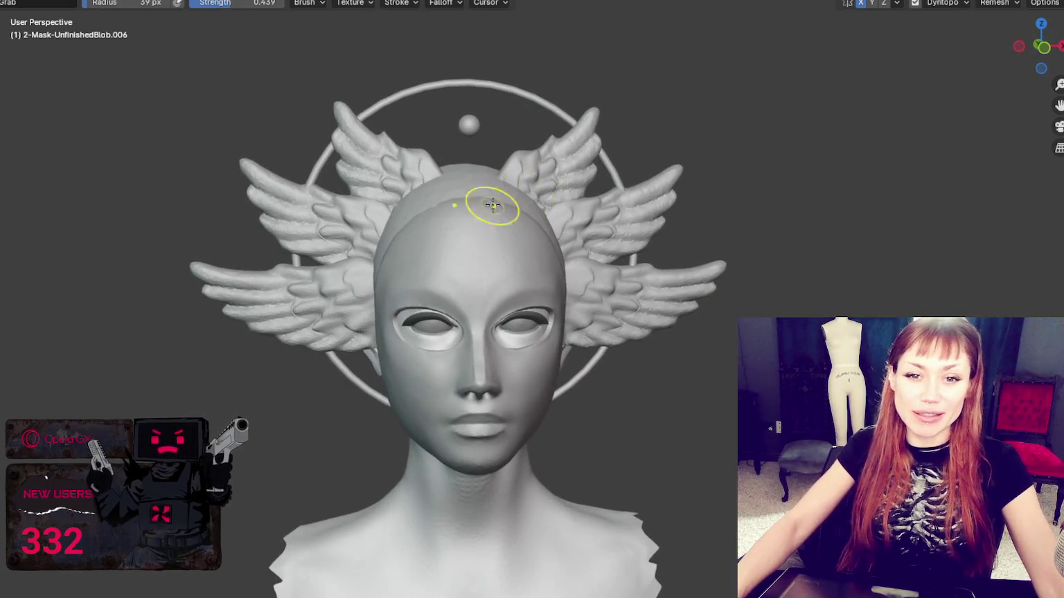
pyautogui.moveTo(491, 211); pyautogui.dragTo(488, 211, button='middle')
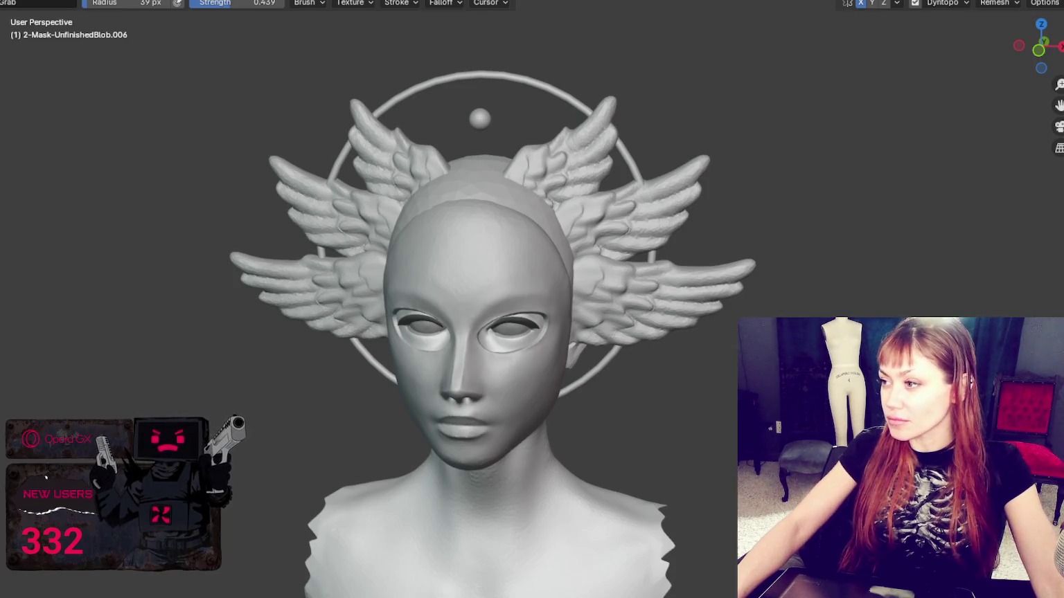
pyautogui.scroll(3, 705, 208)
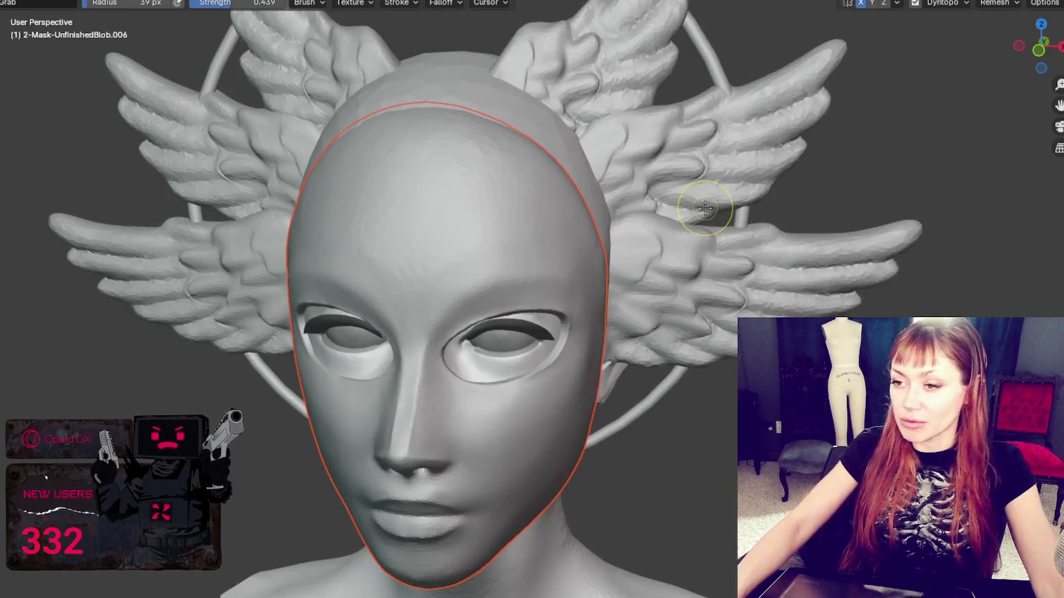
# Turn off dynamic topology and enlarge the Grab brush to 255 px
pyautogui.moveTo(710, 206); pyautogui.dragTo(626, 180, button='middle')
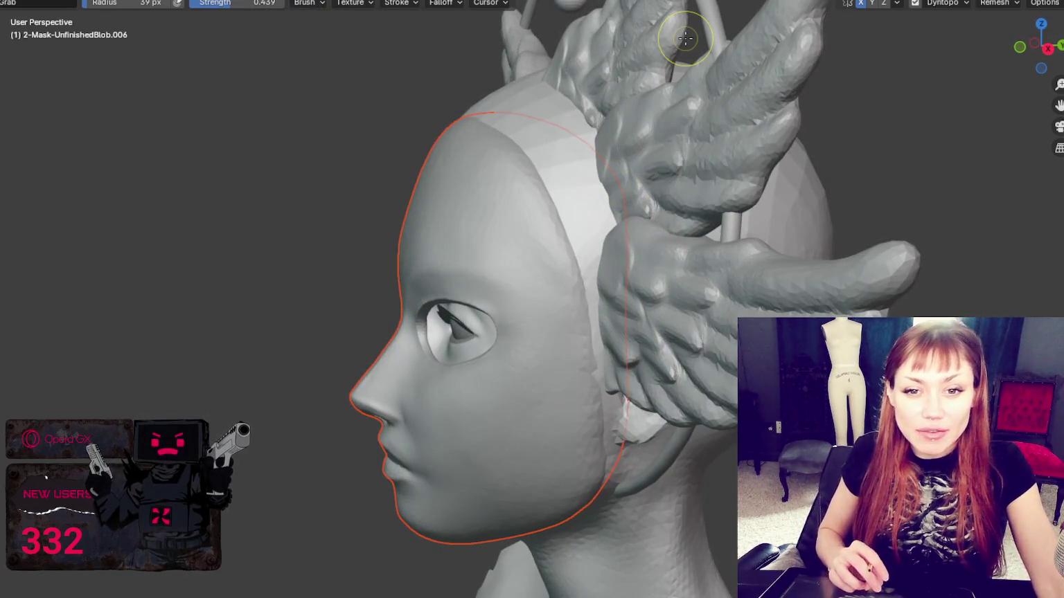
pyautogui.press('f')
pyautogui.moveTo(582, 180); pyautogui.dragTo(712, 207, button='middle')
pyautogui.press('f')
pyautogui.hotkey('ctrl', 'd')
pyautogui.press('f')
pyautogui.click(545, 211)
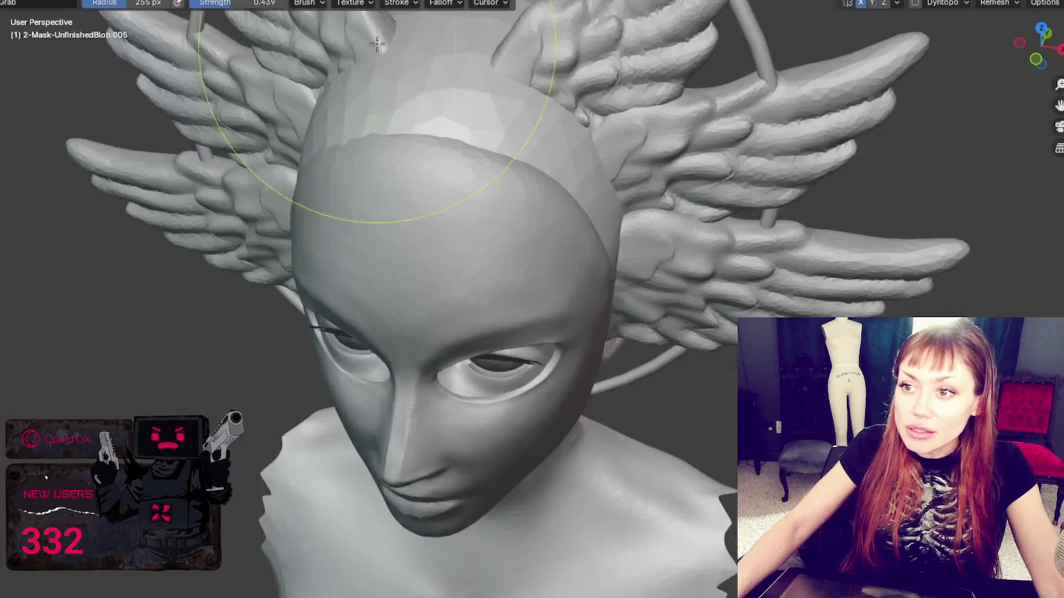
# Shrink the brush to 168 px and pull the head shell's top edge symmetrically
pyautogui.moveTo(376, 43)
pyautogui.mouseDown(button='middle')
pyautogui.moveTo(490, 236)
pyautogui.moveTo(475, 178)
pyautogui.moveTo(670, 265)
pyautogui.mouseUp(button='middle')
pyautogui.press('f')
pyautogui.click(477, 235)
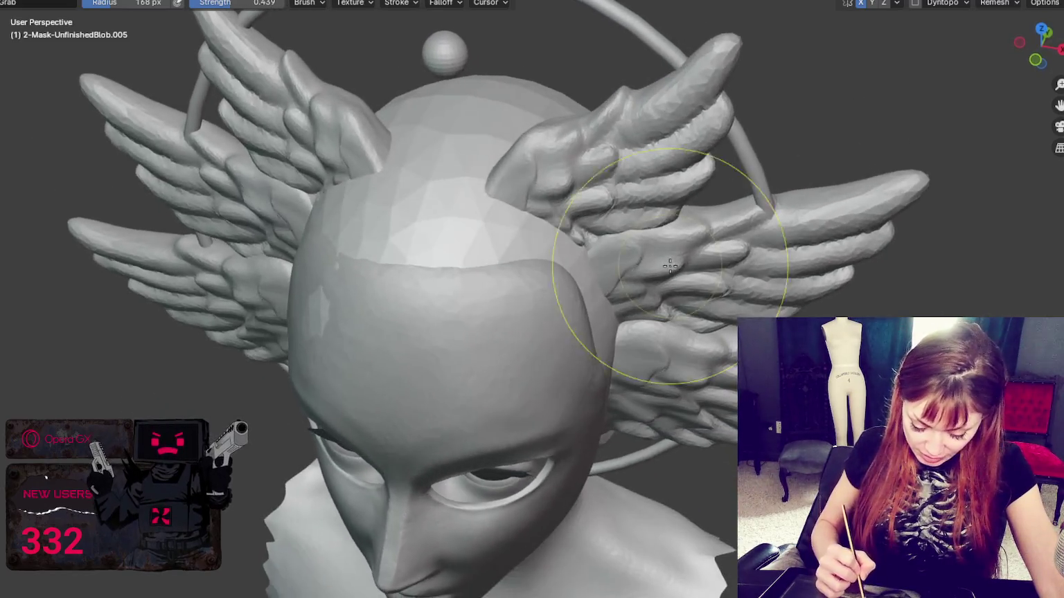
pyautogui.moveTo(670, 265); pyautogui.dragTo(590, 193)
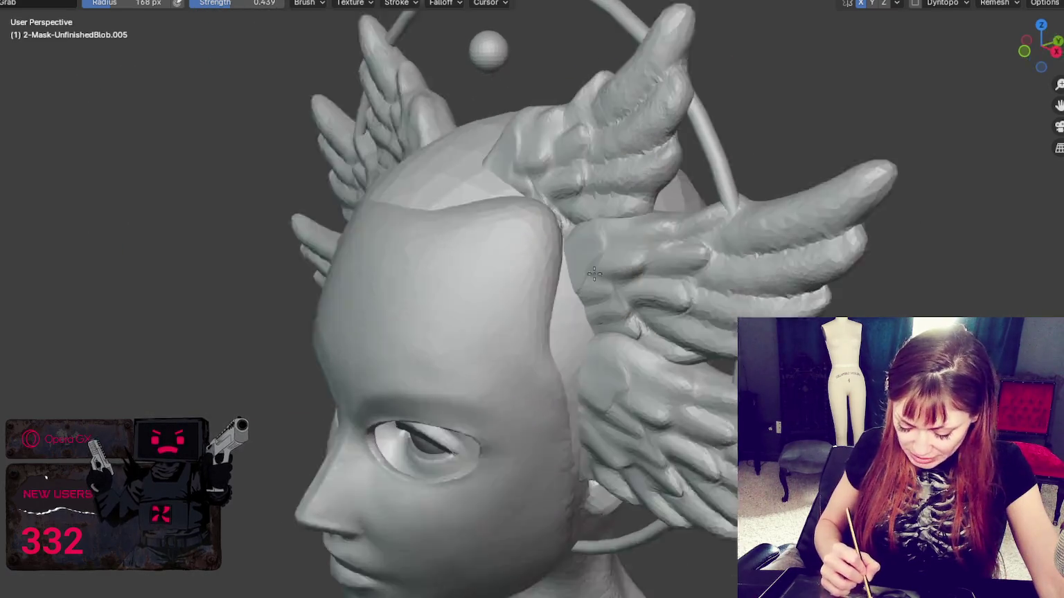
# Pull the head shell's back edge toward the wings and check it from several angles
pyautogui.moveTo(592, 304); pyautogui.dragTo(541, 340, button='middle')
pyautogui.moveTo(541, 340); pyautogui.dragTo(569, 333)
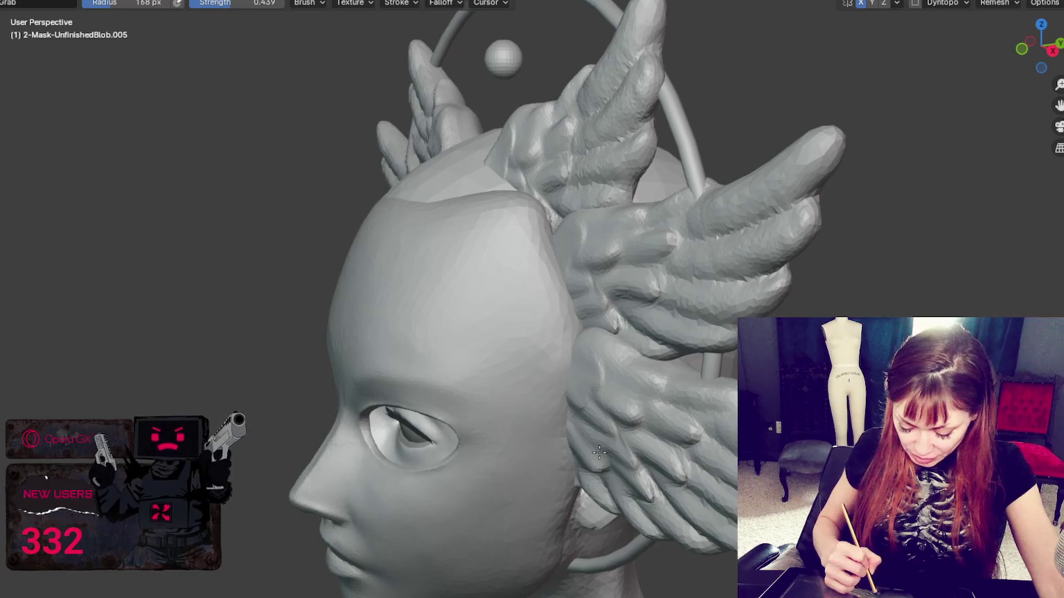
pyautogui.moveTo(599, 452); pyautogui.dragTo(578, 509, button='middle')
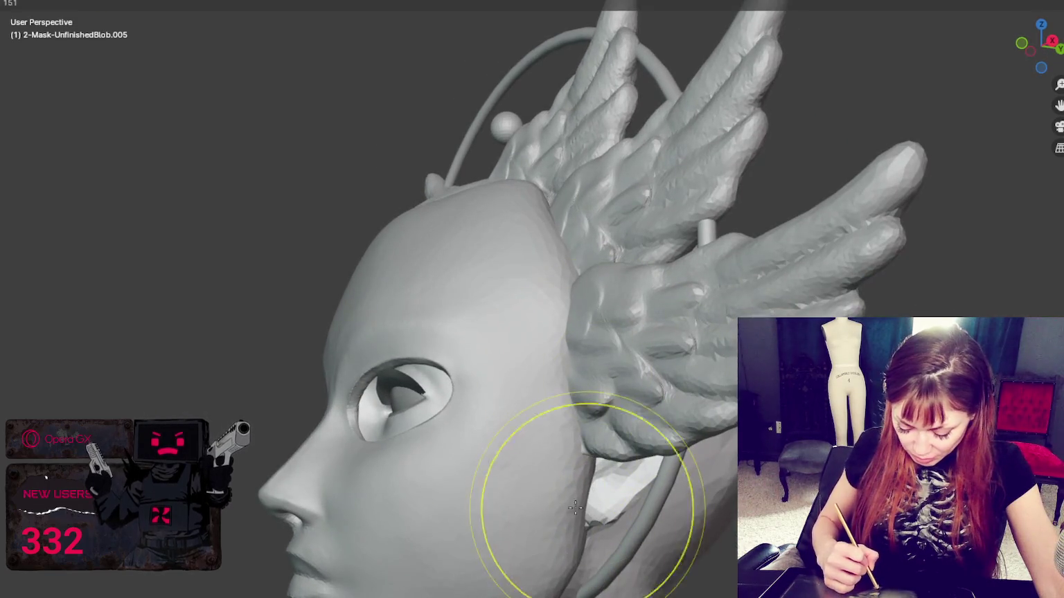
pyautogui.moveTo(665, 450); pyautogui.dragTo(689, 475, button='middle')
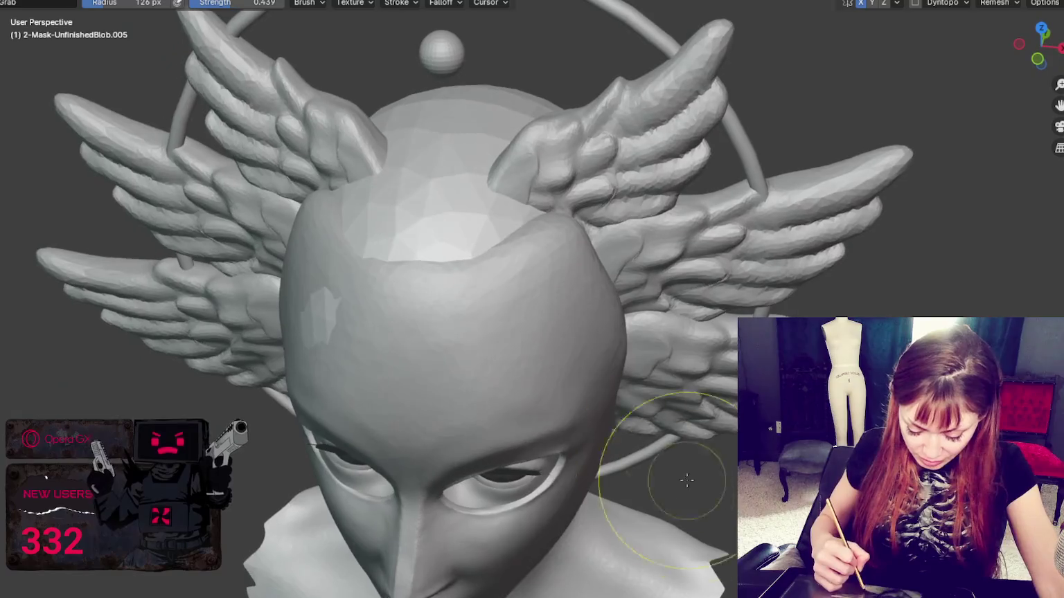
pyautogui.moveTo(517, 176)
pyautogui.mouseDown(button='middle')
pyautogui.moveTo(498, 273)
pyautogui.moveTo(674, 190)
pyautogui.mouseUp(button='middle')
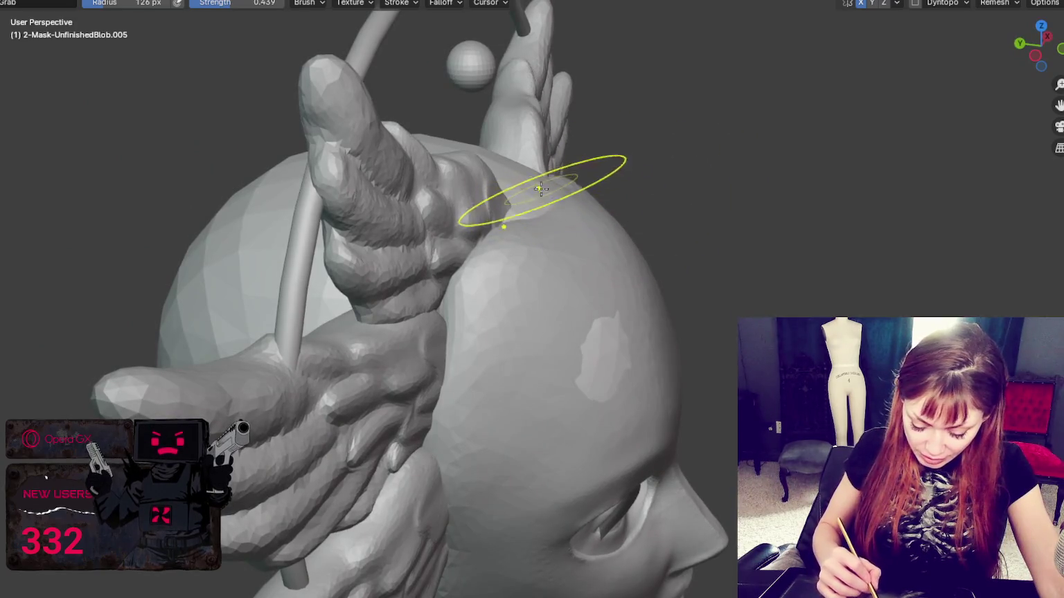
pyautogui.moveTo(486, 249)
pyautogui.mouseDown(button='middle')
pyautogui.moveTo(430, 301)
pyautogui.moveTo(352, 266)
pyautogui.mouseUp(button='middle')
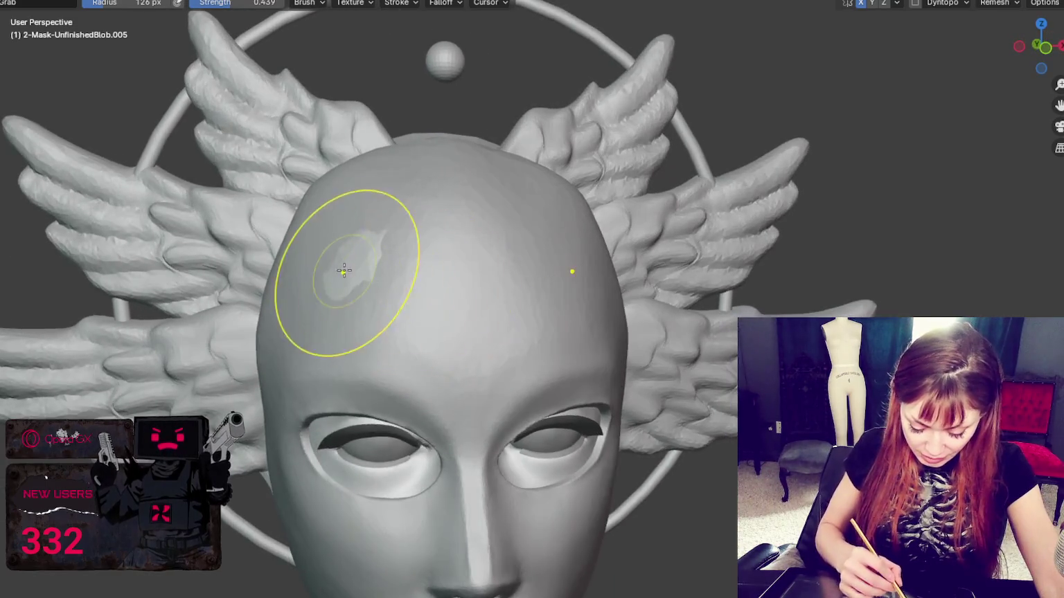
pyautogui.moveTo(582, 273); pyautogui.dragTo(510, 209, button='middle')
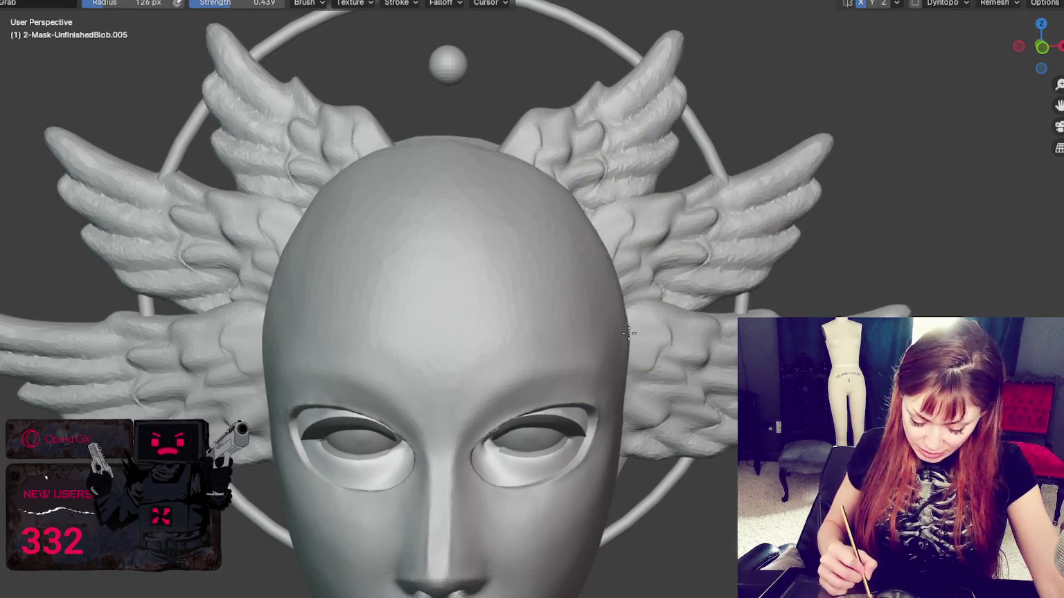
pyautogui.moveTo(610, 263)
pyautogui.mouseDown(button='middle')
pyautogui.moveTo(578, 232)
pyautogui.moveTo(480, 178)
pyautogui.moveTo(475, 159)
pyautogui.mouseUp(button='middle')
pyautogui.moveTo(527, 201); pyautogui.dragTo(585, 205, button='middle')
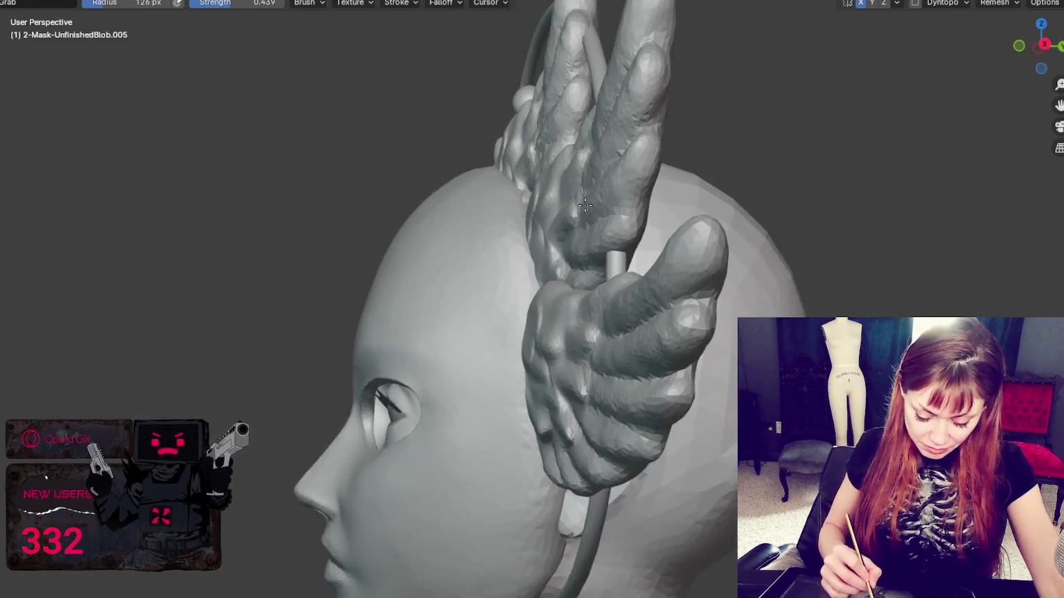
# Inspect the skull and wings from straight front and top-down views
pyautogui.press('KP_1')
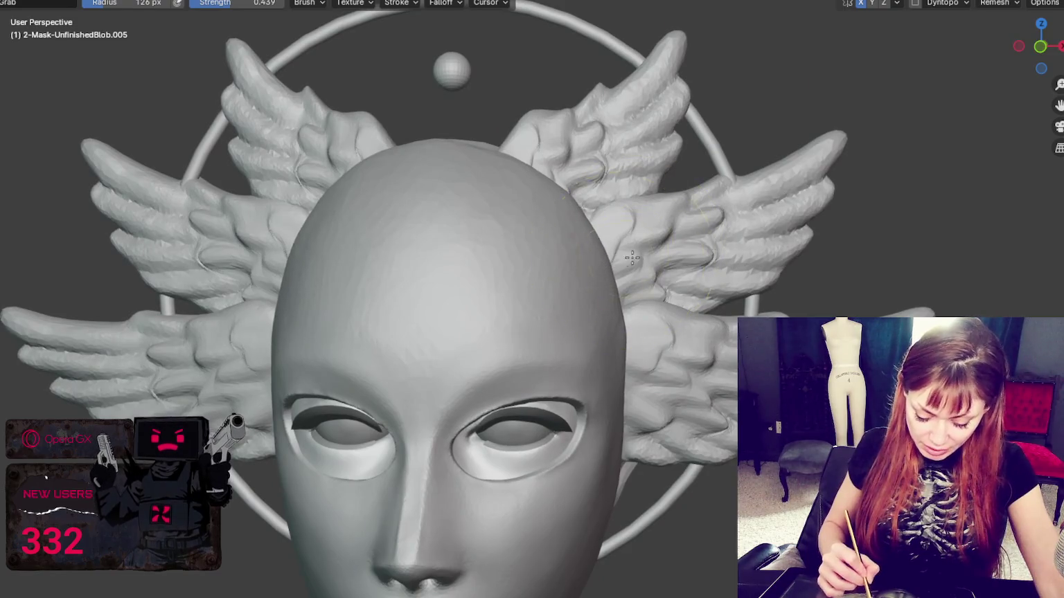
pyautogui.scroll(2, 627, 259)
pyautogui.moveTo(641, 238)
pyautogui.mouseDown(button='middle')
pyautogui.moveTo(732, 291)
pyautogui.moveTo(786, 243)
pyautogui.mouseUp(button='middle')
pyautogui.press('KP_1')
pyautogui.moveTo(665, 291)
pyautogui.mouseDown(button='middle')
pyautogui.moveTo(659, 317)
pyautogui.moveTo(558, 451)
pyautogui.moveTo(510, 475)
pyautogui.moveTo(537, 483)
pyautogui.moveTo(560, 241)
pyautogui.mouseUp(button='middle')
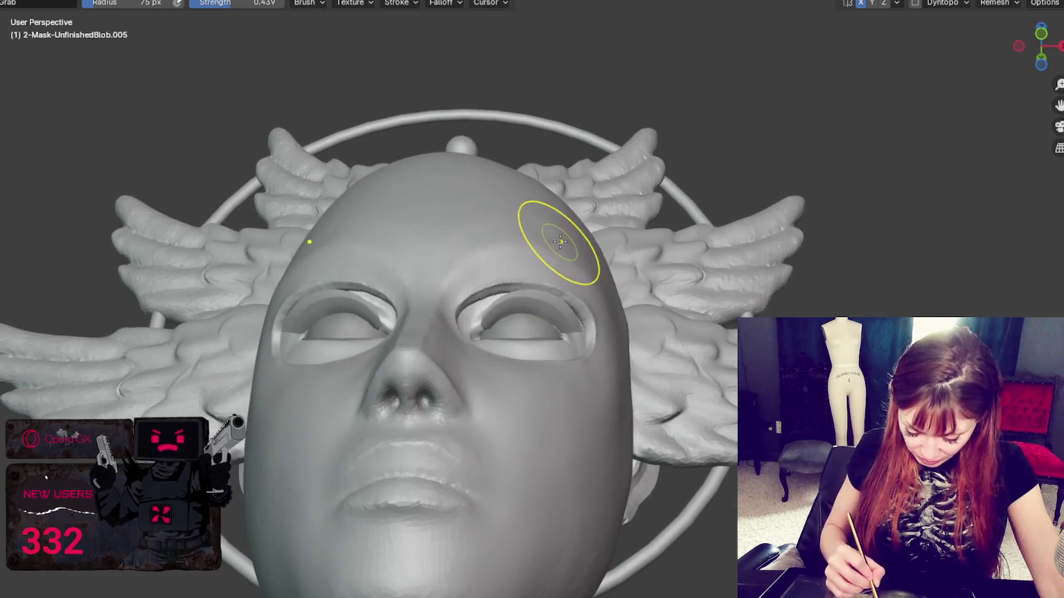
pyautogui.moveTo(607, 259); pyautogui.dragTo(605, 321, button='middle')
# Set the Grab brush to 187 px and lift both eyelids slightly
pyautogui.press('f')
pyautogui.click(603, 244)
pyautogui.scroll(-4, 633, 228)
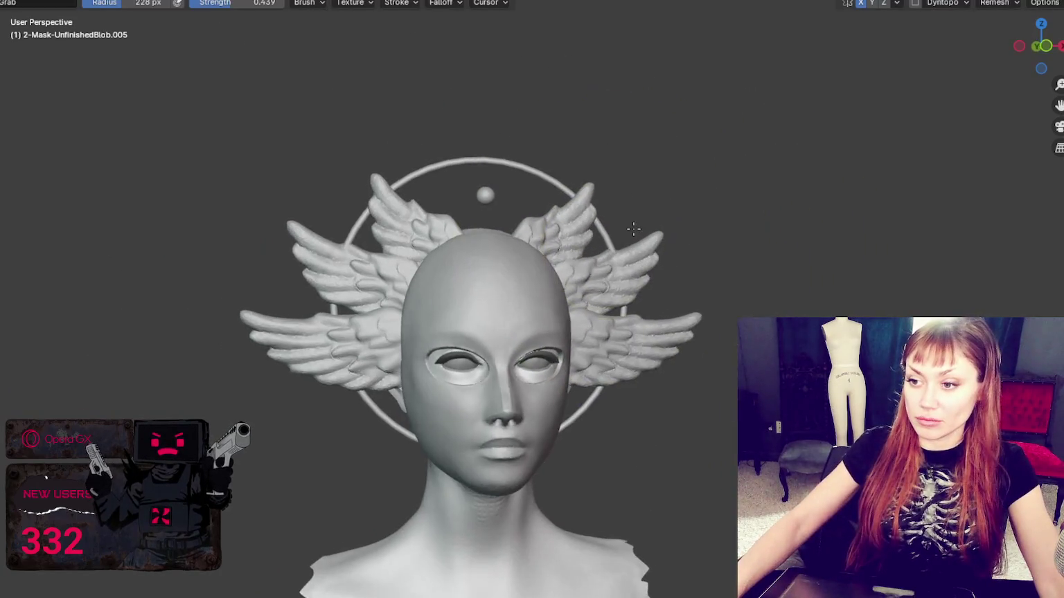
pyautogui.press('f')
pyautogui.click(603, 200)
pyautogui.moveTo(514, 357); pyautogui.dragTo(513, 344)
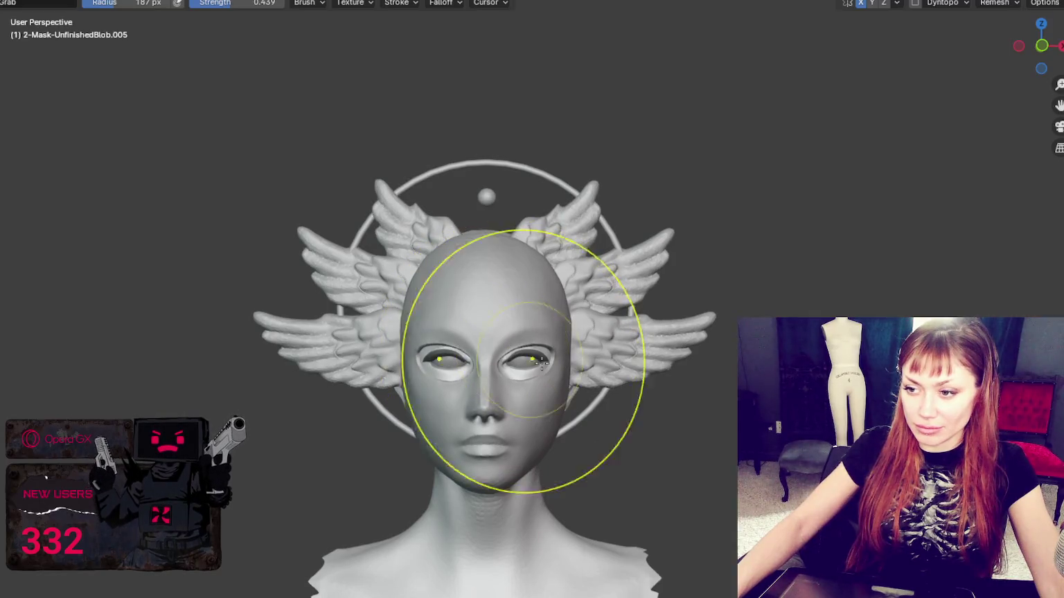
pyautogui.moveTo(713, 451)
pyautogui.mouseDown(button='middle')
pyautogui.moveTo(732, 407)
pyautogui.moveTo(679, 412)
pyautogui.moveTo(877, 371)
pyautogui.mouseUp(button='middle')
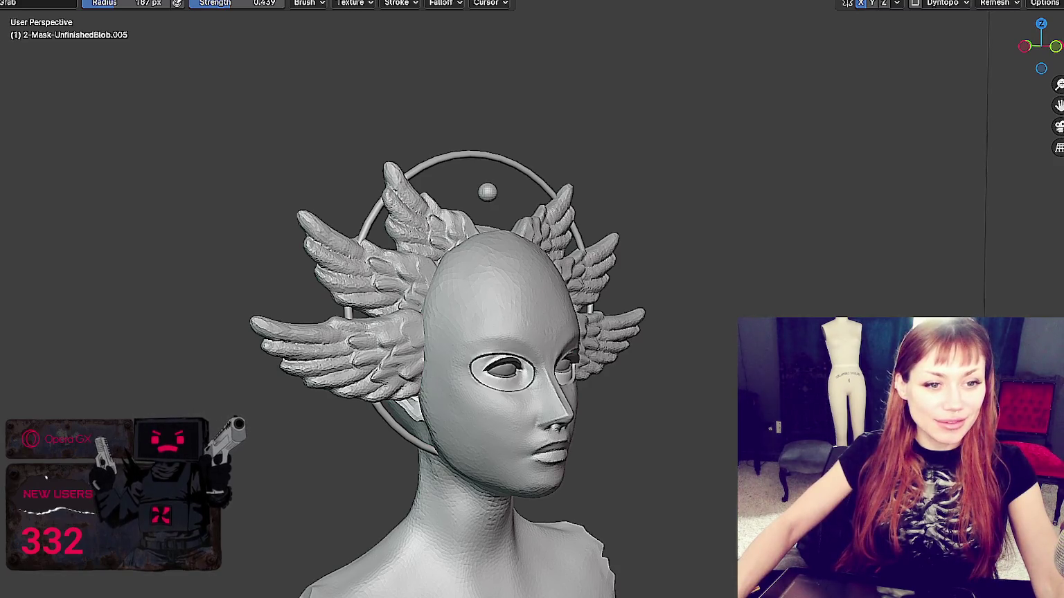
pyautogui.moveTo(665, 415); pyautogui.dragTo(685, 415, button='middle')
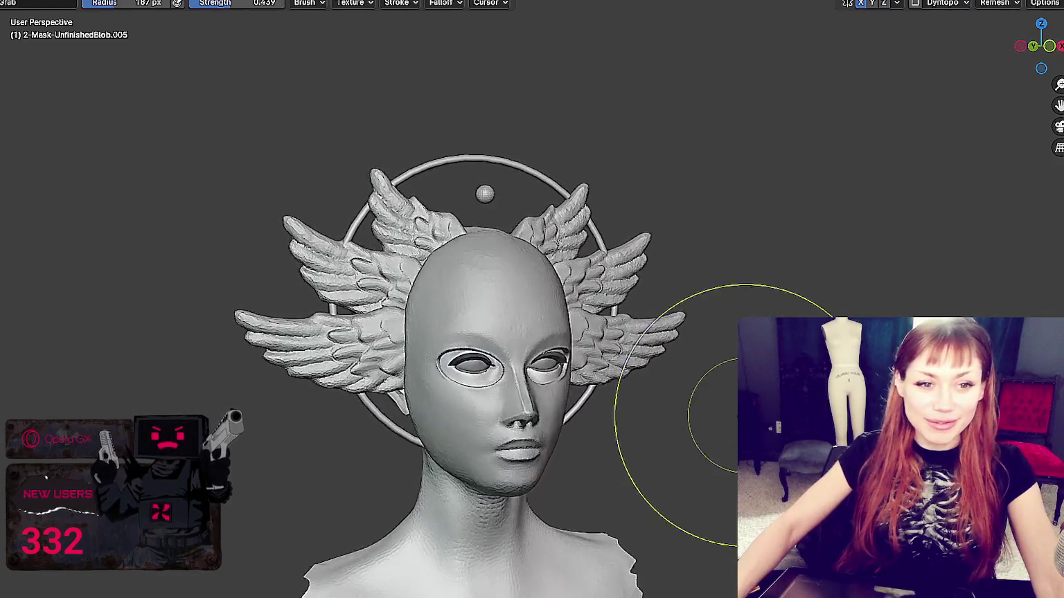
pyautogui.scroll(5, 734, 415)
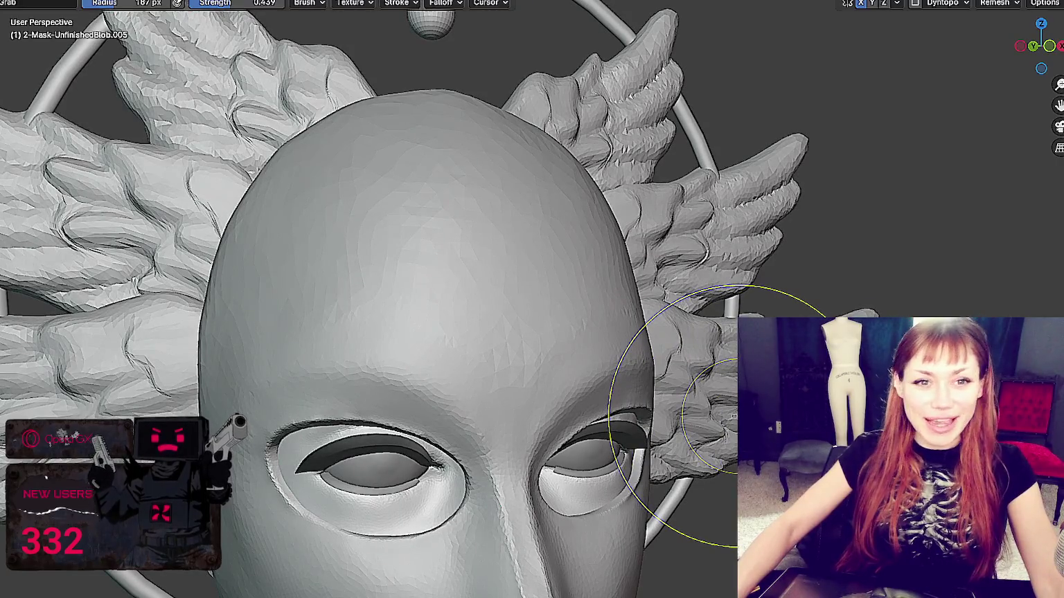
pyautogui.moveTo(733, 416)
pyautogui.keyDown('shift'); pyautogui.mouseDown(button='middle')
pyautogui.moveTo(676, 261)
pyautogui.moveTo(747, 201)
pyautogui.moveTo(664, 277)
pyautogui.moveTo(563, 506)
pyautogui.mouseUp(button='middle'); pyautogui.keyUp('shift')
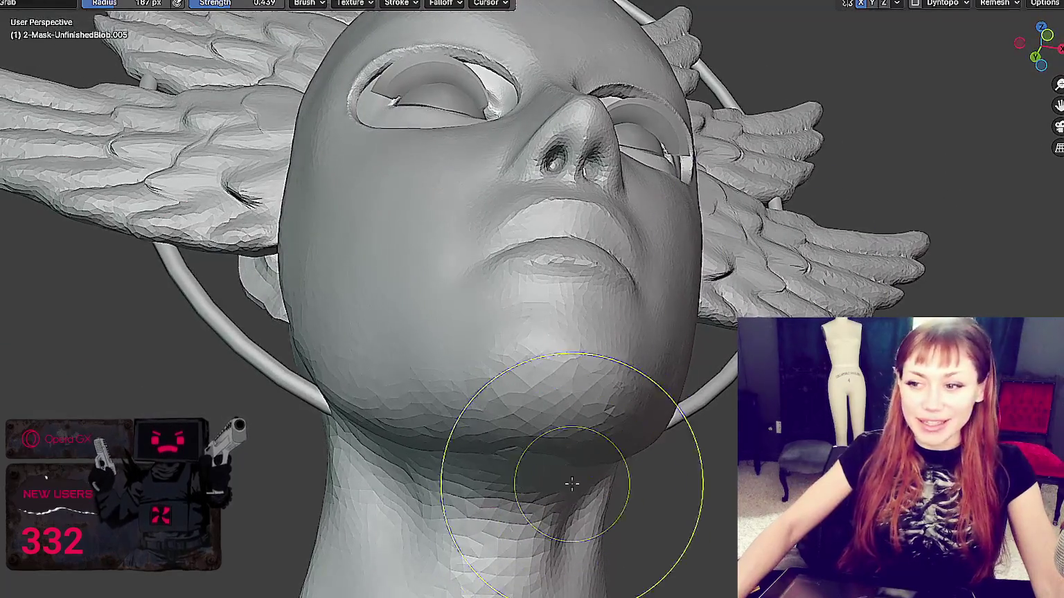
pyautogui.moveTo(566, 432)
pyautogui.mouseDown(button='middle')
pyautogui.moveTo(642, 413)
pyautogui.moveTo(569, 475)
pyautogui.moveTo(589, 451)
pyautogui.moveTo(601, 314)
pyautogui.mouseUp(button='middle')
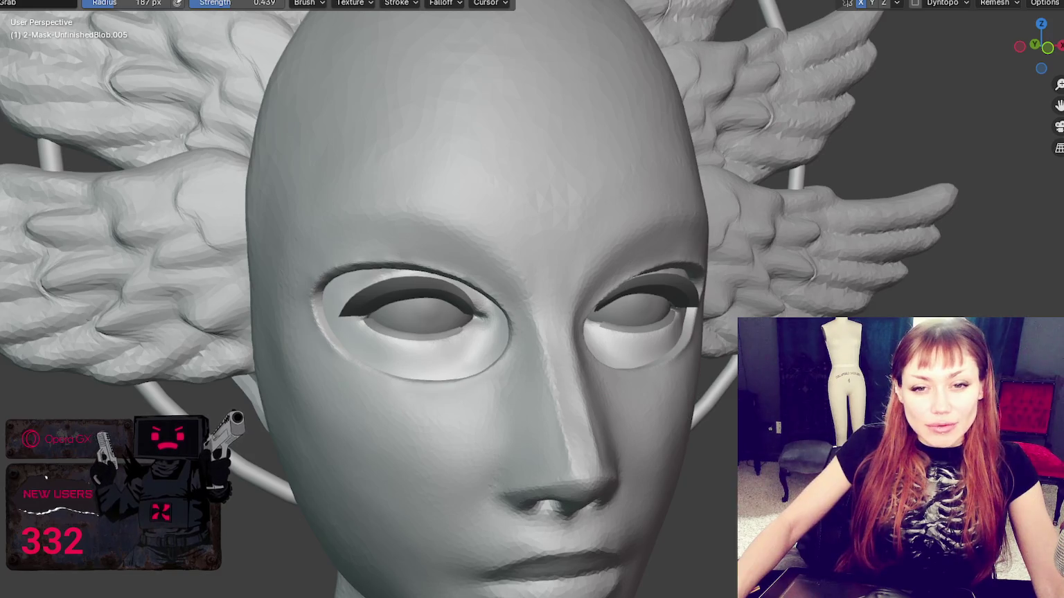
pyautogui.scroll(2, 505, 261)
pyautogui.scroll(4, 533, 254)
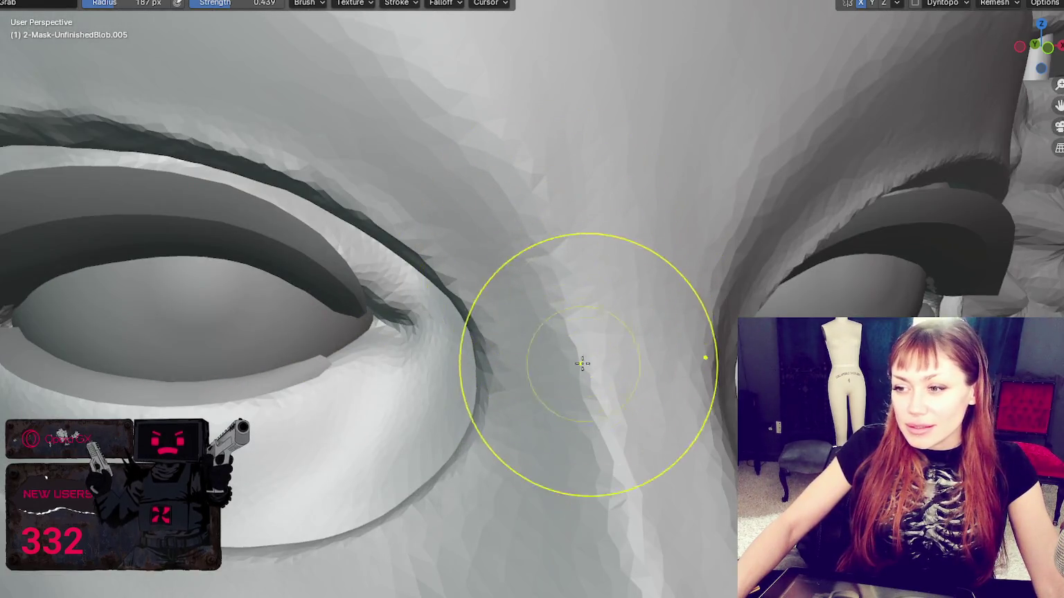
pyautogui.scroll(-2, 597, 409)
pyautogui.scroll(2, 584, 457)
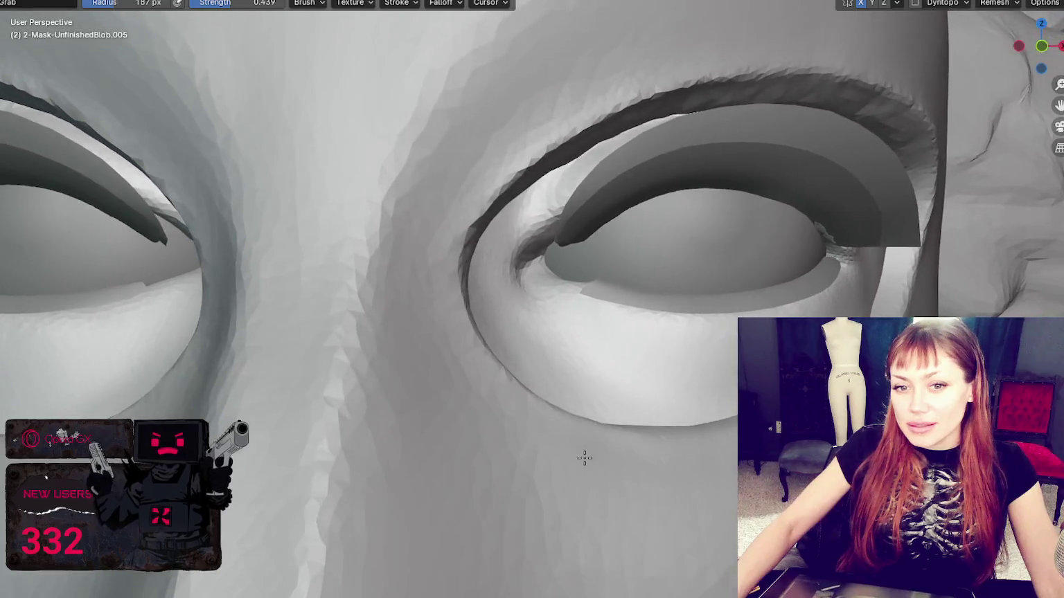
pyautogui.scroll(-2, 444, 284)
pyautogui.scroll(-2, 526, 207)
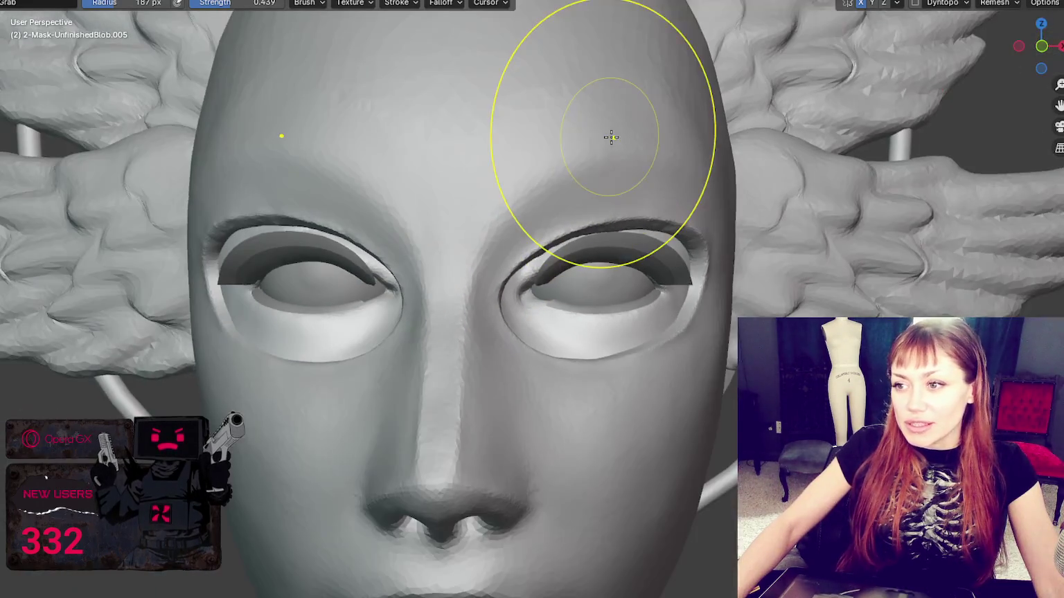
pyautogui.scroll(-2, 679, 277)
pyautogui.scroll(-1, 530, 297)
pyautogui.scroll(1, 530, 296)
pyautogui.scroll(-2, 510, 309)
pyautogui.scroll(2, 498, 308)
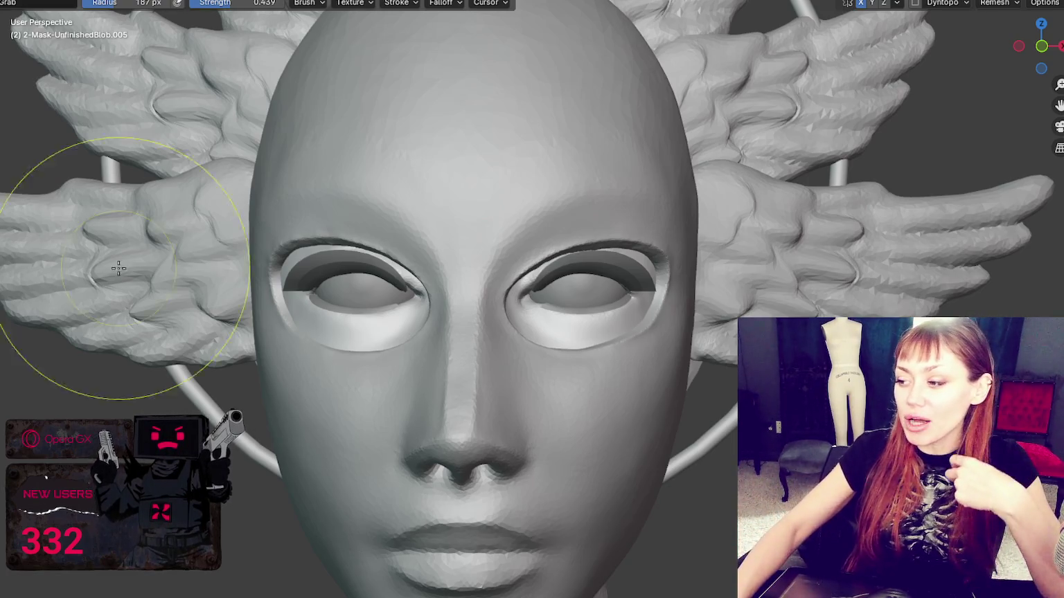
# Press Space to start the scene's animation playing
pyautogui.press('space')
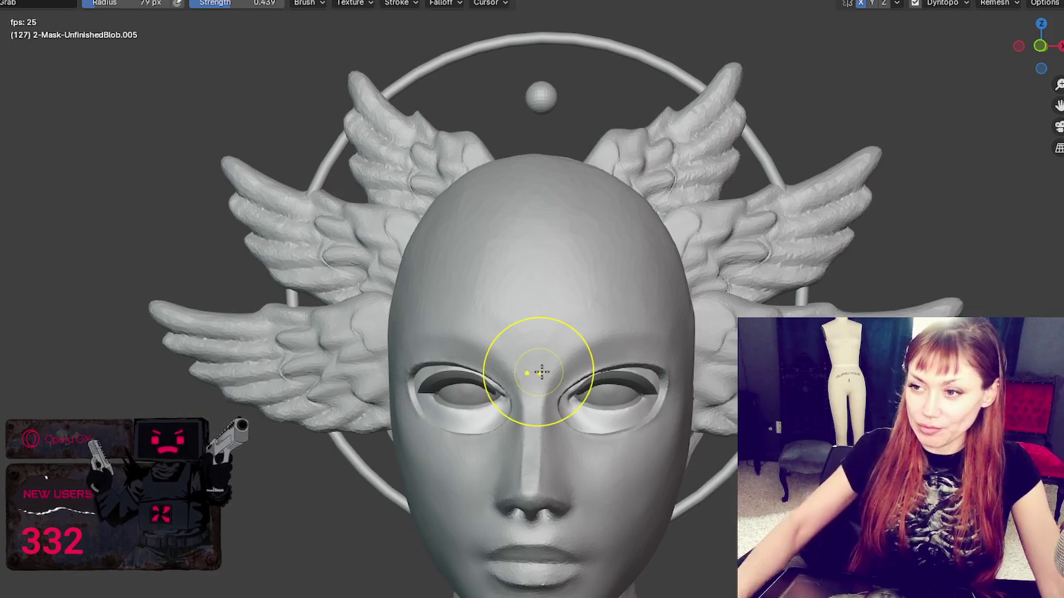
# Zoom and orbit around the bust to review the mask, dismissing the Add menu unused
pyautogui.scroll(-4, 779, 297)
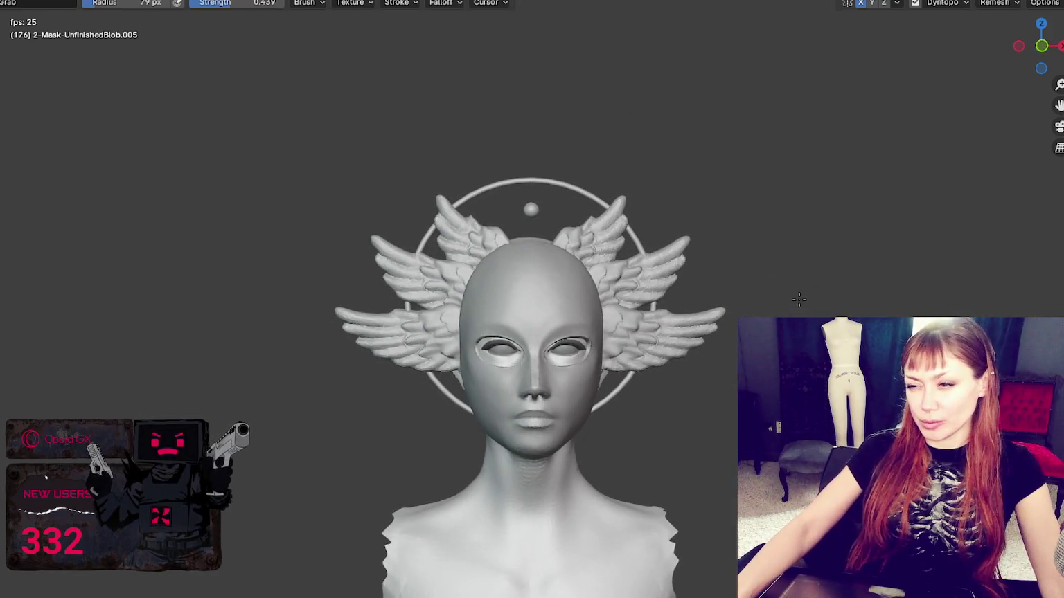
pyautogui.scroll(-2, 548, 237)
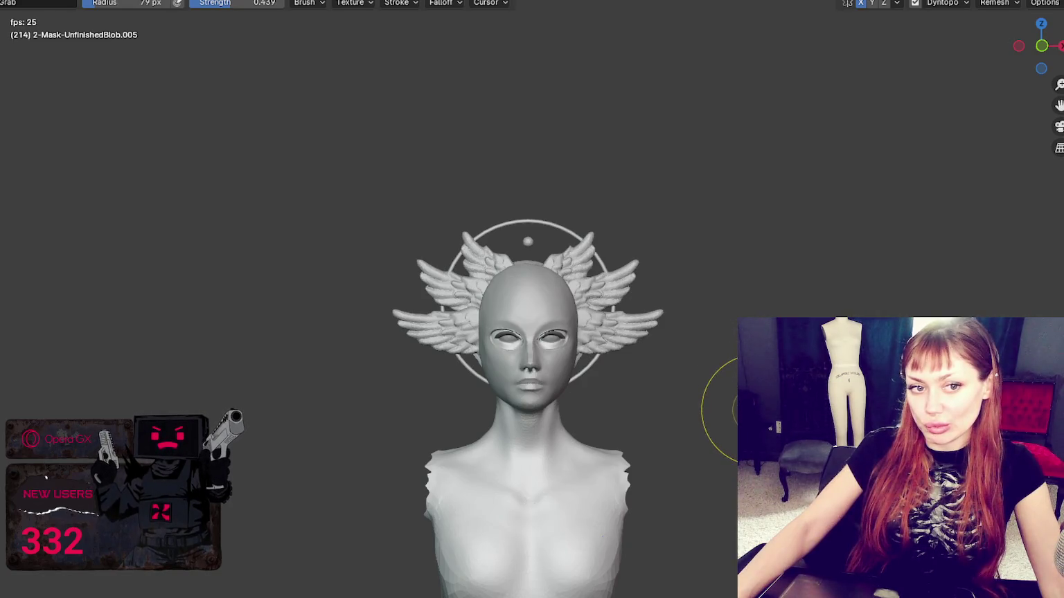
pyautogui.scroll(4, 734, 421)
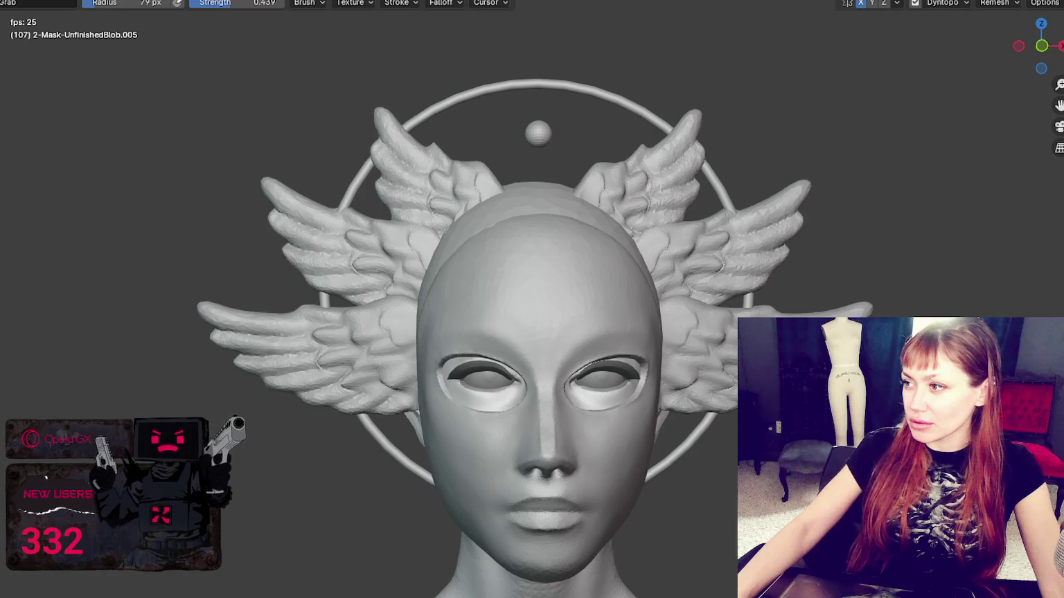
pyautogui.scroll(-4, 831, 226)
pyautogui.moveTo(831, 226)
pyautogui.mouseDown(button='middle')
pyautogui.moveTo(734, 233)
pyautogui.moveTo(914, 219)
pyautogui.moveTo(799, 227)
pyautogui.moveTo(851, 225)
pyautogui.mouseUp(button='middle')
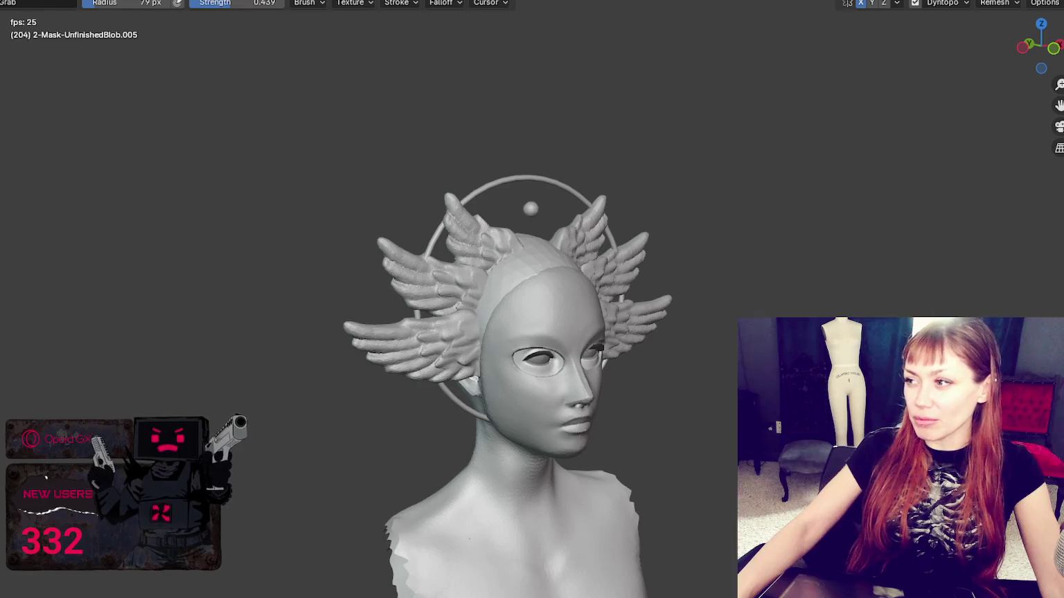
pyautogui.scroll(3, 736, 340)
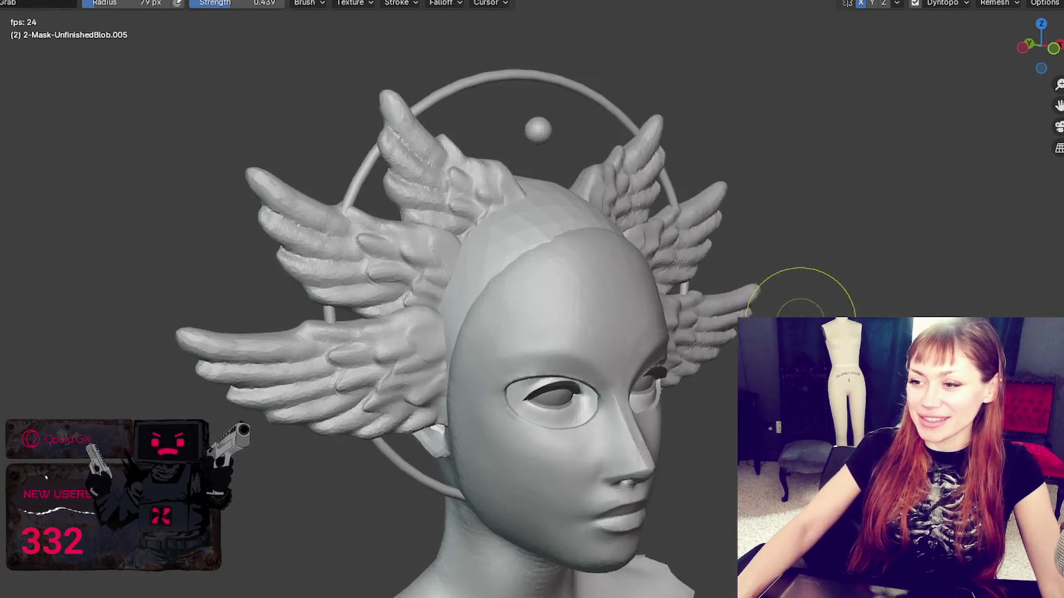
pyautogui.moveTo(793, 292); pyautogui.dragTo(783, 346, button='middle')
pyautogui.scroll(2, 783, 346)
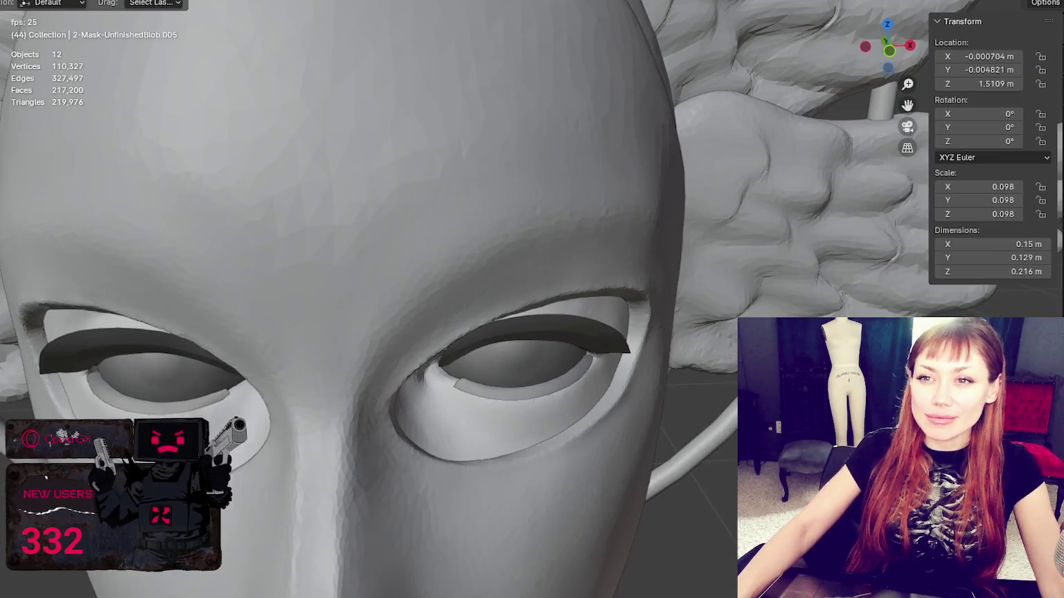
pyautogui.hotkey('shift', 'a')
pyautogui.press('Escape')
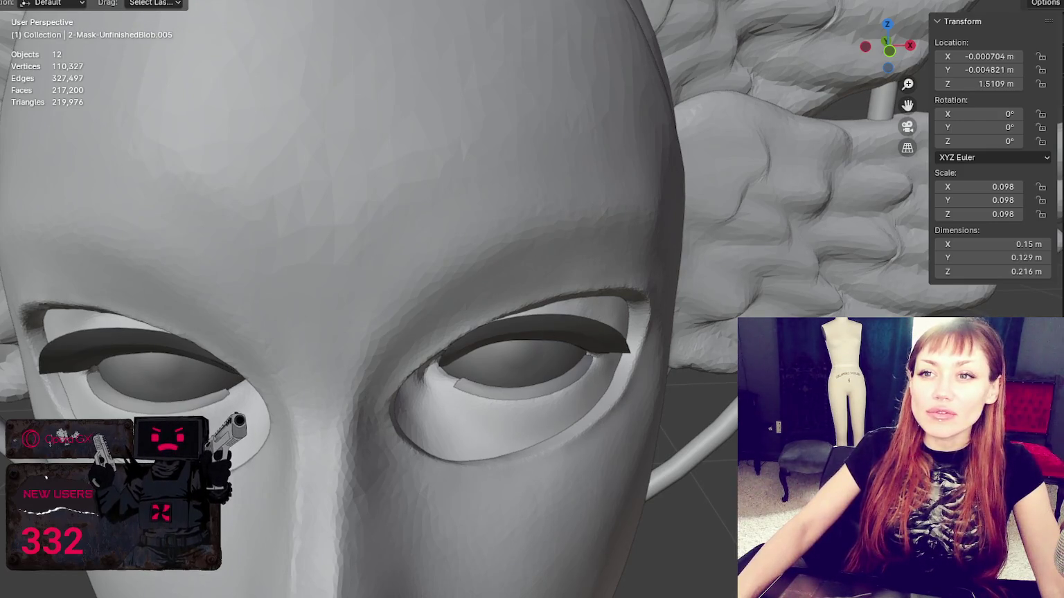
# Add a UV sphere and lift it up toward head height
pyautogui.hotkey('shift', 'a')
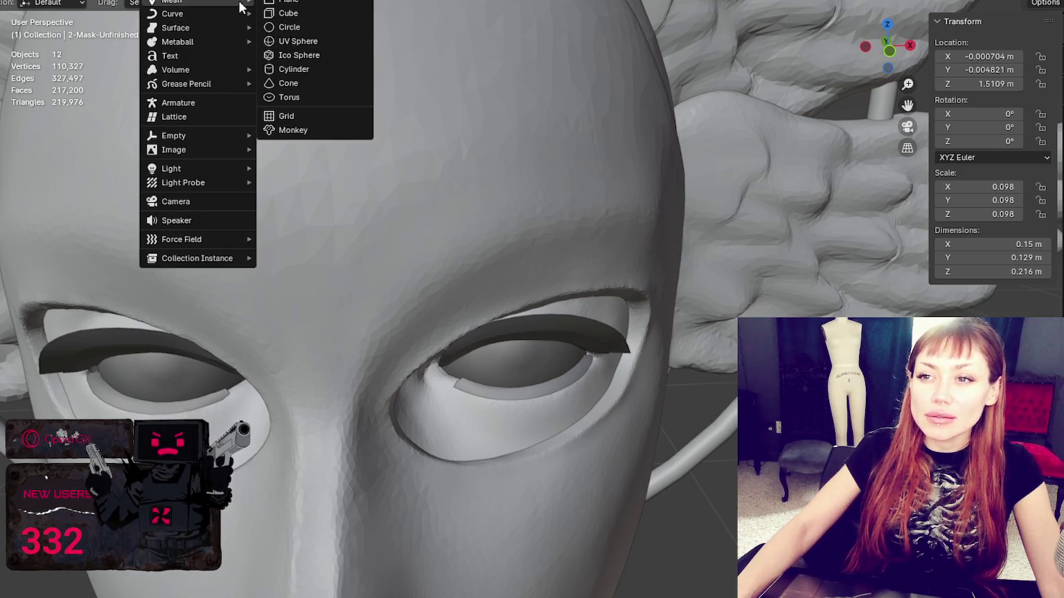
pyautogui.click(283, 46)
pyautogui.scroll(-5, 560, 248)
pyautogui.scroll(-3, 598, 271)
pyautogui.moveTo(635, 256)
pyautogui.mouseDown(button='middle')
pyautogui.moveTo(507, 251)
pyautogui.moveTo(655, 430)
pyautogui.mouseUp(button='middle')
pyautogui.scroll(3, 685, 220)
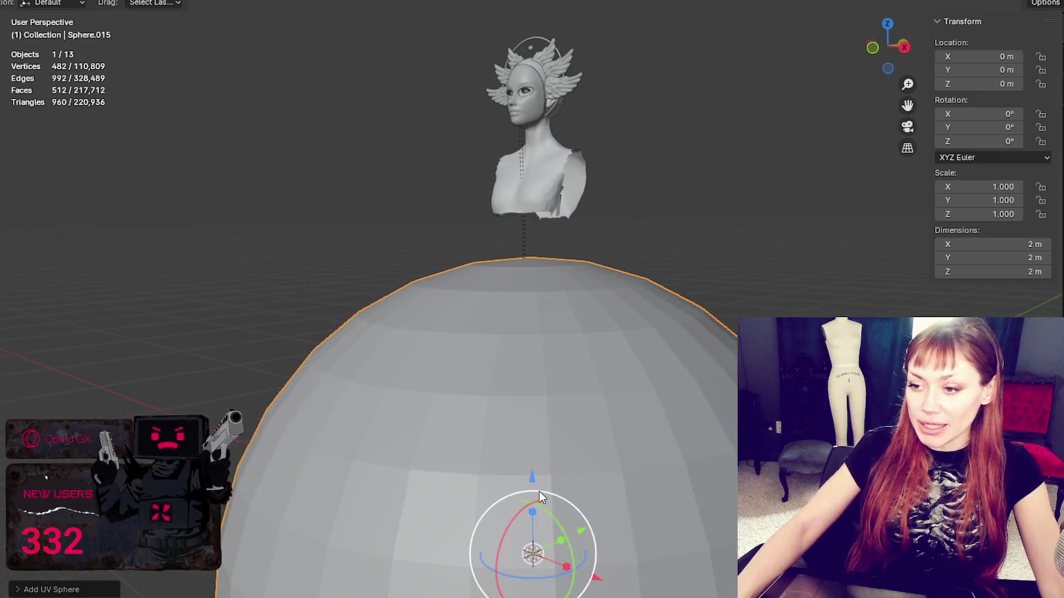
pyautogui.moveTo(539, 493); pyautogui.dragTo(540, 104)
pyautogui.moveTo(540, 103); pyautogui.dragTo(688, 291, button='middle')
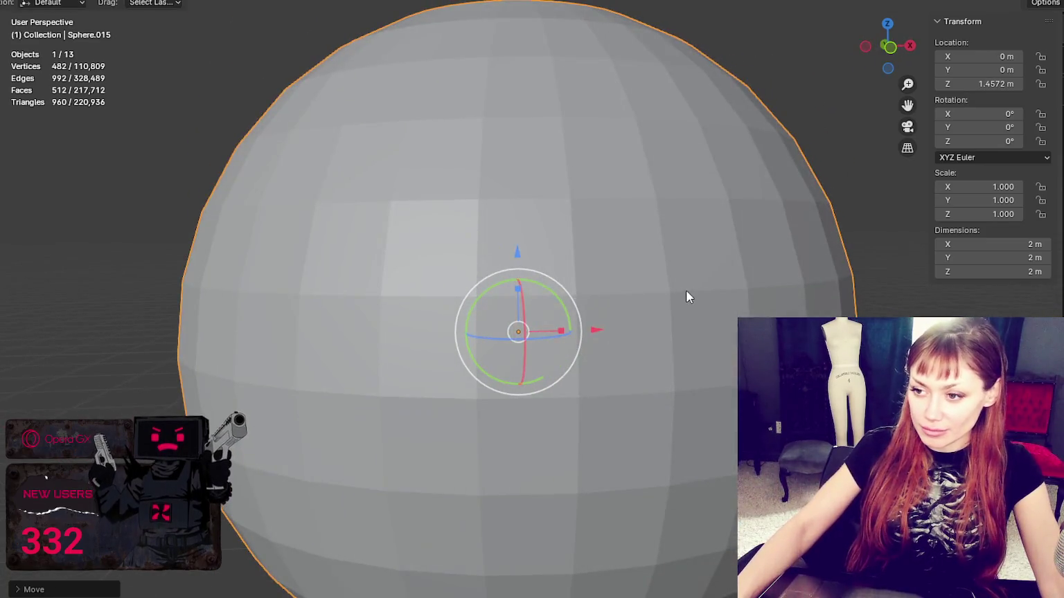
# Shrink the sphere and lower it over the top of the skull
pyautogui.press('s')
pyautogui.click(521, 282)
pyautogui.moveTo(521, 283); pyautogui.dragTo(527, 194)
pyautogui.scroll(3, 547, 230)
pyautogui.scroll(2, 629, 242)
pyautogui.scroll(-2, 629, 242)
pyautogui.moveTo(628, 243); pyautogui.dragTo(558, 208, button='middle')
pyautogui.moveTo(481, 165); pyautogui.dragTo(482, 258)
pyautogui.moveTo(485, 263); pyautogui.dragTo(470, 296, button='middle')
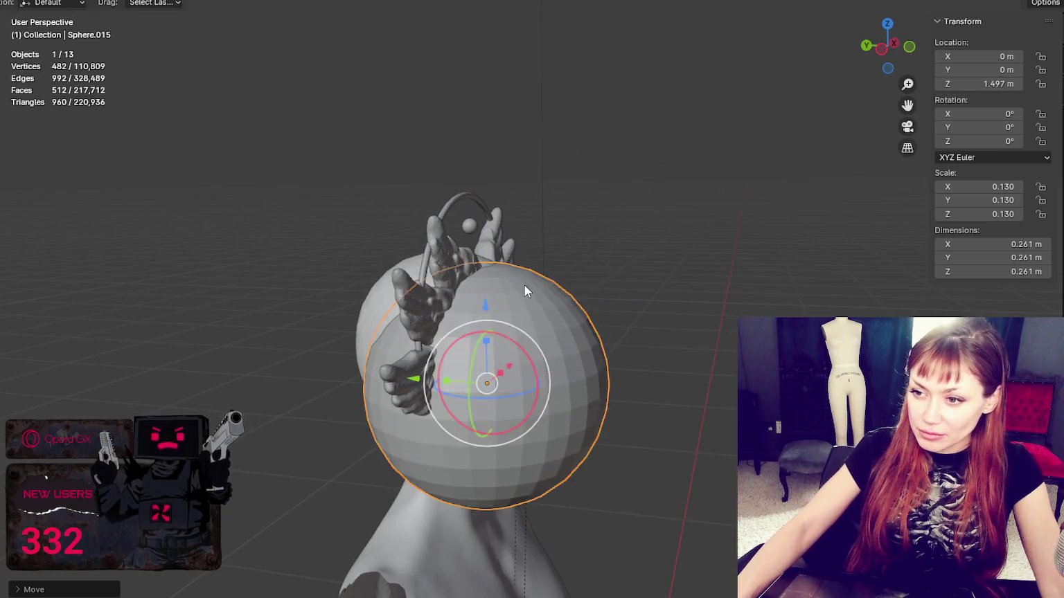
pyautogui.moveTo(569, 385); pyautogui.dragTo(545, 379)
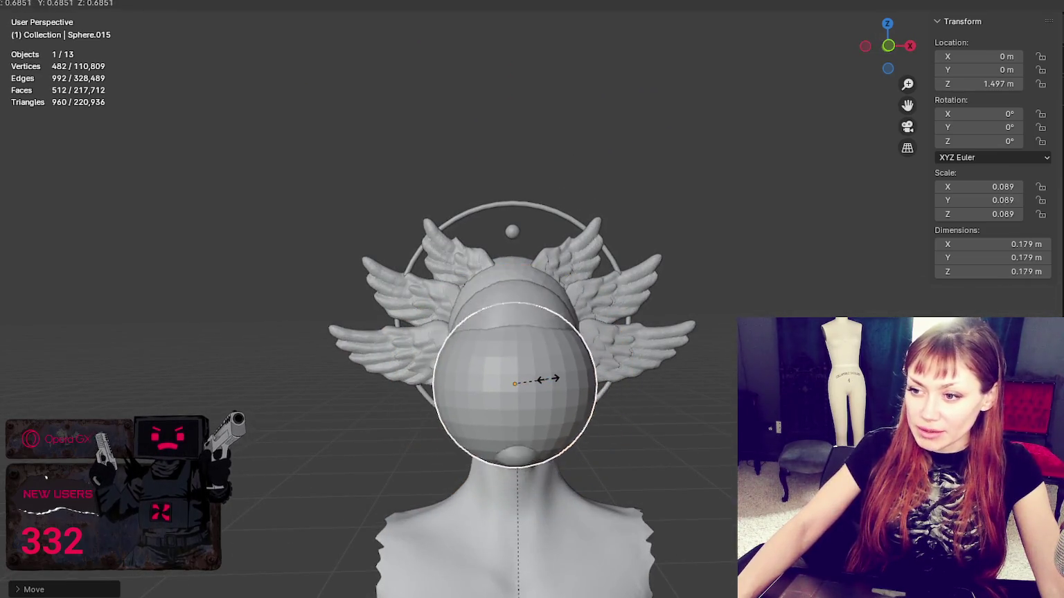
pyautogui.moveTo(518, 306); pyautogui.dragTo(519, 266)
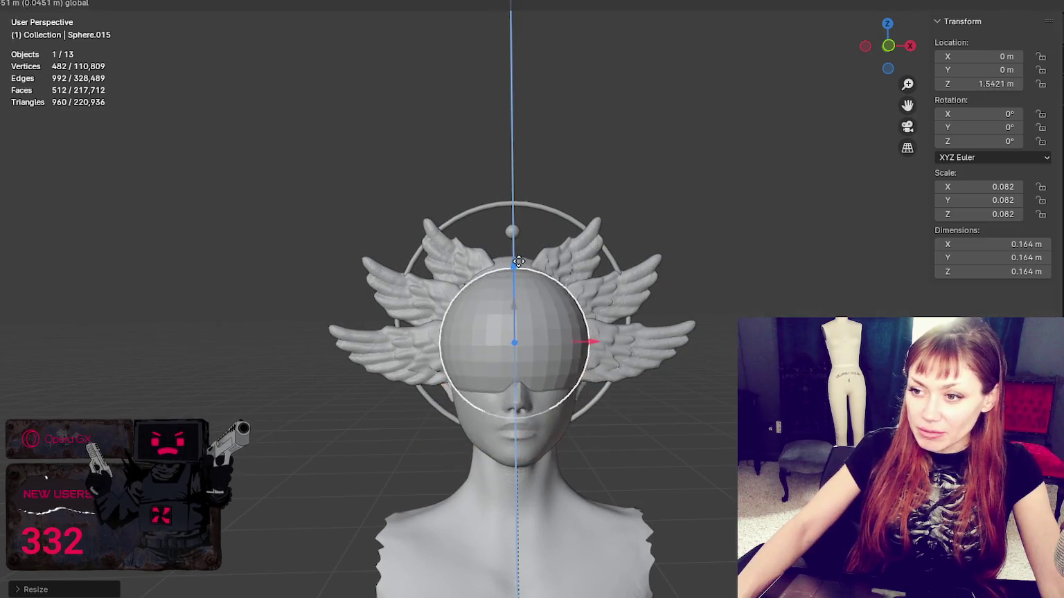
# From the side, push the sphere back over the skull at about 0.204 m scale
pyautogui.moveTo(573, 268); pyautogui.dragTo(610, 318, button='middle')
pyautogui.moveTo(426, 340); pyautogui.dragTo(354, 348)
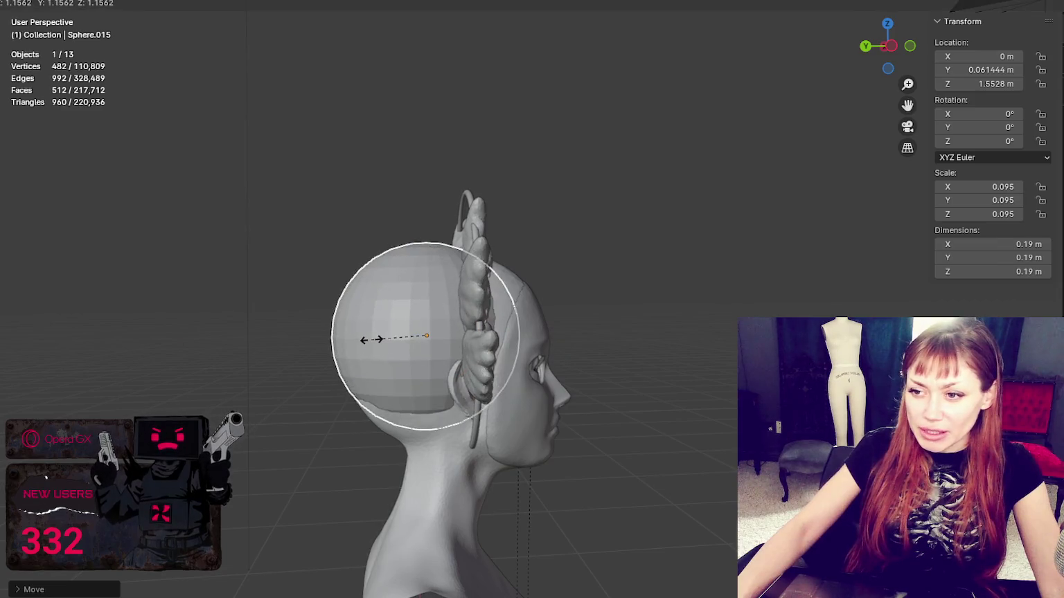
pyautogui.click(352, 341)
pyautogui.moveTo(353, 342); pyautogui.dragTo(365, 335)
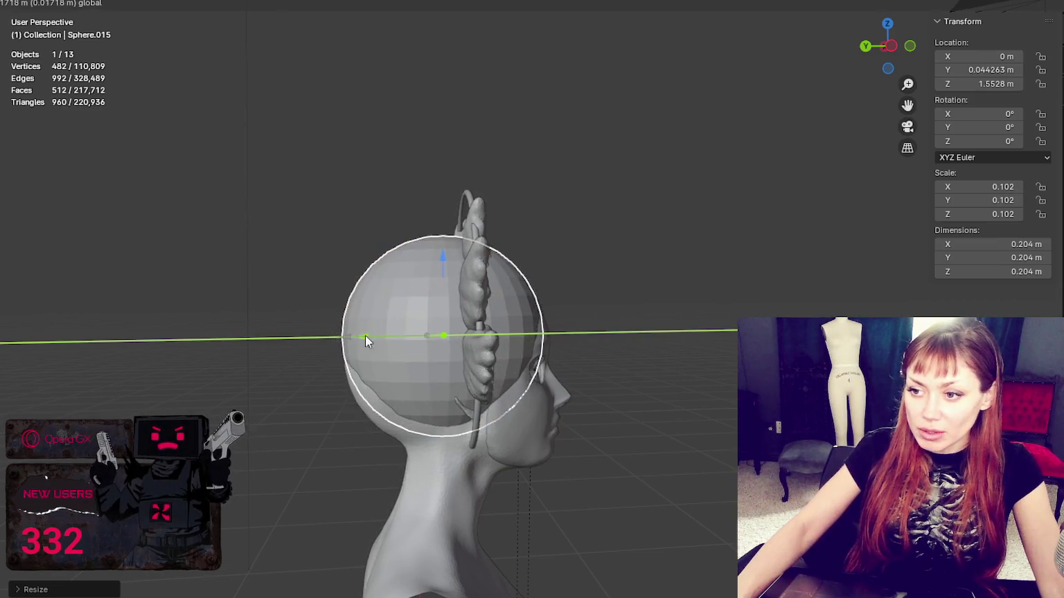
pyautogui.moveTo(365, 336); pyautogui.dragTo(274, 352, button='middle')
pyautogui.scroll(4, 705, 368)
pyautogui.scroll(-2, 658, 275)
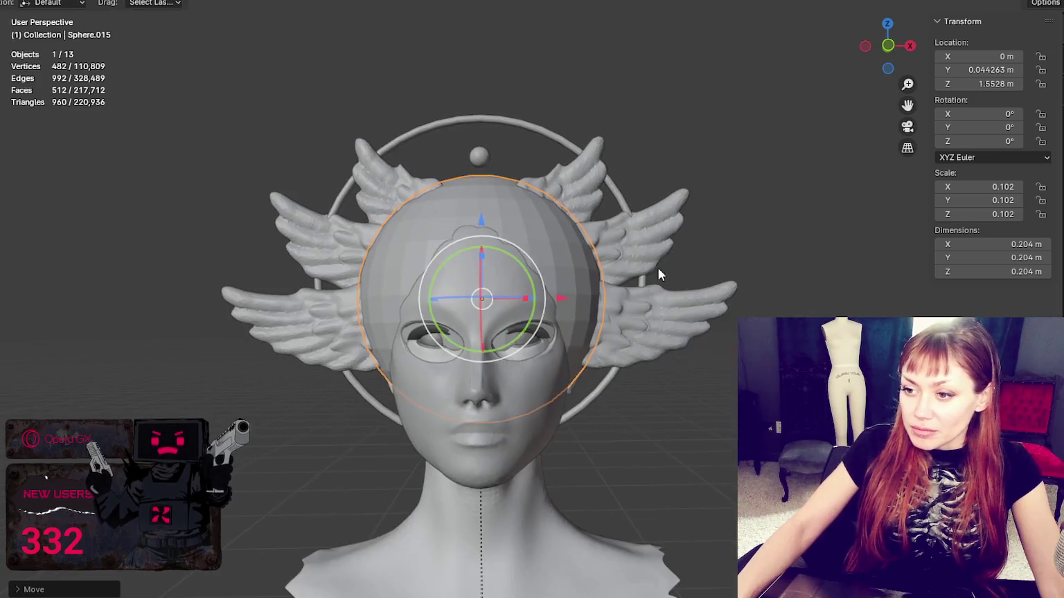
pyautogui.press('h')
pyautogui.hotkey('alt', 'h')
pyautogui.moveTo(537, 195)
pyautogui.mouseDown(button='middle')
pyautogui.moveTo(615, 195)
pyautogui.moveTo(602, 209)
pyautogui.mouseUp(button='middle')
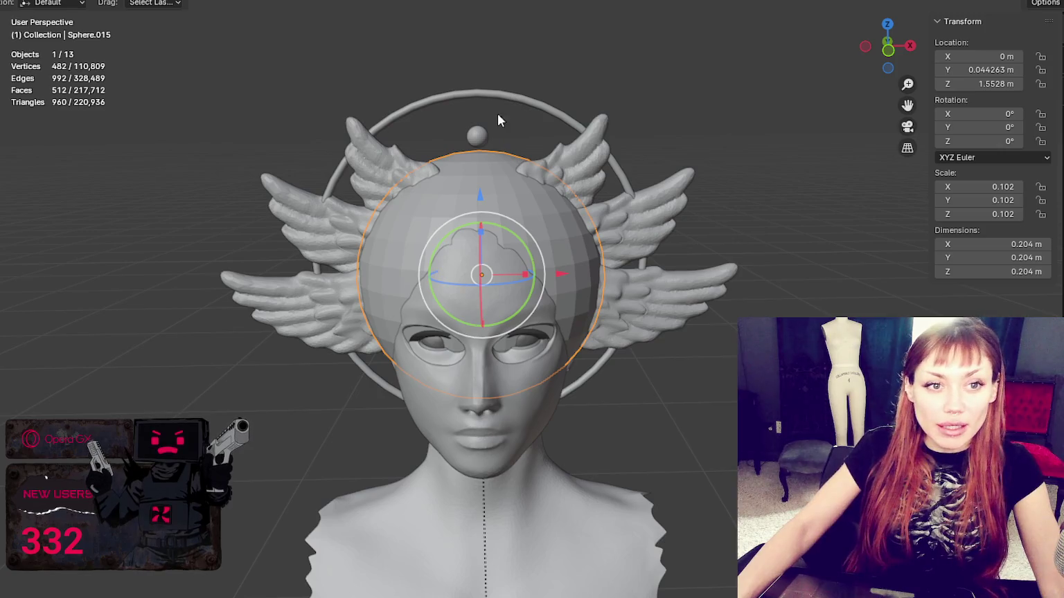
pyautogui.scroll(1, 612, 164)
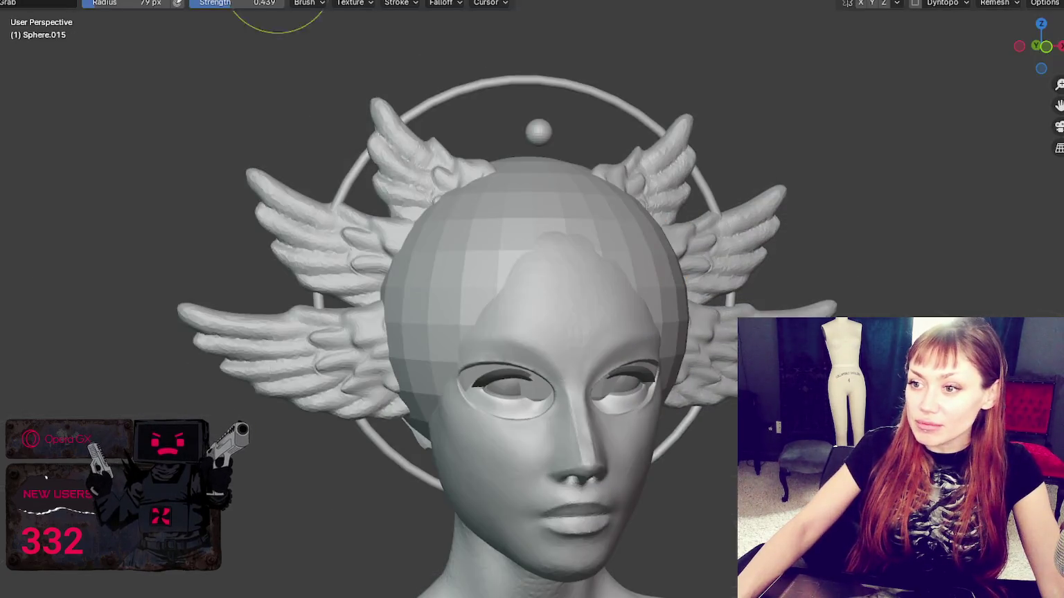
# Enable Dyntopo on the hair sphere and switch to the Draw brush
pyautogui.moveTo(540, 181); pyautogui.dragTo(700, 275, button='middle')
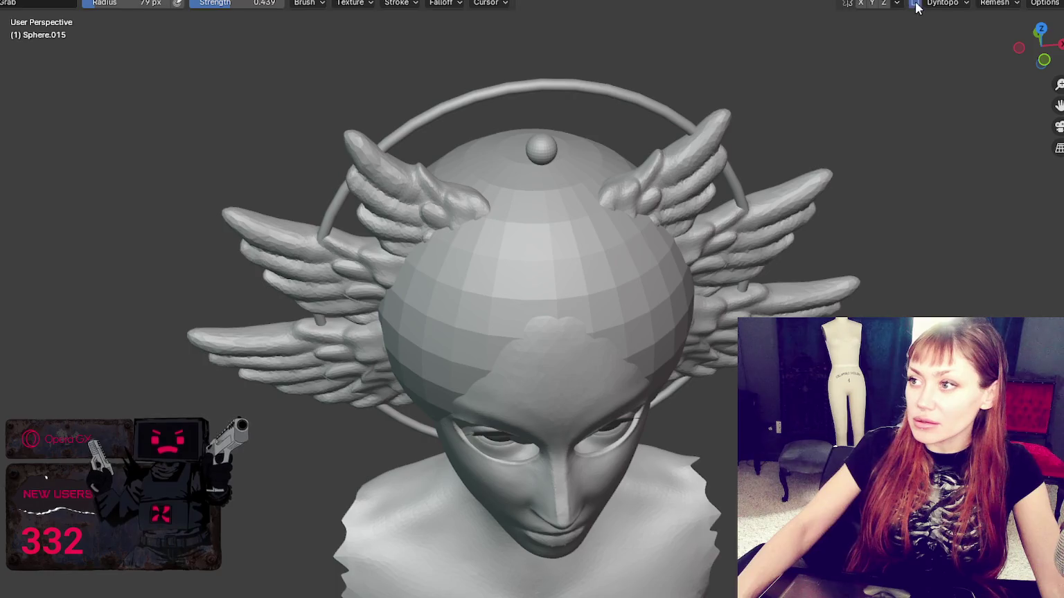
pyautogui.click(915, 3)
pyautogui.press('x')
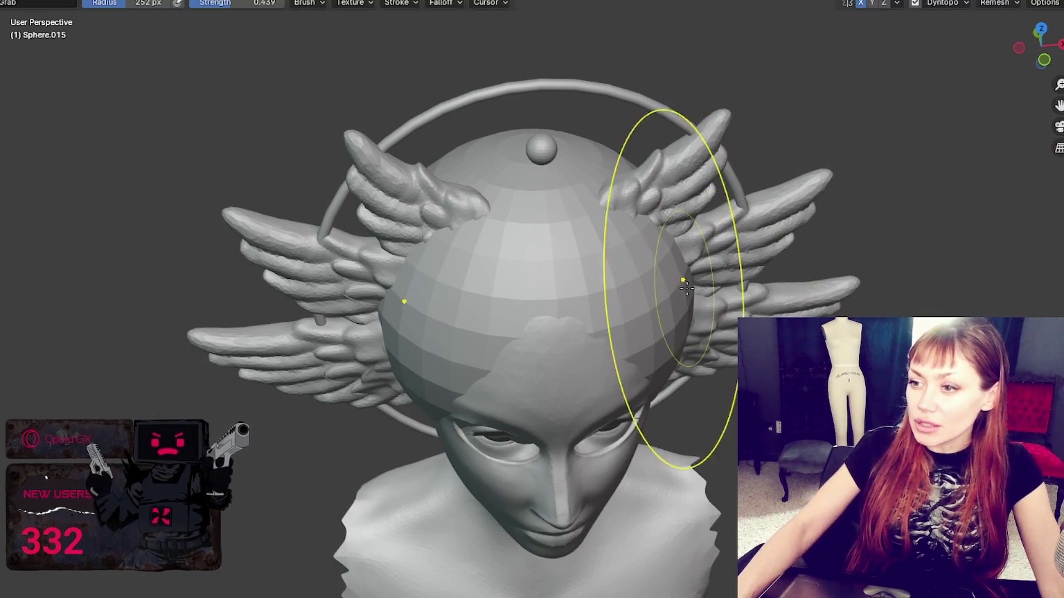
pyautogui.moveTo(692, 297); pyautogui.dragTo(617, 305, button='middle')
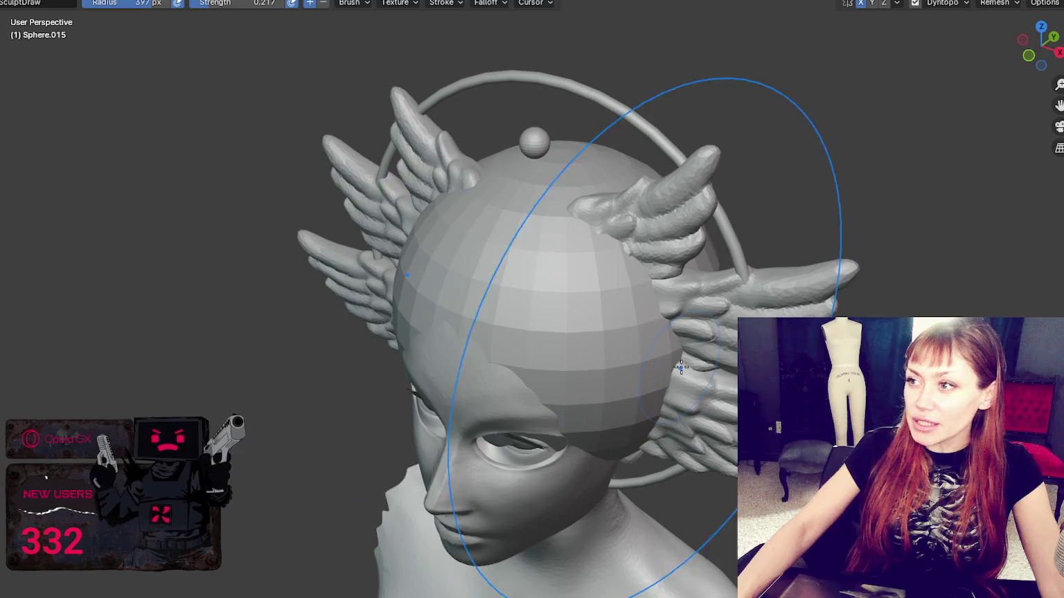
pyautogui.moveTo(841, 360); pyautogui.dragTo(589, 360, button='middle')
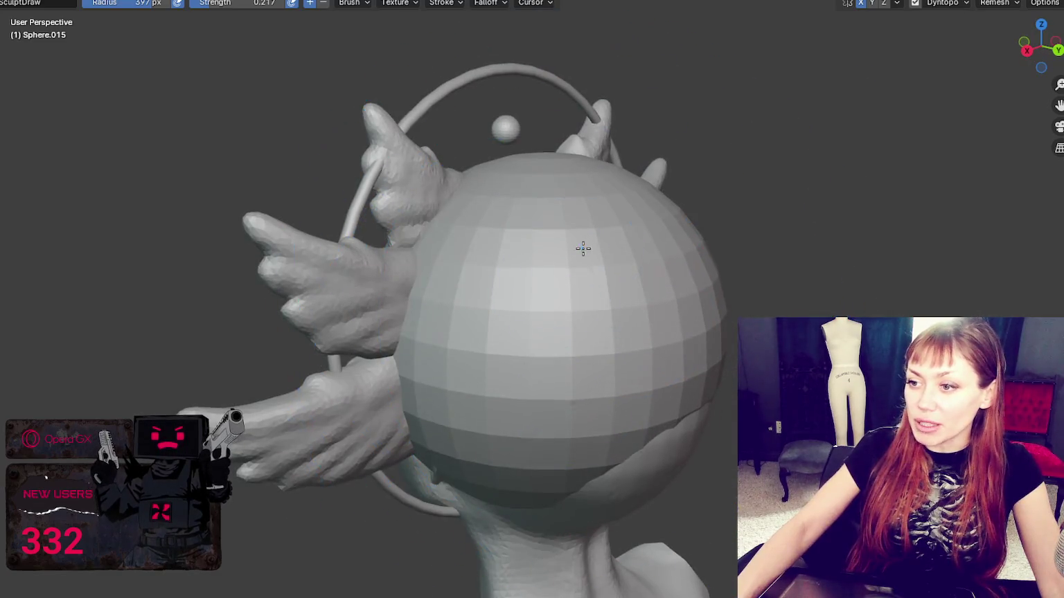
# Set the brush radius to 196 px and view the head from behind
pyautogui.moveTo(627, 392); pyautogui.dragTo(517, 291, button='middle')
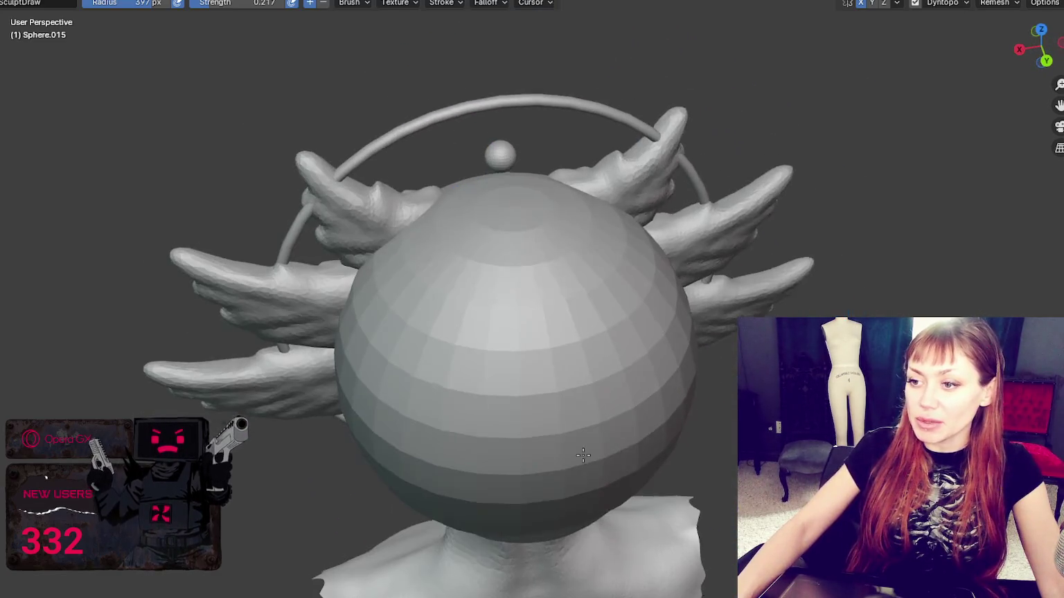
pyautogui.scroll(-5, 533, 305)
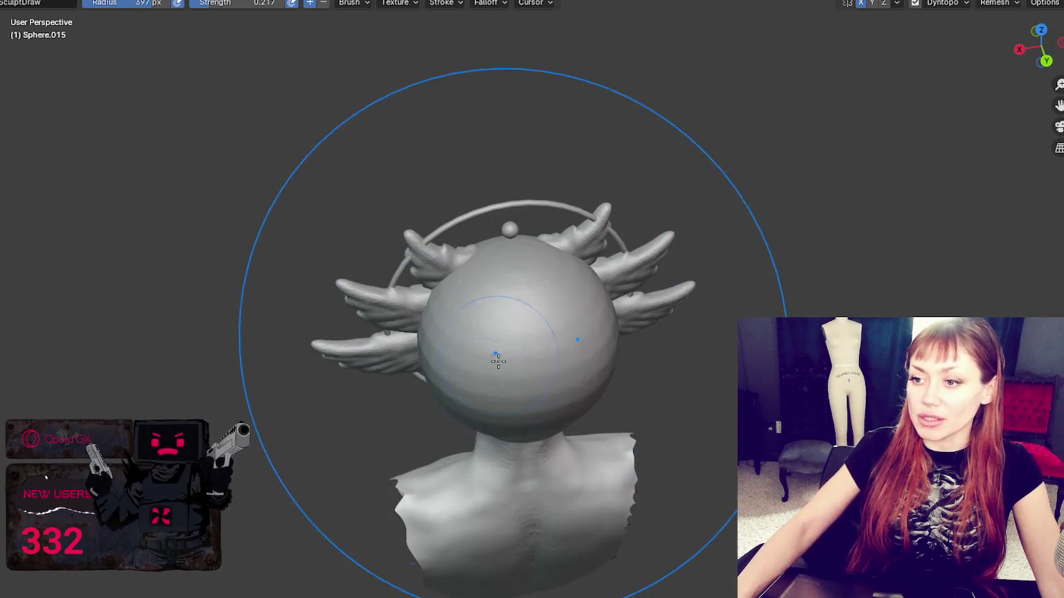
pyautogui.moveTo(523, 284)
pyautogui.mouseDown(button='middle')
pyautogui.moveTo(678, 421)
pyautogui.moveTo(505, 321)
pyautogui.mouseUp(button='middle')
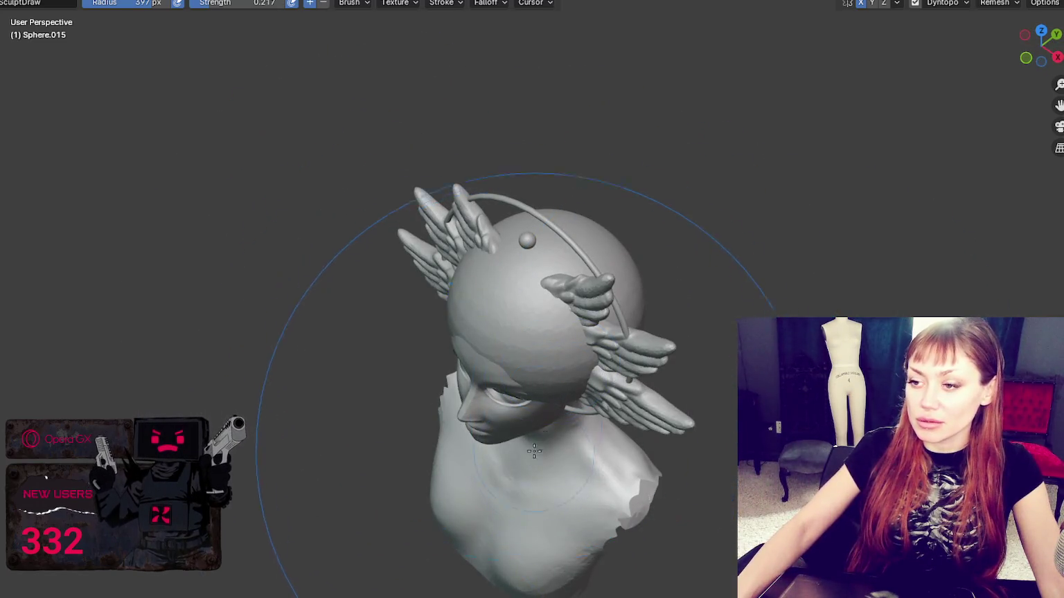
pyautogui.press('KP_1')
pyautogui.press('f')
pyautogui.click(544, 312)
pyautogui.press('ctrl+KP_1')
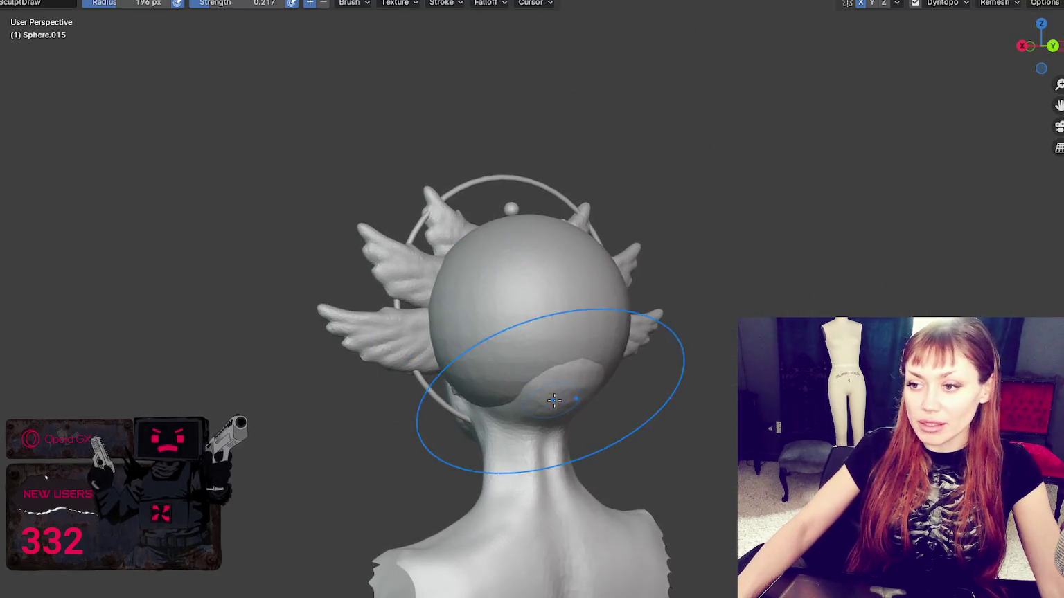
pyautogui.press('g')
pyautogui.moveTo(570, 388); pyautogui.dragTo(600, 405)
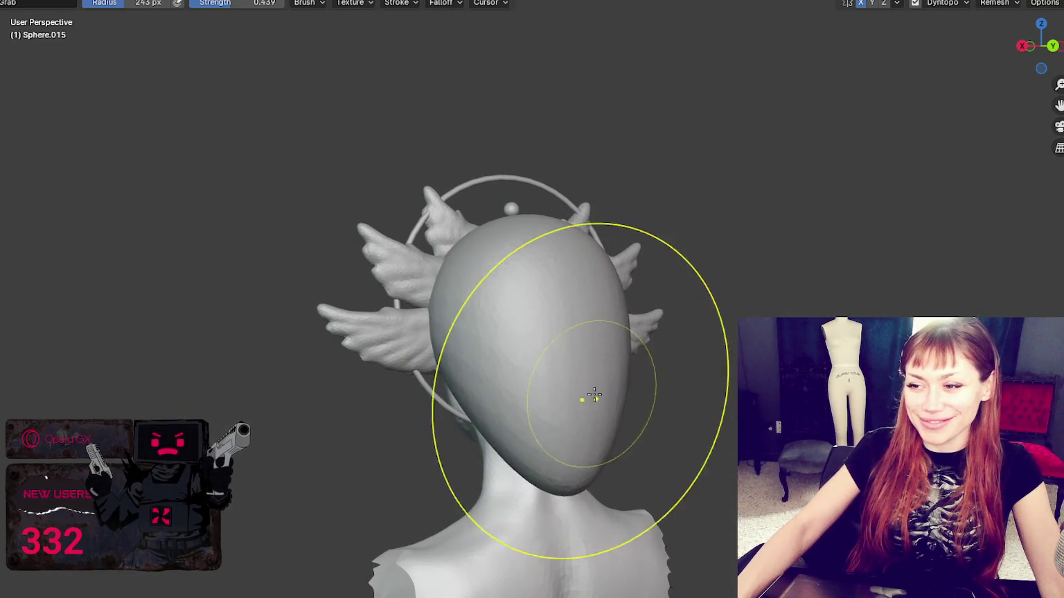
pyautogui.moveTo(570, 415); pyautogui.dragTo(578, 414, button='middle')
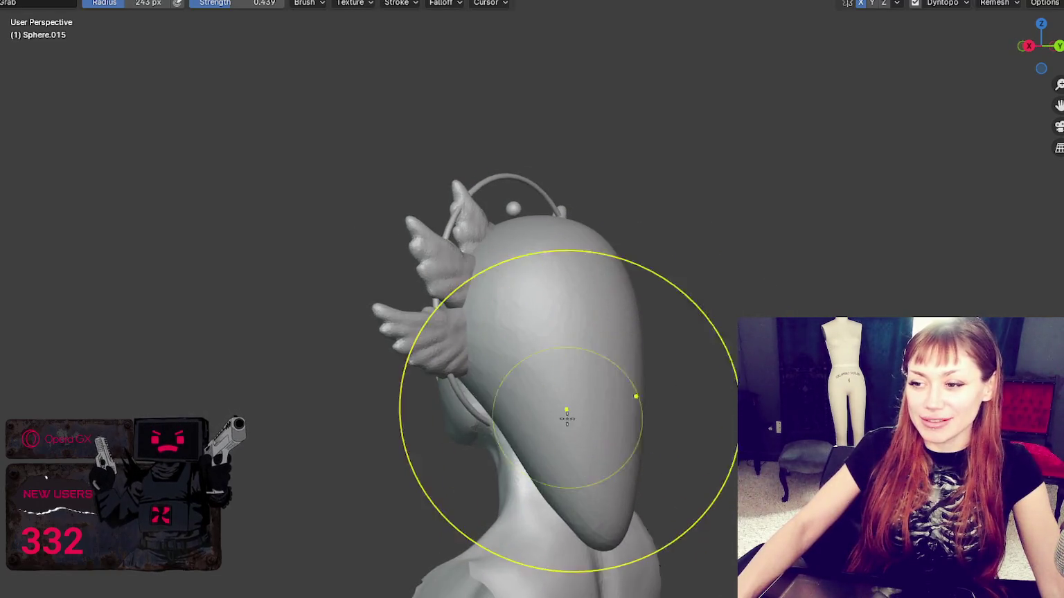
pyautogui.moveTo(684, 435); pyautogui.dragTo(518, 503, button='middle')
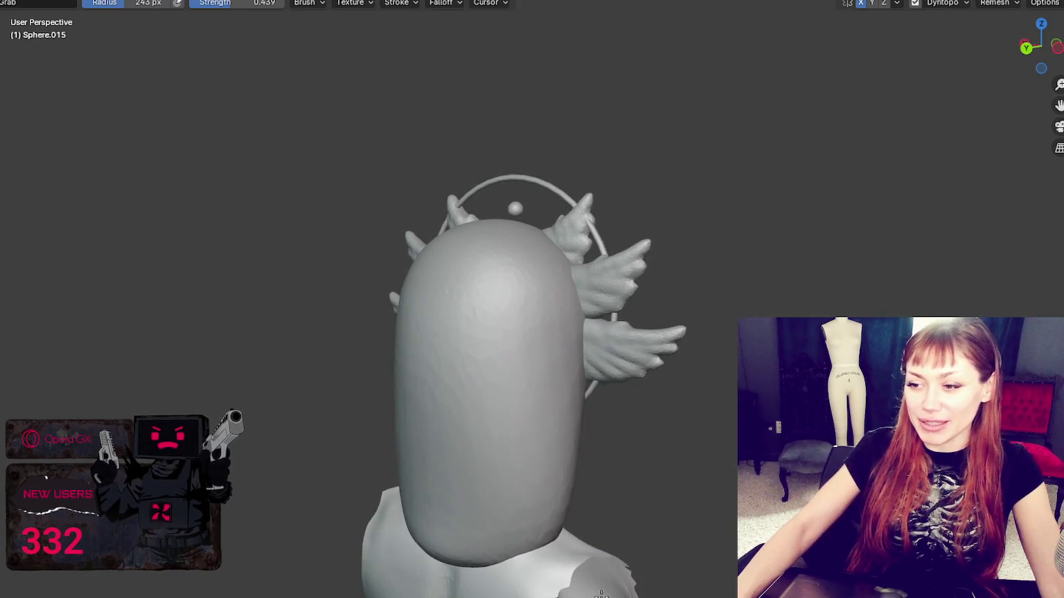
pyautogui.moveTo(601, 592)
pyautogui.mouseDown(button='middle')
pyautogui.moveTo(608, 511)
pyautogui.moveTo(630, 547)
pyautogui.mouseUp(button='middle')
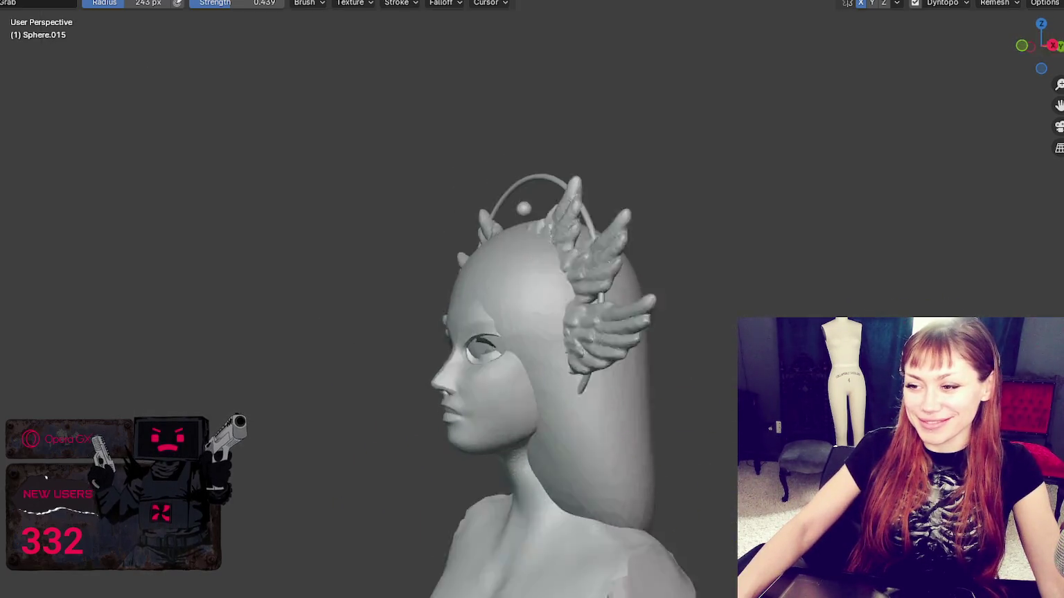
pyautogui.moveTo(554, 451); pyautogui.dragTo(546, 411, button='middle')
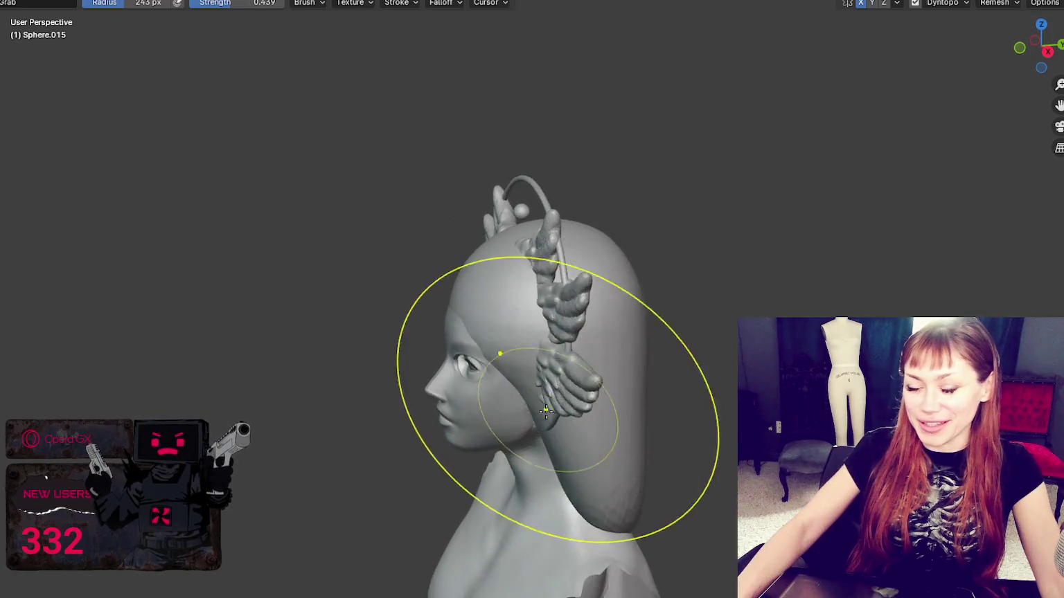
pyautogui.scroll(3, 546, 411)
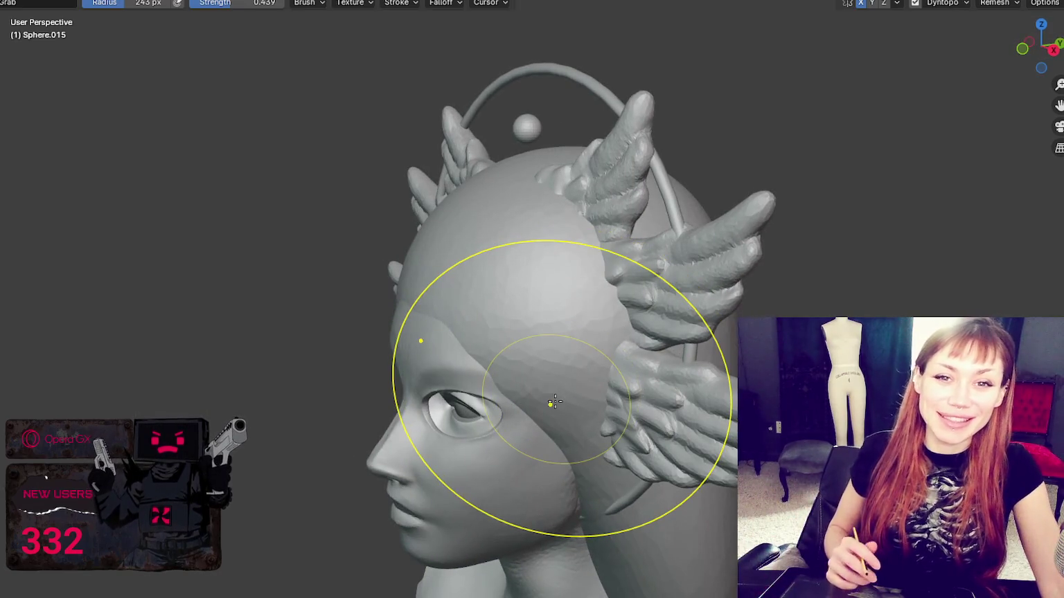
pyautogui.moveTo(548, 405)
pyautogui.mouseDown(button='middle')
pyautogui.moveTo(565, 294)
pyautogui.moveTo(572, 311)
pyautogui.mouseUp(button='middle')
pyautogui.moveTo(731, 324)
pyautogui.mouseDown(button='middle')
pyautogui.moveTo(803, 261)
pyautogui.moveTo(769, 275)
pyautogui.moveTo(796, 310)
pyautogui.mouseUp(button='middle')
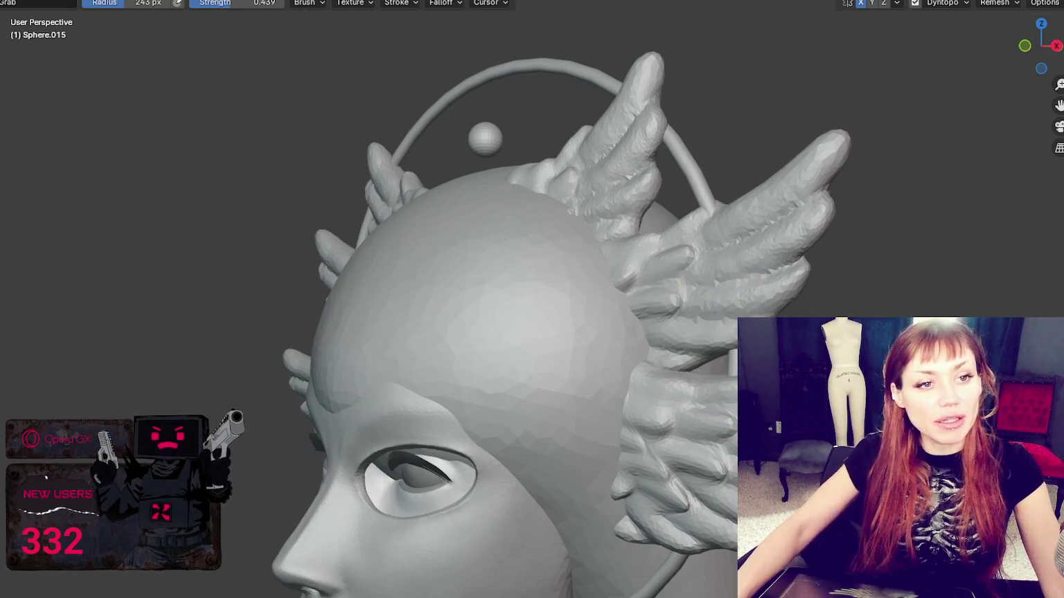
# Narrow the skull sides, widen and lower the hair mass, and reshape the crown
pyautogui.moveTo(450, 269); pyautogui.dragTo(563, 314, button='middle')
pyautogui.scroll(-3, 563, 314)
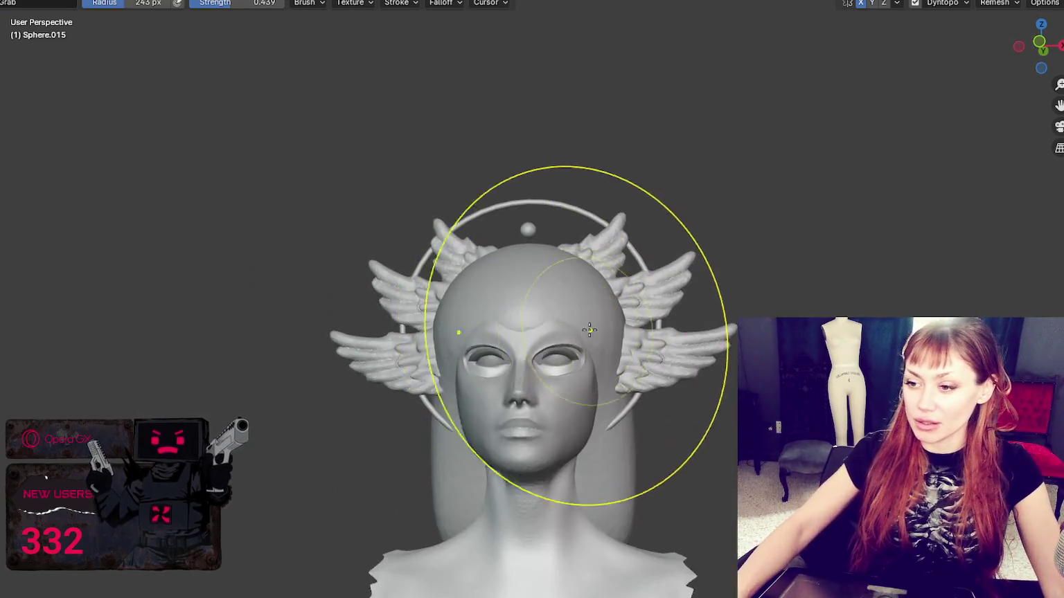
pyautogui.moveTo(619, 327); pyautogui.dragTo(601, 330)
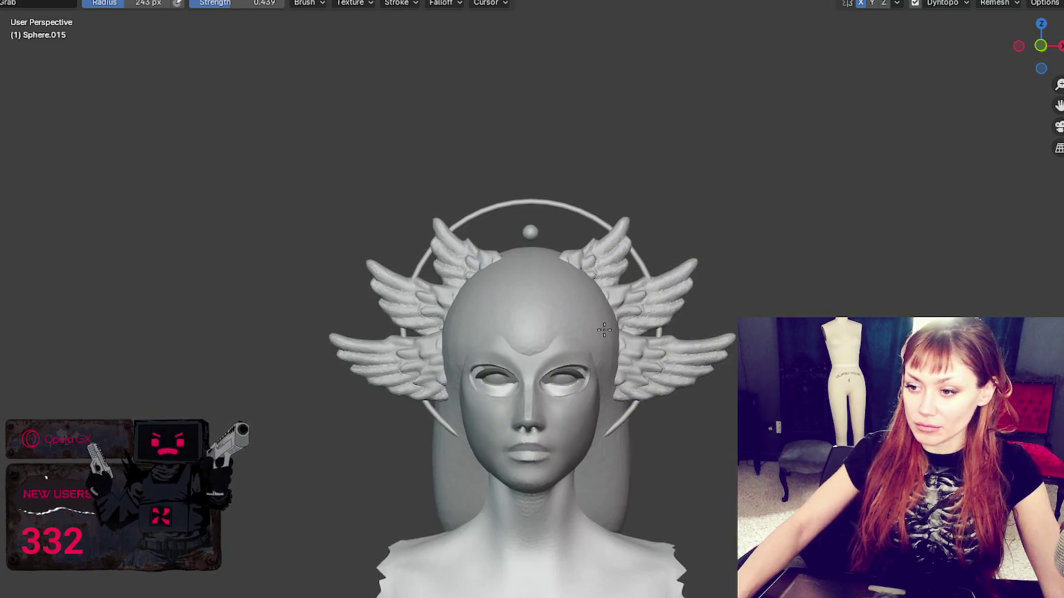
pyautogui.moveTo(570, 575); pyautogui.dragTo(657, 583)
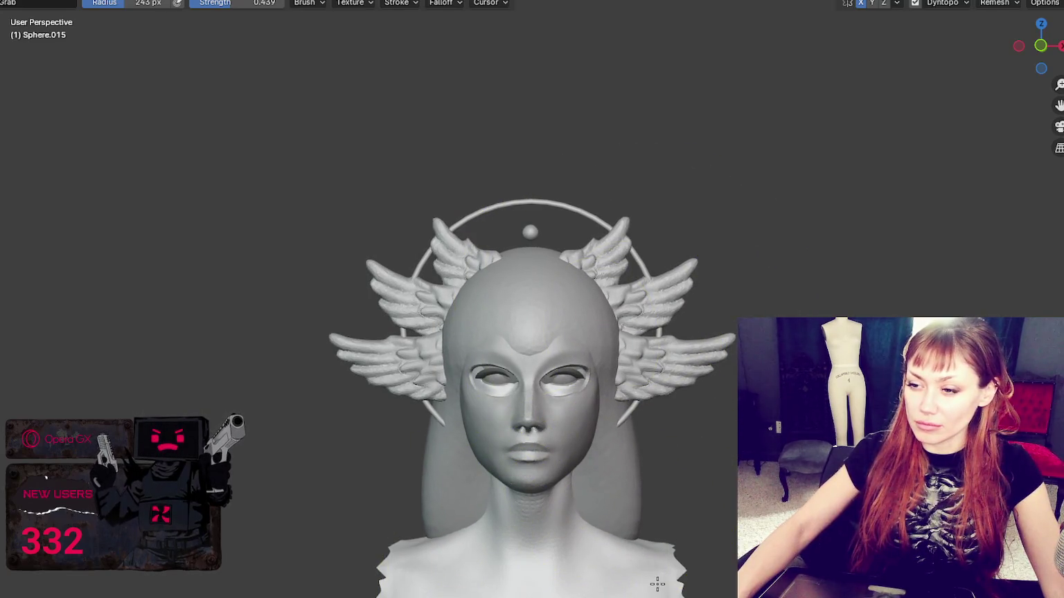
pyautogui.moveTo(539, 239); pyautogui.dragTo(540, 256)
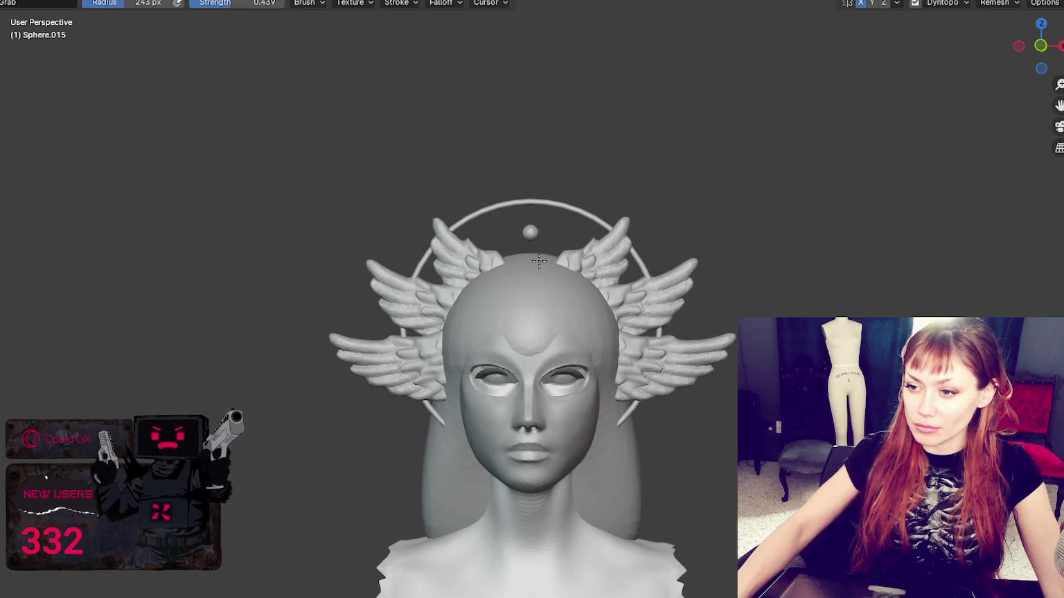
pyautogui.moveTo(539, 261); pyautogui.dragTo(581, 306, button='middle')
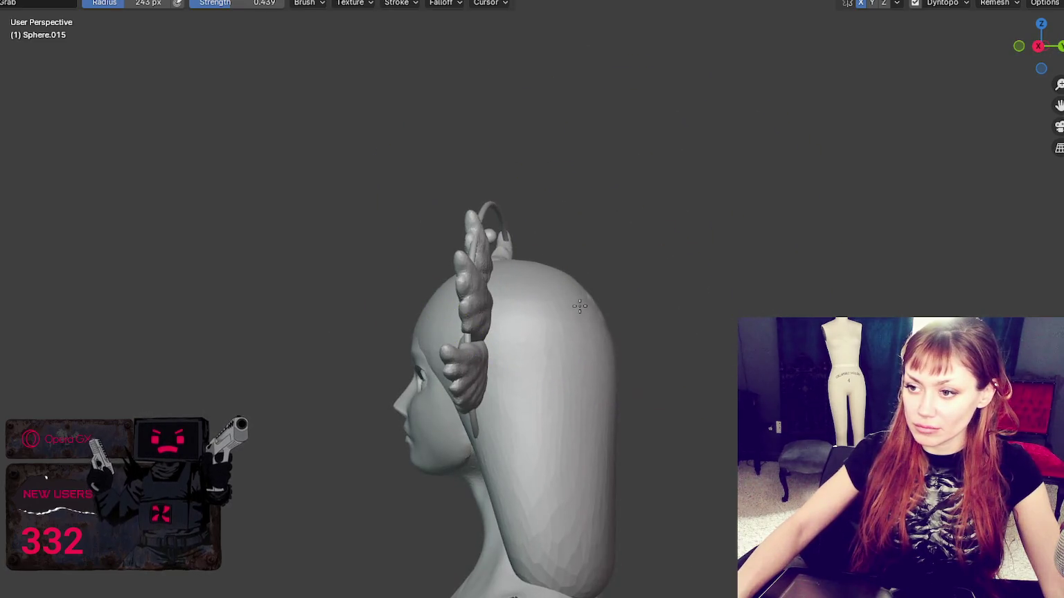
pyautogui.moveTo(597, 370); pyautogui.dragTo(564, 350, button='middle')
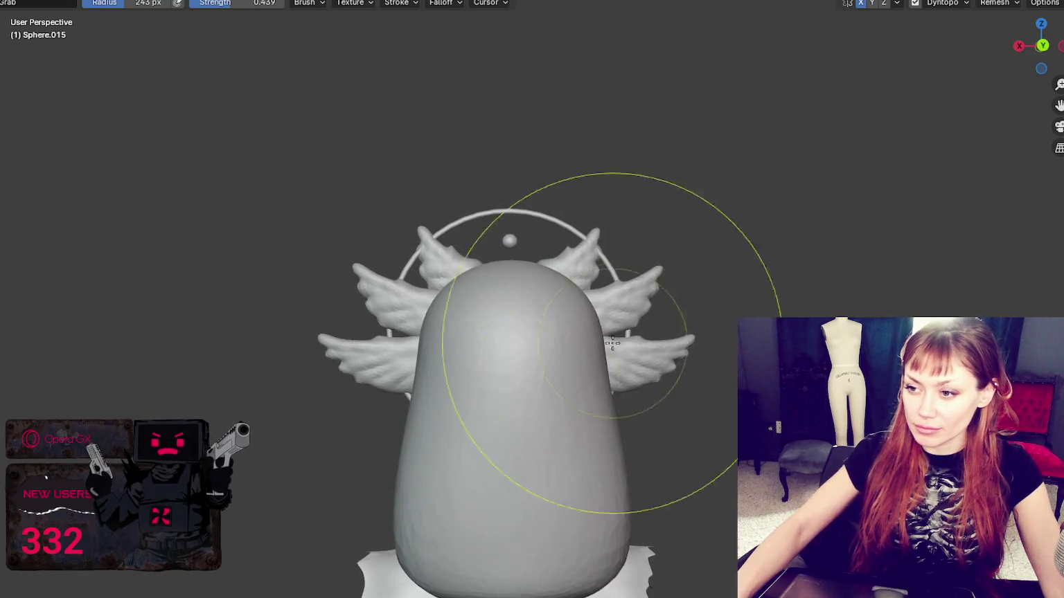
pyautogui.click(585, 327)
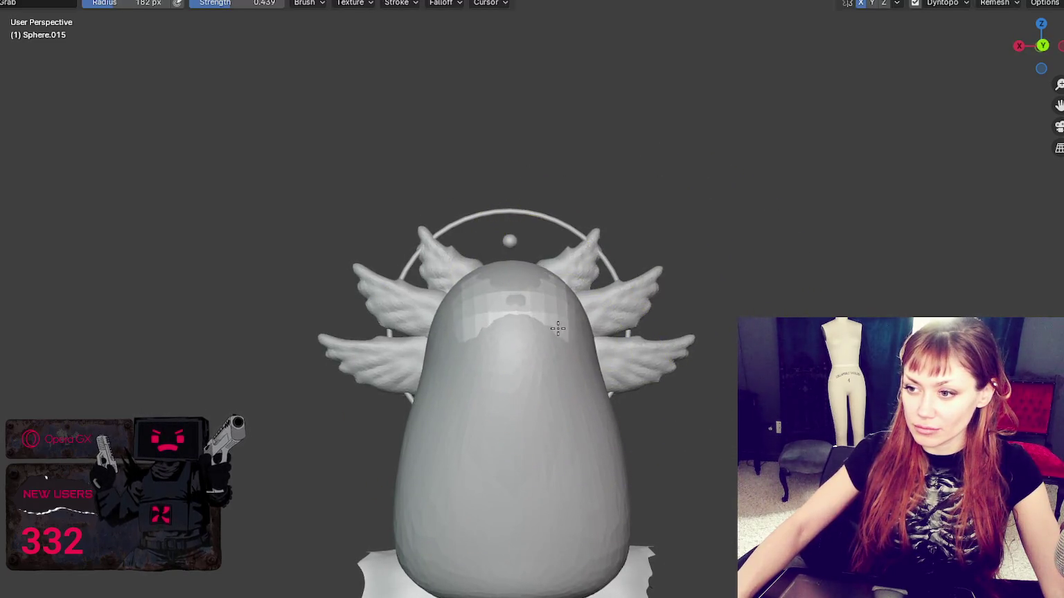
# Pull the lower hair mass right and down, then shrink the brush to 146 px
pyautogui.moveTo(571, 327)
pyautogui.mouseDown(button='middle')
pyautogui.moveTo(598, 299)
pyautogui.moveTo(584, 398)
pyautogui.moveTo(646, 451)
pyautogui.mouseUp(button='middle')
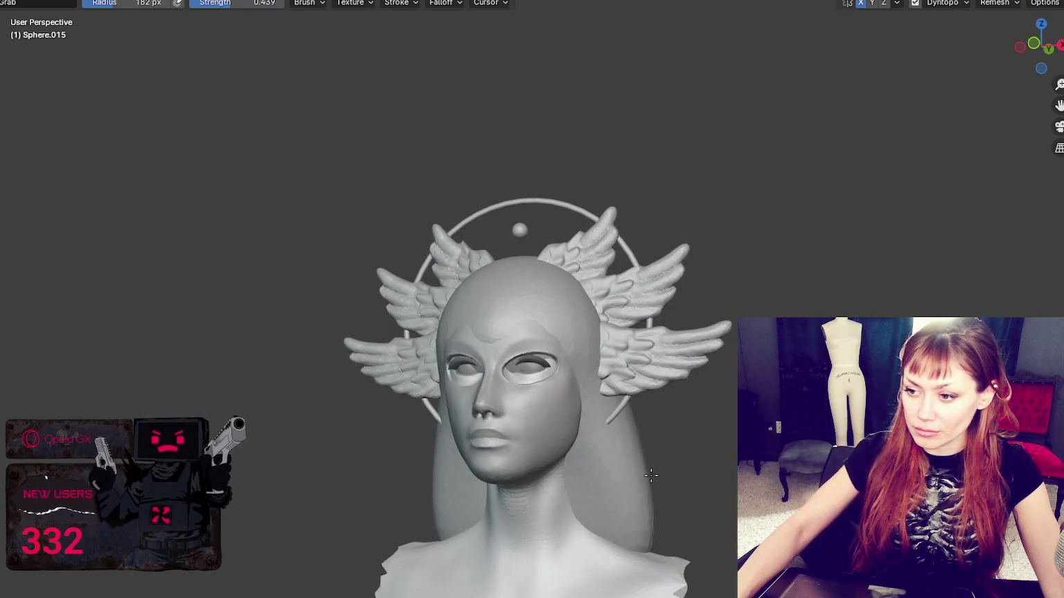
pyautogui.moveTo(660, 473)
pyautogui.mouseDown(button='middle')
pyautogui.moveTo(689, 462)
pyautogui.moveTo(508, 552)
pyautogui.mouseUp(button='middle')
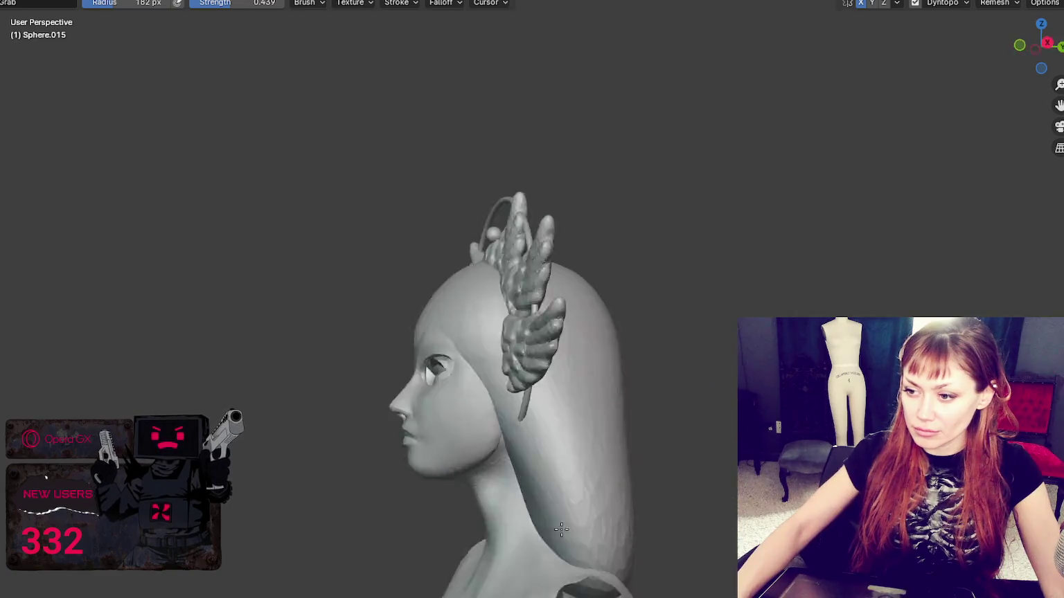
pyautogui.moveTo(508, 552); pyautogui.dragTo(582, 580)
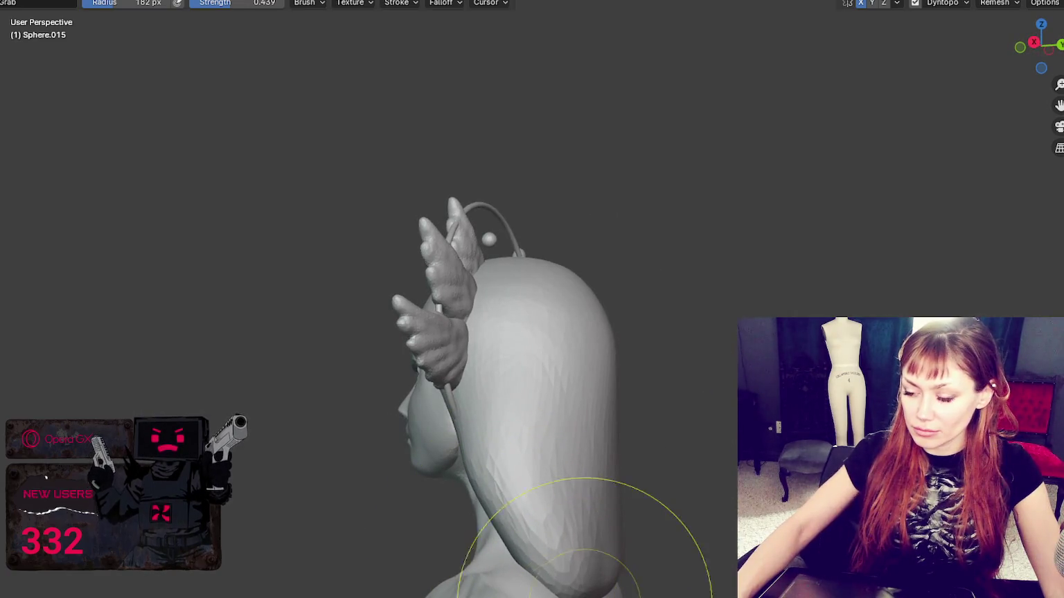
pyautogui.moveTo(586, 594); pyautogui.dragTo(569, 594, button='middle')
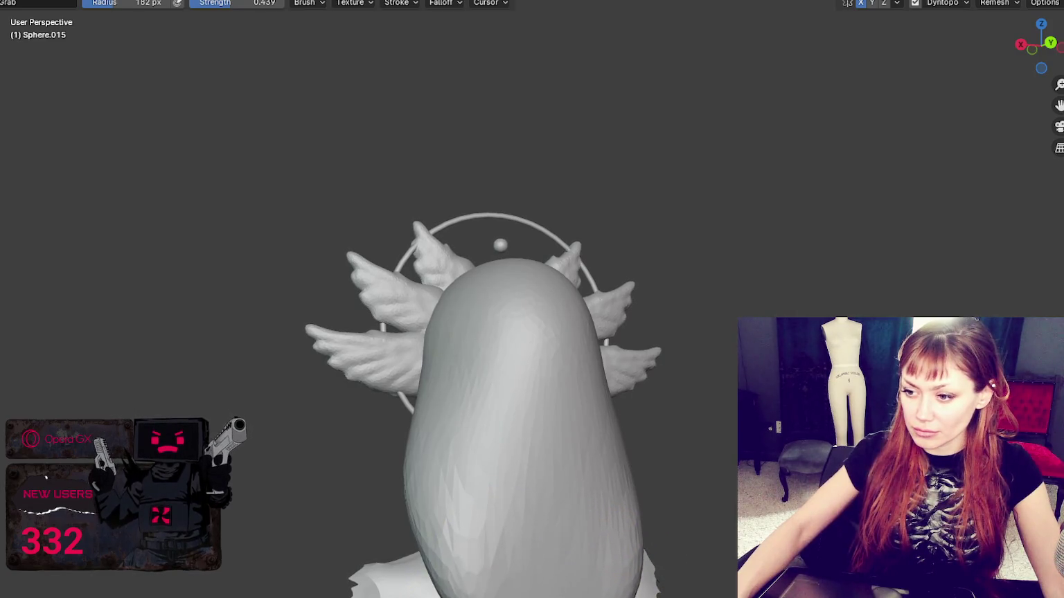
pyautogui.moveTo(593, 570); pyautogui.dragTo(699, 569, button='middle')
pyautogui.press('f')
pyautogui.click(520, 491)
# Reduce the brush radius to 103 px, then enlarge it to 220 px
pyautogui.moveTo(551, 464)
pyautogui.mouseDown(button='middle')
pyautogui.moveTo(692, 457)
pyautogui.moveTo(541, 488)
pyautogui.mouseUp(button='middle')
pyautogui.press('f')
pyautogui.click(558, 493)
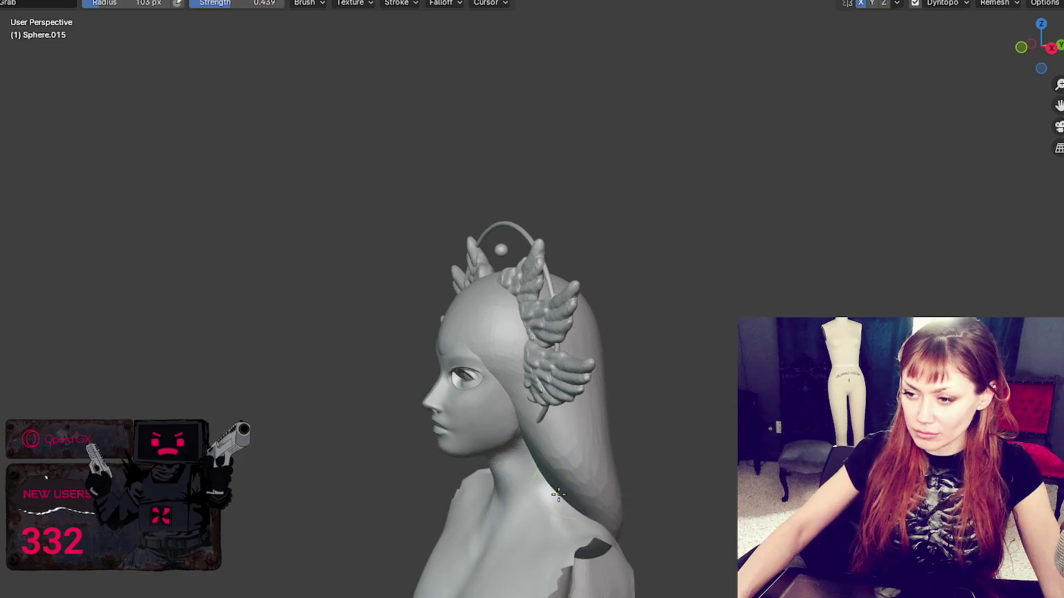
pyautogui.moveTo(547, 484)
pyautogui.mouseDown(button='middle')
pyautogui.moveTo(666, 456)
pyautogui.moveTo(700, 464)
pyautogui.mouseUp(button='middle')
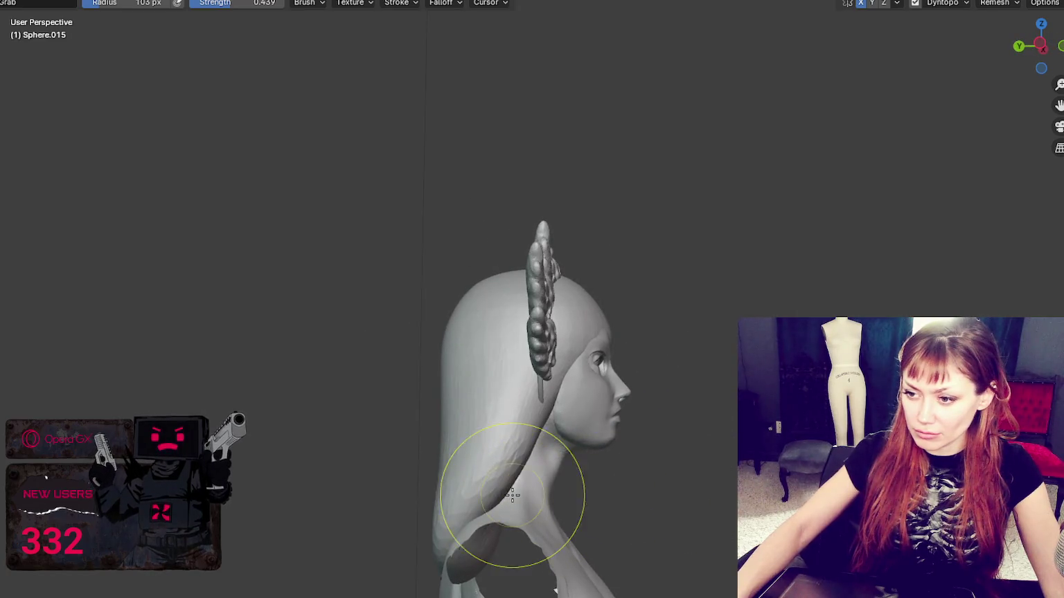
pyautogui.scroll(2, 512, 494)
pyautogui.press('f')
pyautogui.scroll(2, 546, 475)
pyautogui.click(560, 462)
# Frame the forehead and draw the hairline ridge, shrinking the Draw brush to 114 then 76 px
pyautogui.moveTo(466, 503); pyautogui.dragTo(575, 541, button='middle')
pyautogui.moveTo(494, 527); pyautogui.dragTo(508, 291, button='middle')
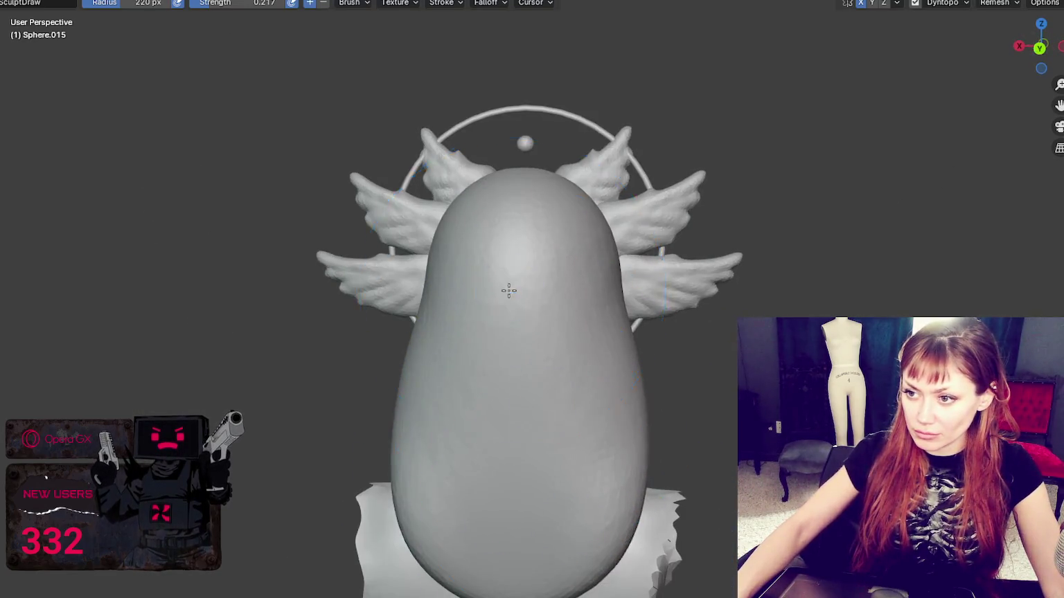
pyautogui.moveTo(501, 467); pyautogui.dragTo(660, 404, button='middle')
pyautogui.moveTo(459, 257)
pyautogui.mouseDown(button='middle')
pyautogui.moveTo(637, 446)
pyautogui.moveTo(654, 380)
pyautogui.mouseUp(button='middle')
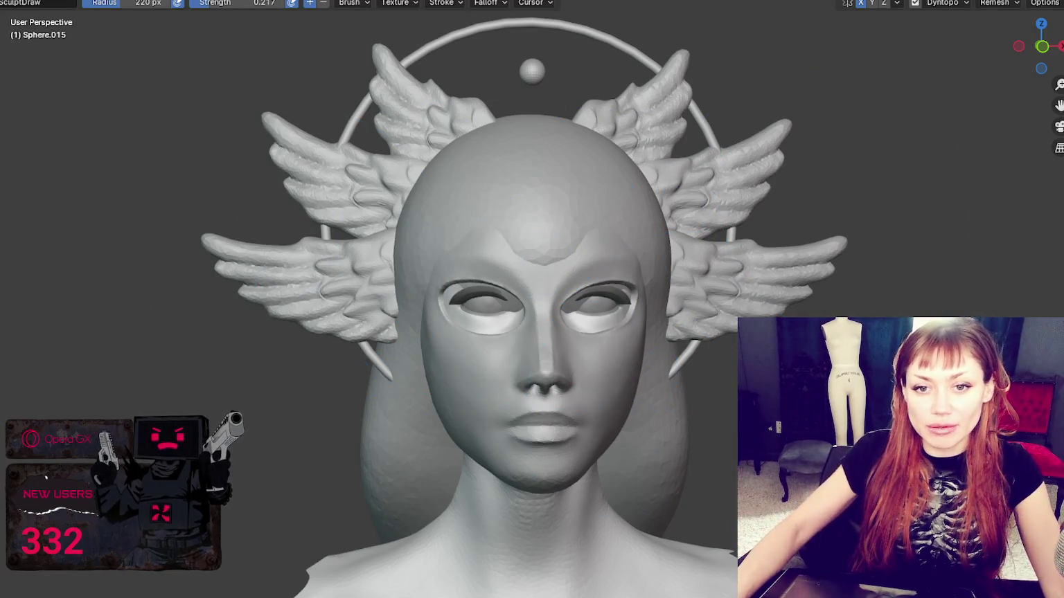
pyautogui.moveTo(1058, 105); pyautogui.dragTo(1034, 167)
pyautogui.press('f')
pyautogui.moveTo(462, 309)
pyautogui.mouseDown(button='middle')
pyautogui.moveTo(622, 316)
pyautogui.moveTo(627, 344)
pyautogui.moveTo(574, 369)
pyautogui.moveTo(515, 368)
pyautogui.mouseUp(button='middle')
pyautogui.press('f')
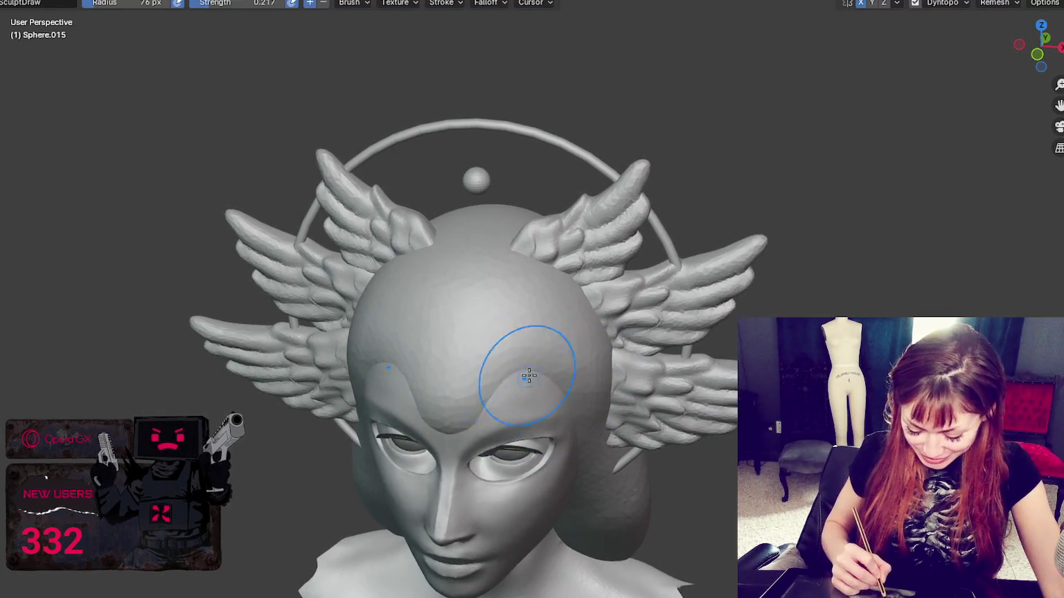
# Shape the hairline with the Grab brush at a 160 px radius
pyautogui.moveTo(537, 393)
pyautogui.mouseDown(button='middle')
pyautogui.moveTo(496, 409)
pyautogui.moveTo(572, 354)
pyautogui.moveTo(498, 380)
pyautogui.moveTo(682, 305)
pyautogui.mouseUp(button='middle')
pyautogui.press('g')
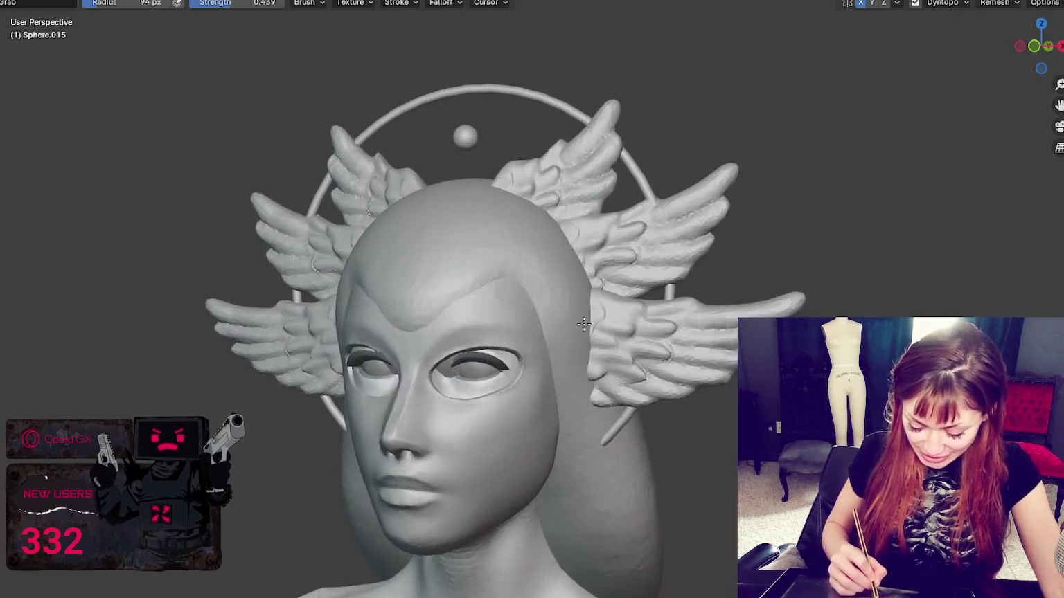
pyautogui.press('f')
pyautogui.click(665, 295)
pyautogui.moveTo(599, 285); pyautogui.dragTo(628, 305, button='middle')
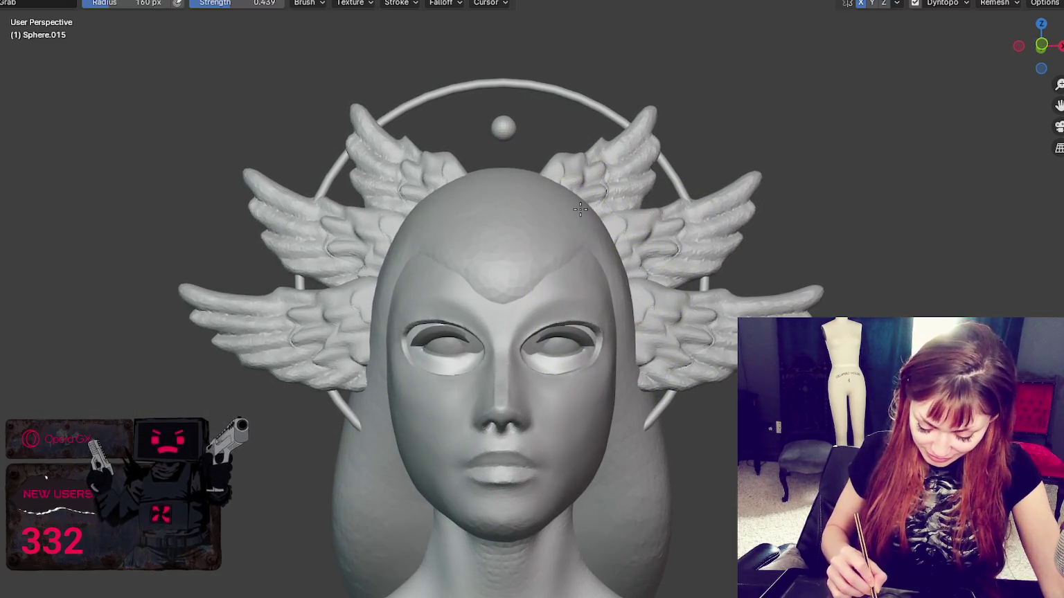
pyautogui.moveTo(579, 212)
pyautogui.mouseDown(button='middle')
pyautogui.moveTo(614, 312)
pyautogui.moveTo(419, 365)
pyautogui.moveTo(542, 287)
pyautogui.mouseUp(button='middle')
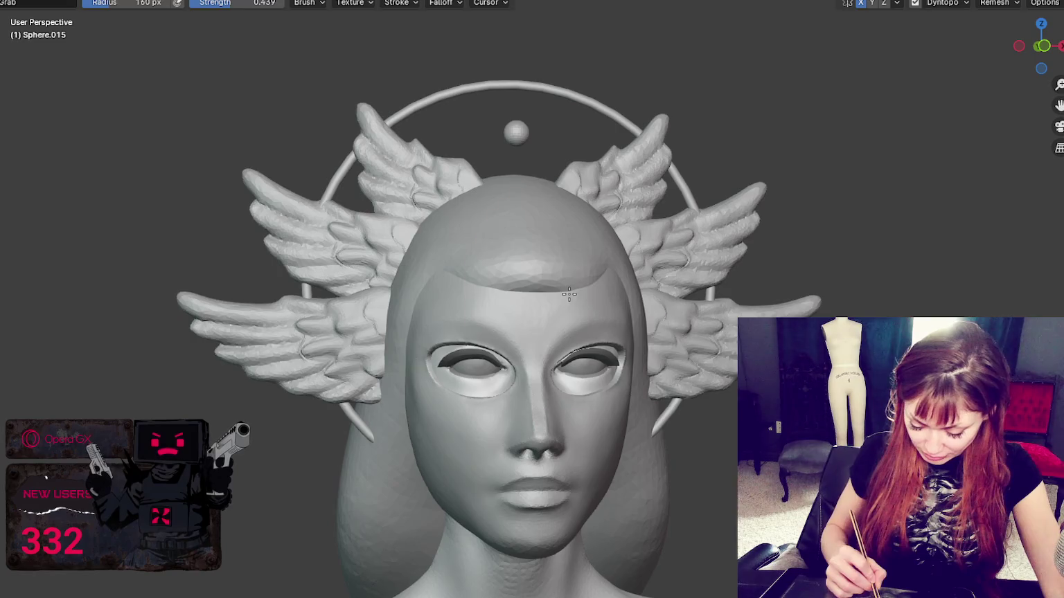
# Smooth the hairline into a rounded sweep with the Grab brush enlarged to 186 px
pyautogui.moveTo(658, 291)
pyautogui.mouseDown(button='middle')
pyautogui.moveTo(870, 281)
pyautogui.moveTo(797, 299)
pyautogui.moveTo(736, 289)
pyautogui.moveTo(790, 283)
pyautogui.moveTo(717, 304)
pyautogui.moveTo(622, 309)
pyautogui.moveTo(689, 288)
pyautogui.moveTo(802, 304)
pyautogui.moveTo(724, 309)
pyautogui.moveTo(926, 296)
pyautogui.moveTo(844, 298)
pyautogui.moveTo(914, 273)
pyautogui.mouseUp(button='middle')
pyautogui.scroll(-3, 665, 256)
pyautogui.scroll(-2, 689, 280)
pyautogui.scroll(2, 762, 301)
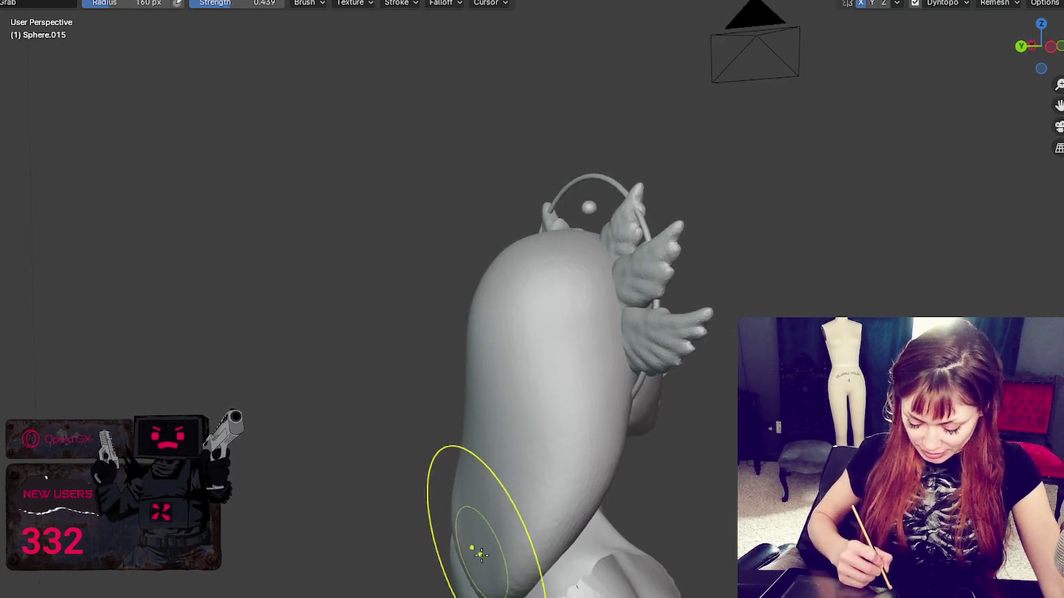
pyautogui.moveTo(476, 548)
pyautogui.mouseDown(button='middle')
pyautogui.moveTo(466, 552)
pyautogui.moveTo(462, 534)
pyautogui.moveTo(506, 504)
pyautogui.moveTo(476, 520)
pyautogui.moveTo(468, 541)
pyautogui.mouseUp(button='middle')
pyautogui.press('f')
pyautogui.click(542, 475)
# Reshape the lower back of the hair, setting the brush to 149 then 185 px
pyautogui.press('f')
pyautogui.click(447, 540)
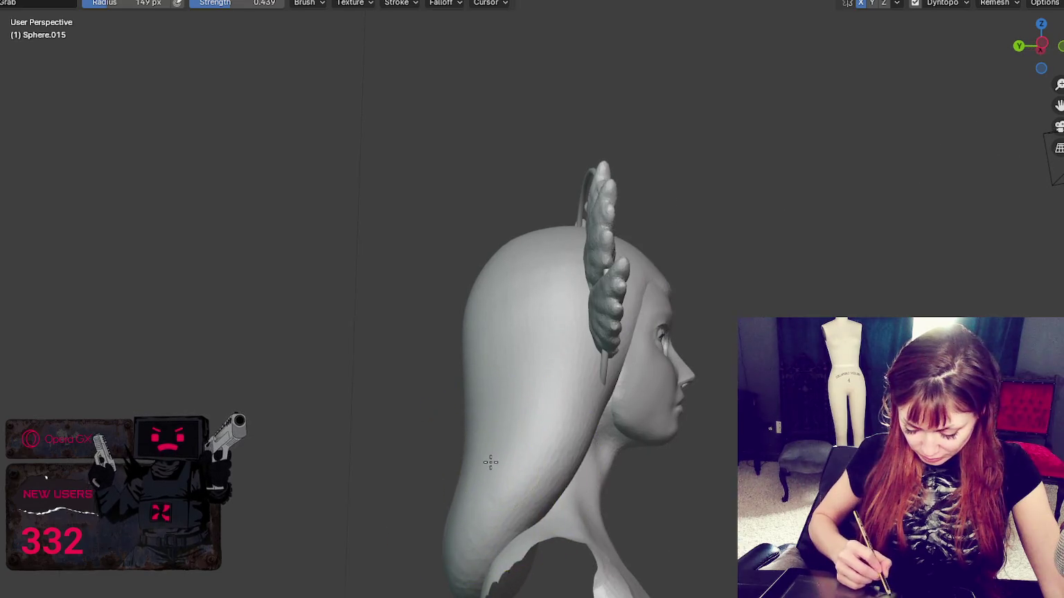
pyautogui.moveTo(490, 462); pyautogui.dragTo(475, 475, button='middle')
pyautogui.press('f')
pyautogui.click(504, 516)
pyautogui.moveTo(631, 502)
pyautogui.mouseDown(button='middle')
pyautogui.moveTo(487, 508)
pyautogui.moveTo(677, 468)
pyautogui.moveTo(551, 356)
pyautogui.moveTo(512, 360)
pyautogui.moveTo(529, 362)
pyautogui.mouseUp(button='middle')
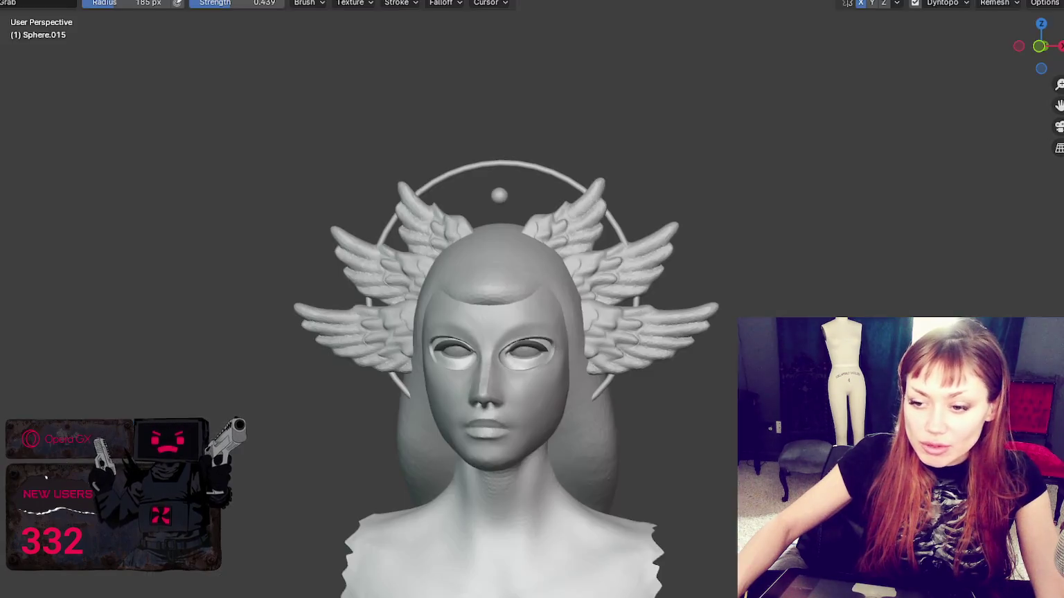
pyautogui.scroll(2, 832, 443)
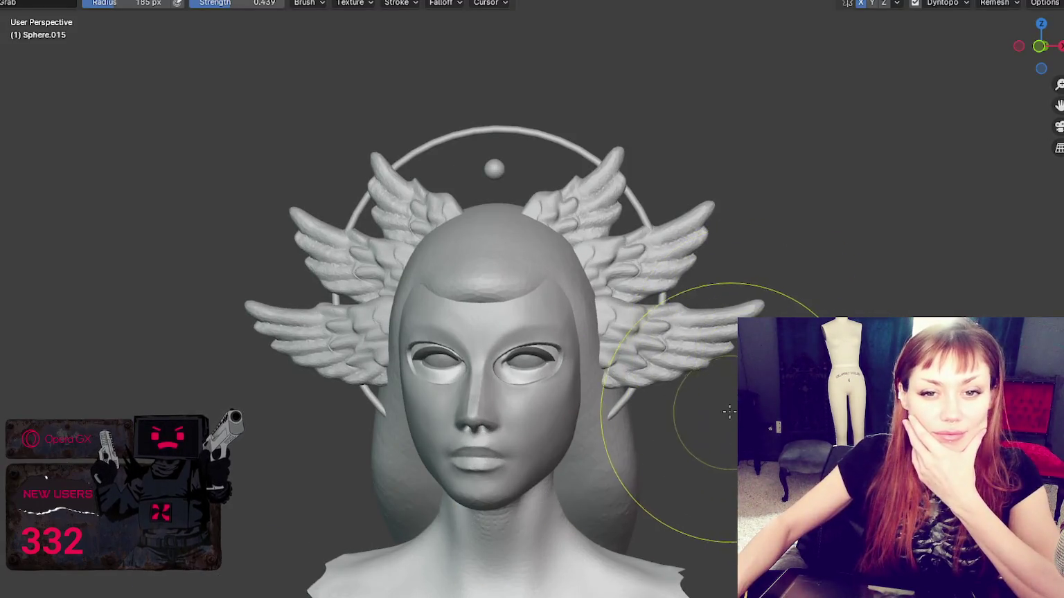
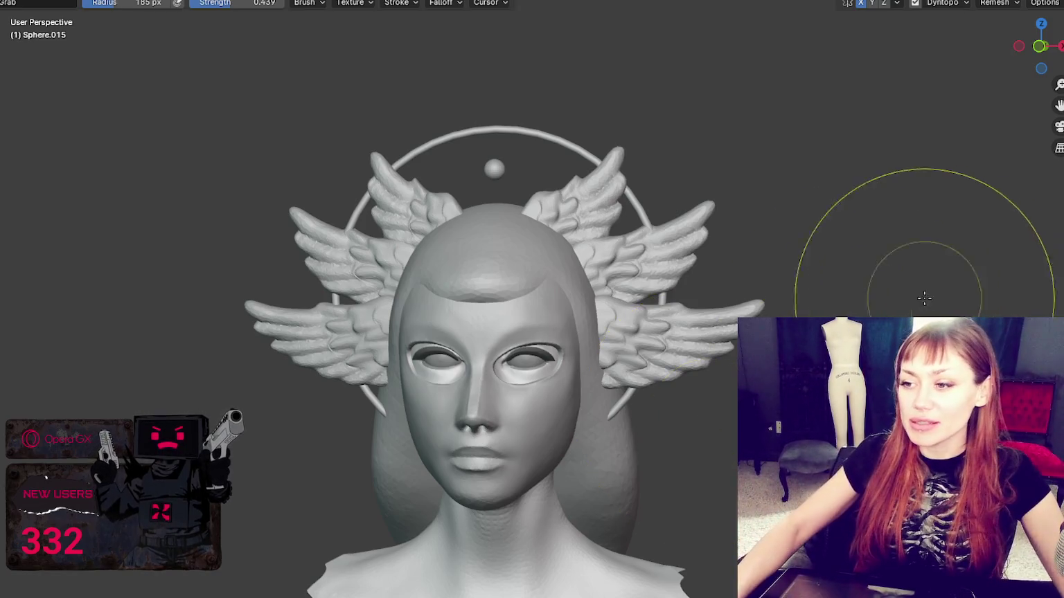
# Orbit to the left profile and shrink the Grab brush from 127 to 90 px
pyautogui.scroll(-1, 791, 329)
pyautogui.moveTo(876, 310)
pyautogui.mouseDown(button='middle')
pyautogui.moveTo(126, 296)
pyautogui.moveTo(585, 494)
pyautogui.moveTo(635, 468)
pyautogui.mouseUp(button='middle')
pyautogui.press('f')
pyautogui.click(551, 442)
pyautogui.moveTo(535, 416)
pyautogui.mouseDown(button='middle')
pyautogui.moveTo(499, 427)
pyautogui.moveTo(532, 406)
pyautogui.mouseUp(button='middle')
pyautogui.press('f')
pyautogui.click(484, 428)
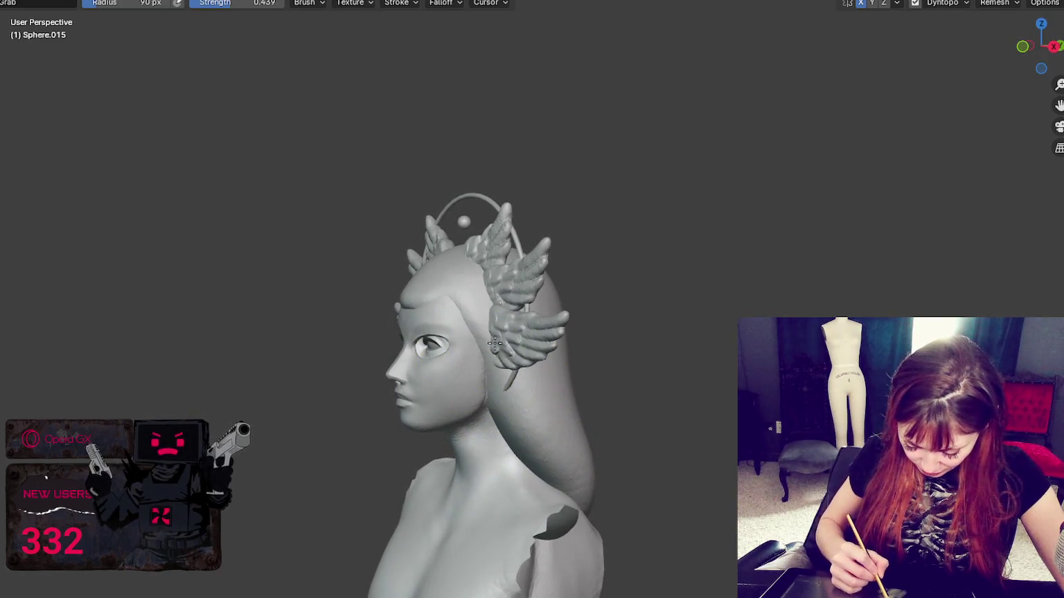
pyautogui.moveTo(475, 385)
pyautogui.mouseDown(button='middle')
pyautogui.moveTo(462, 314)
pyautogui.moveTo(603, 315)
pyautogui.mouseUp(button='middle')
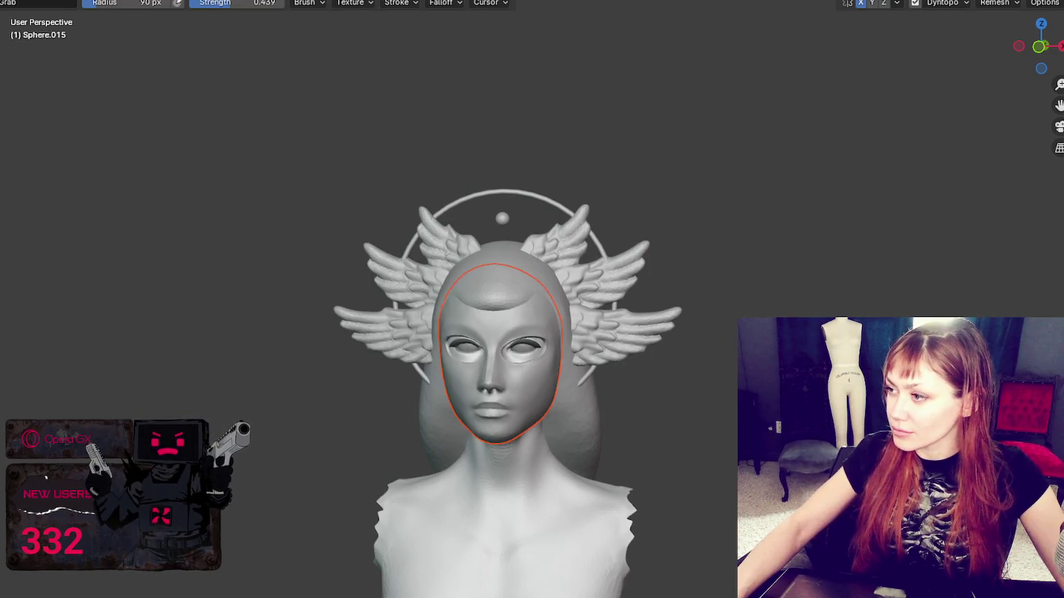
pyautogui.moveTo(838, 305); pyautogui.dragTo(540, 312, button='middle')
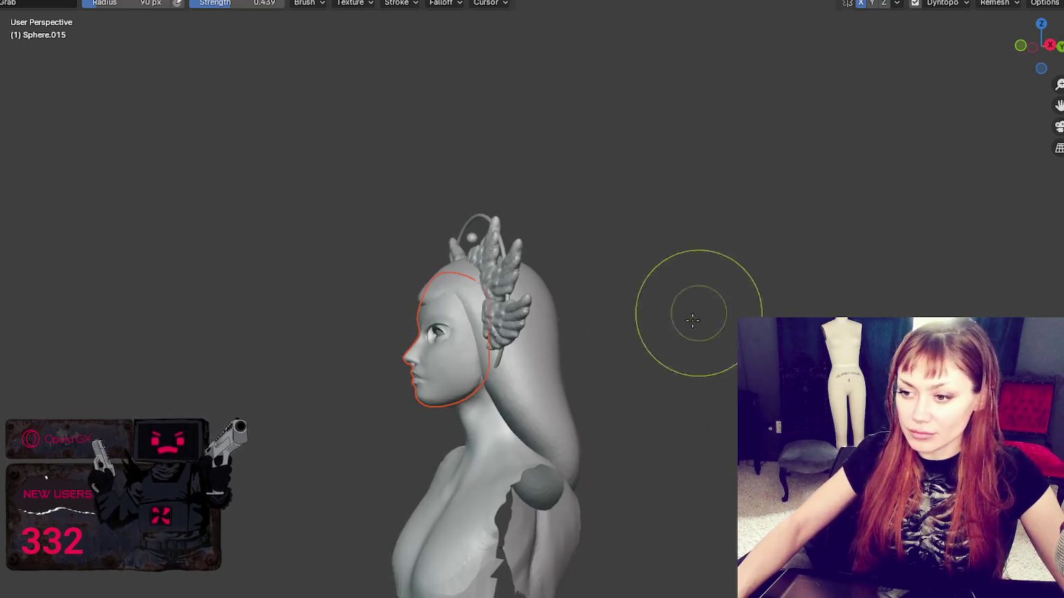
# At 137 px, drag the back hair into a bun, then shrink to 93 px and switch to Draw
pyautogui.press('f')
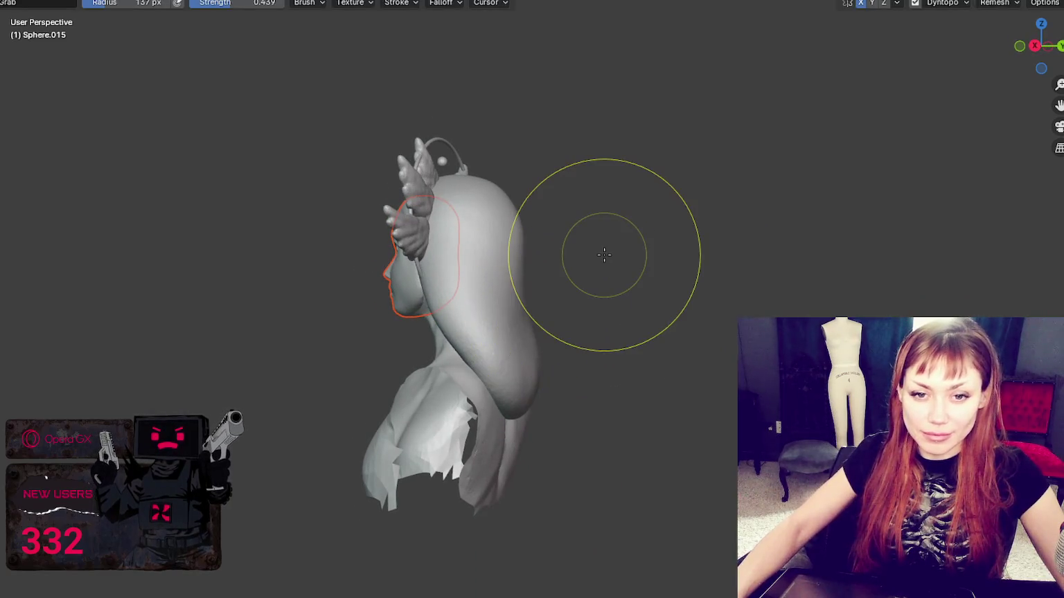
pyautogui.click(524, 407)
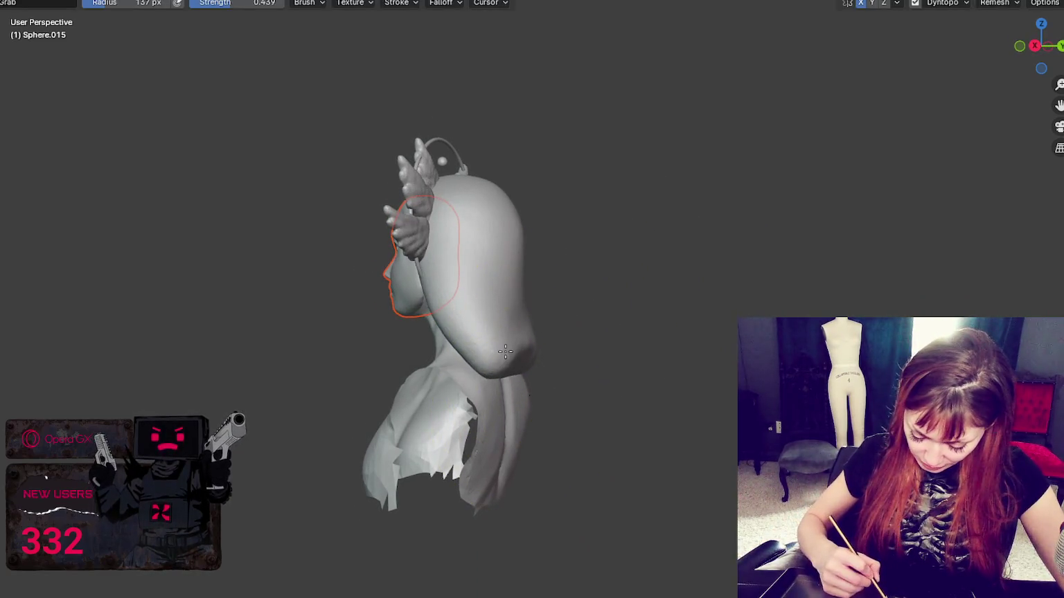
pyautogui.moveTo(505, 351); pyautogui.dragTo(554, 388, button='middle')
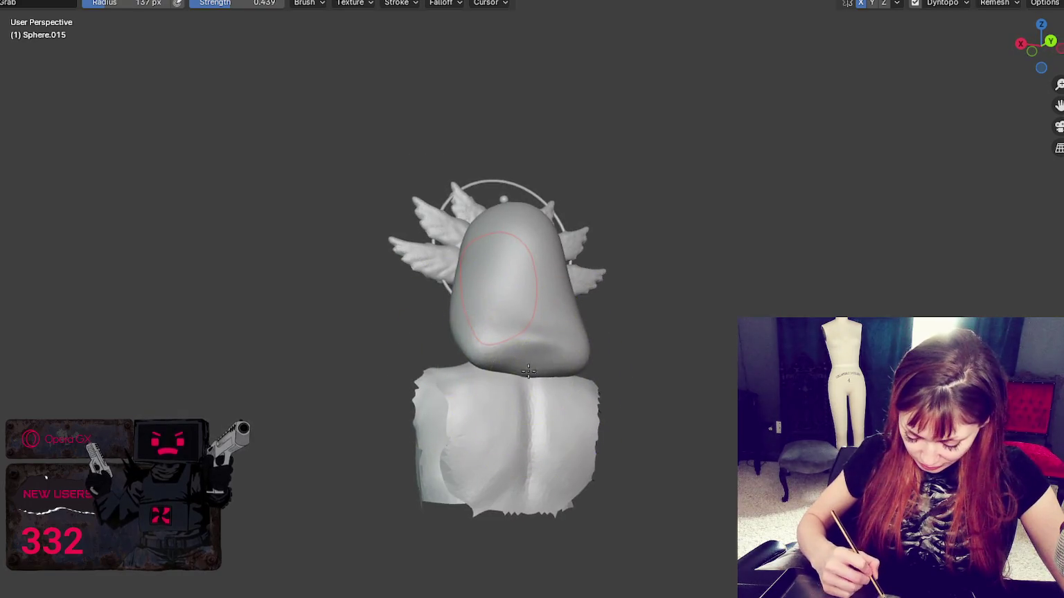
pyautogui.moveTo(582, 344)
pyautogui.mouseDown(button='middle')
pyautogui.moveTo(510, 356)
pyautogui.moveTo(492, 342)
pyautogui.mouseUp(button='middle')
pyautogui.moveTo(492, 343); pyautogui.dragTo(475, 333)
pyautogui.moveTo(475, 332)
pyautogui.mouseDown(button='middle')
pyautogui.moveTo(687, 314)
pyautogui.moveTo(691, 322)
pyautogui.moveTo(598, 333)
pyautogui.mouseUp(button='middle')
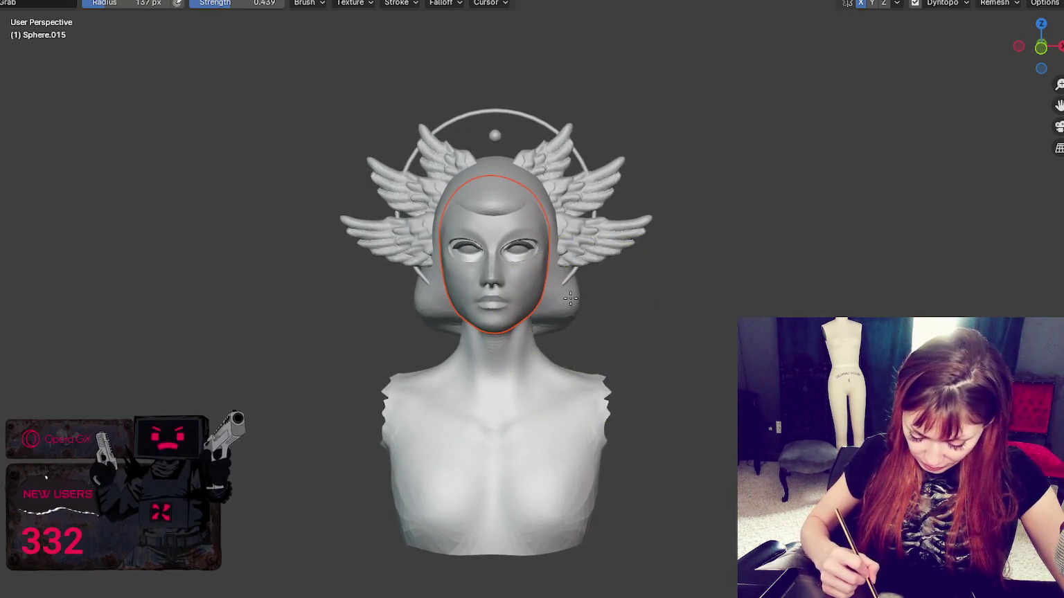
pyautogui.press('f')
pyautogui.click(547, 335)
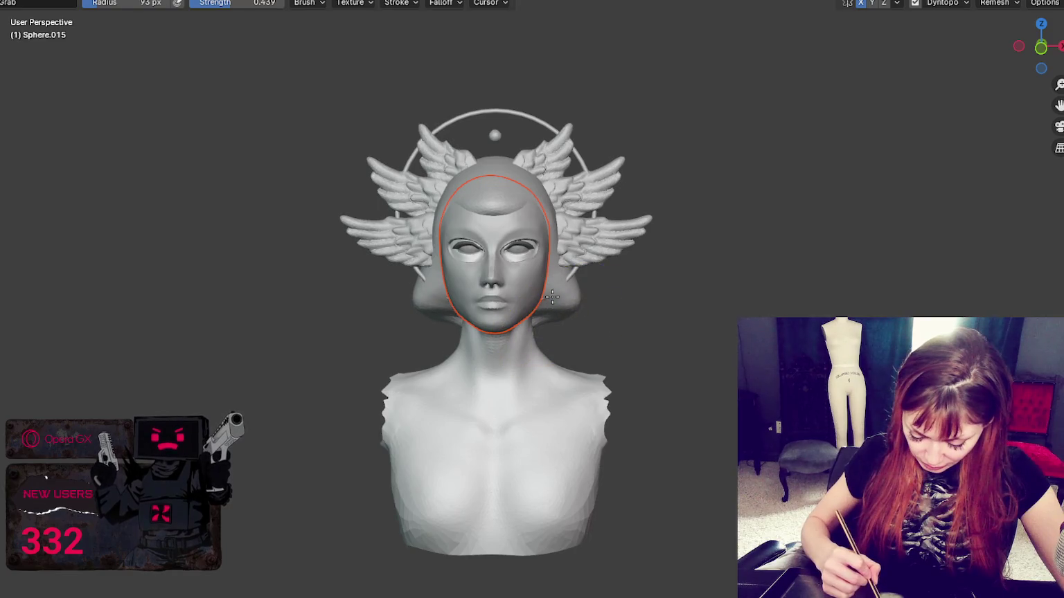
pyautogui.press('x')
pyautogui.scroll(2, 570, 297)
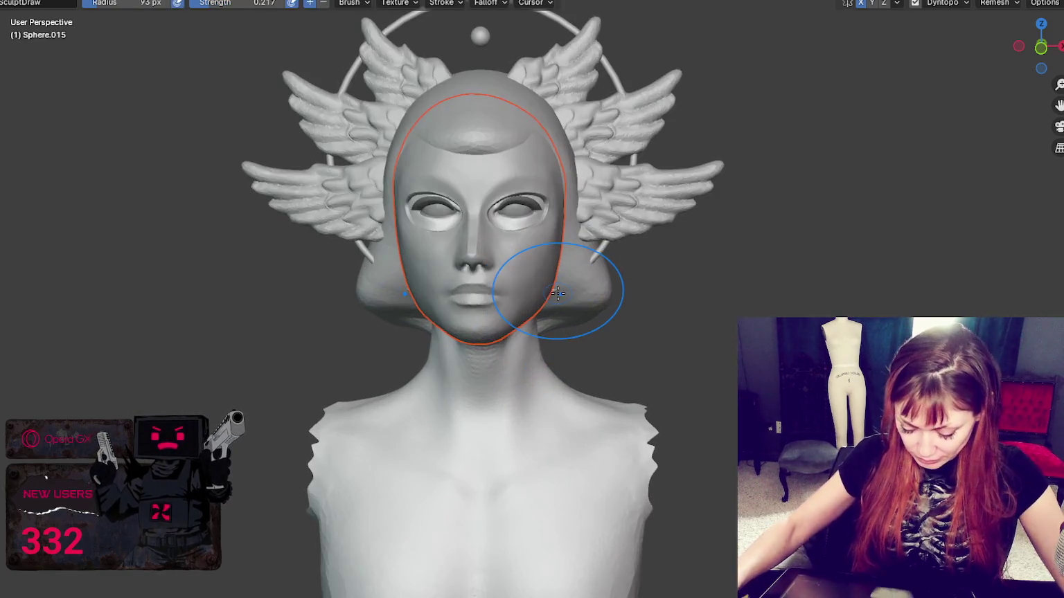
# With Grab, push out the hair at both sides and pull the forehead hairline into a wave
pyautogui.scroll(1, 611, 295)
pyautogui.moveTo(611, 295); pyautogui.dragTo(553, 280, button='middle')
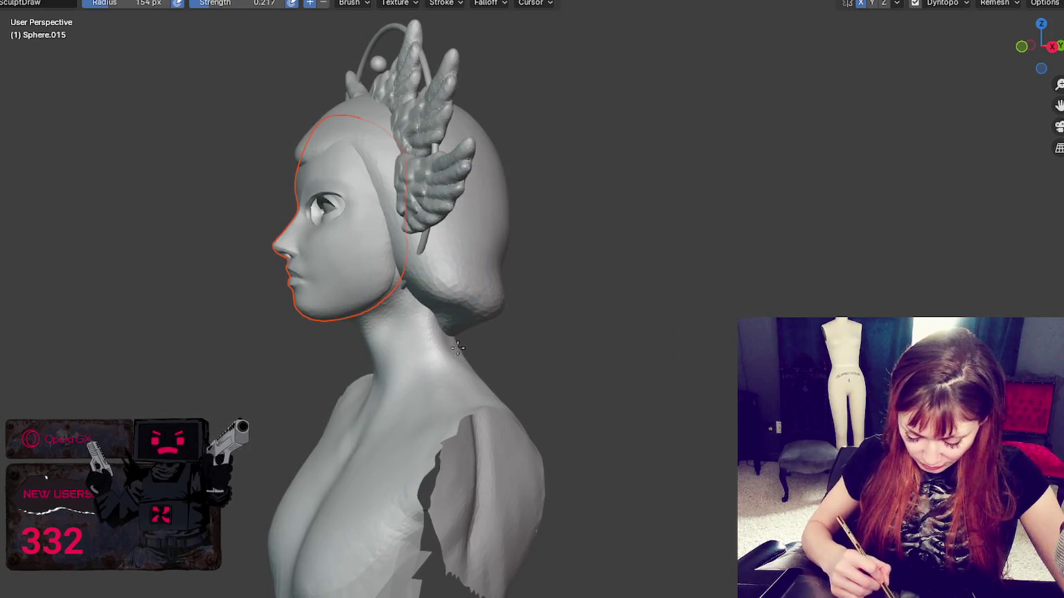
pyautogui.moveTo(448, 350); pyautogui.dragTo(629, 309, button='middle')
pyautogui.press('g')
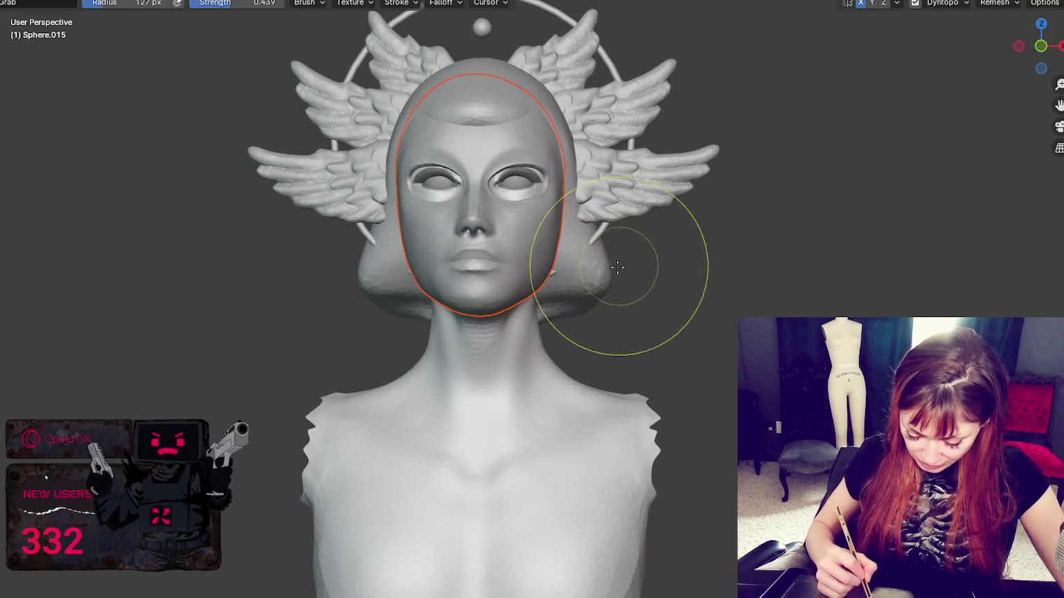
pyautogui.moveTo(619, 265); pyautogui.dragTo(602, 263)
pyautogui.moveTo(603, 263)
pyautogui.mouseDown(button='middle')
pyautogui.moveTo(579, 260)
pyautogui.moveTo(526, 130)
pyautogui.moveTo(489, 200)
pyautogui.mouseUp(button='middle')
pyautogui.moveTo(489, 200)
pyautogui.mouseDown()
pyautogui.moveTo(570, 210)
pyautogui.moveTo(527, 247)
pyautogui.moveTo(532, 181)
pyautogui.mouseUp()
pyautogui.moveTo(532, 181); pyautogui.dragTo(546, 178, button='middle')
pyautogui.moveTo(547, 178)
pyautogui.mouseDown()
pyautogui.moveTo(533, 166)
pyautogui.moveTo(542, 187)
pyautogui.moveTo(513, 152)
pyautogui.moveTo(487, 178)
pyautogui.moveTo(515, 145)
pyautogui.mouseUp()
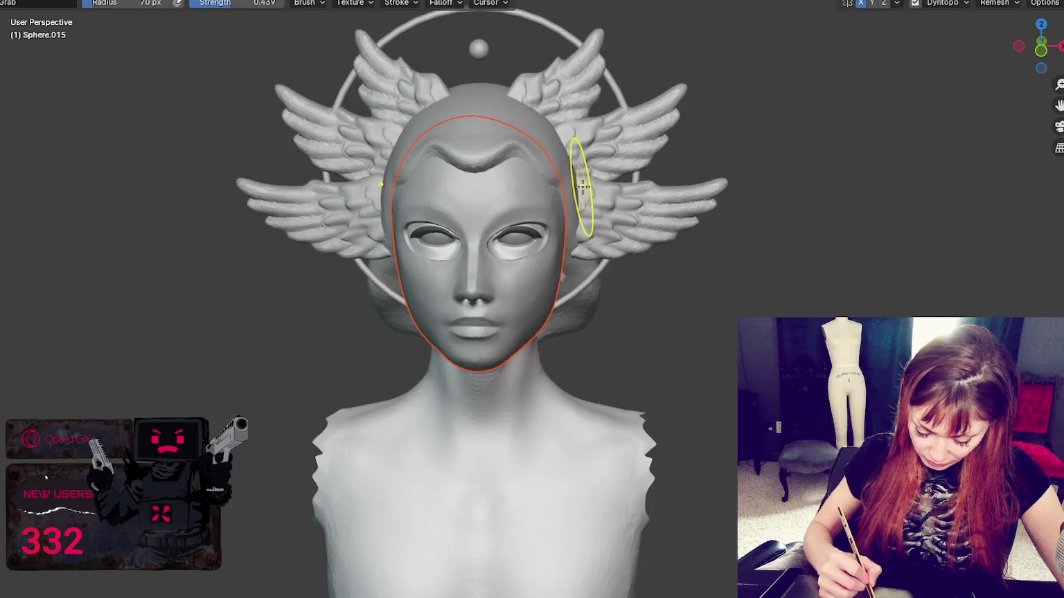
# Shrink the brush to 51 px facing the head three-quarter, then switch to the Blob brush
pyautogui.moveTo(581, 184); pyautogui.dragTo(450, 190, button='middle')
pyautogui.press('f')
pyautogui.click(386, 191)
pyautogui.moveTo(395, 235); pyautogui.dragTo(441, 219, button='middle')
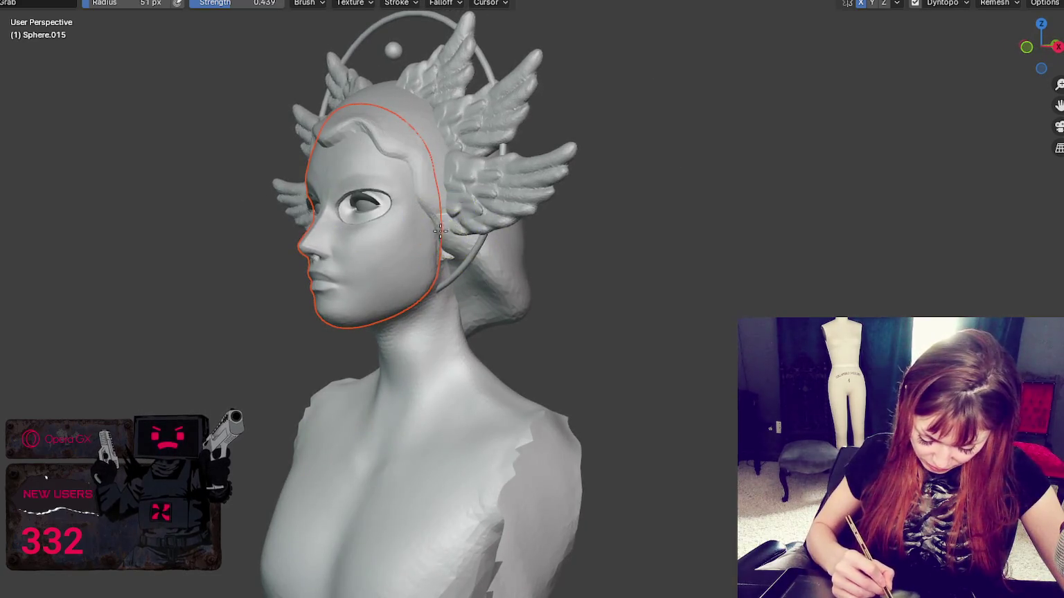
pyautogui.moveTo(442, 219)
pyautogui.mouseDown(button='middle')
pyautogui.moveTo(588, 260)
pyautogui.moveTo(546, 270)
pyautogui.mouseUp(button='middle')
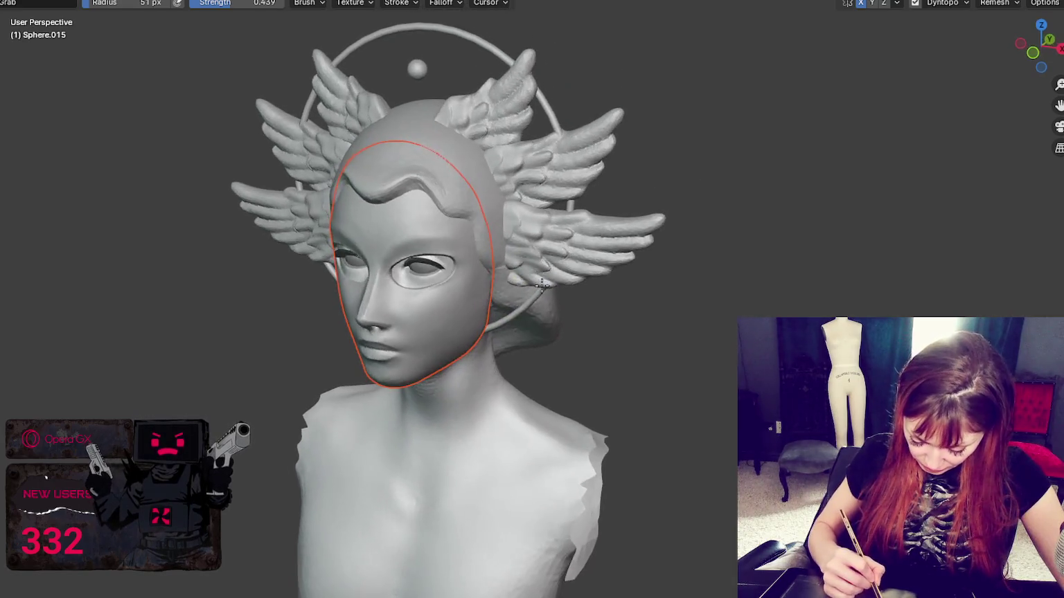
pyautogui.press('b')
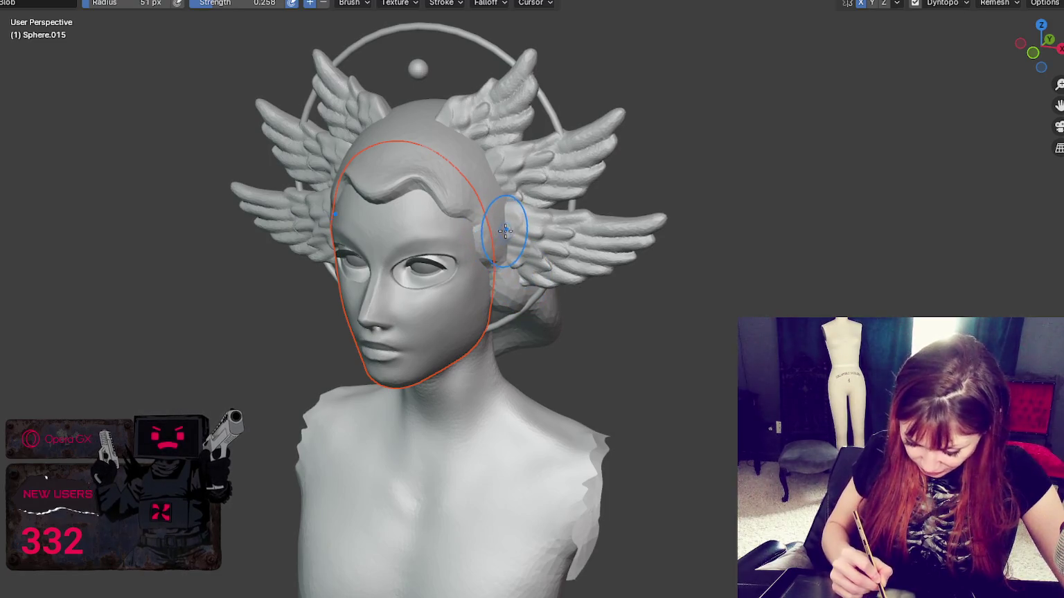
# Open Dynamic Topology settings and resize the Blob brush through 152, 72 and 43 px to 65 px
pyautogui.press('f')
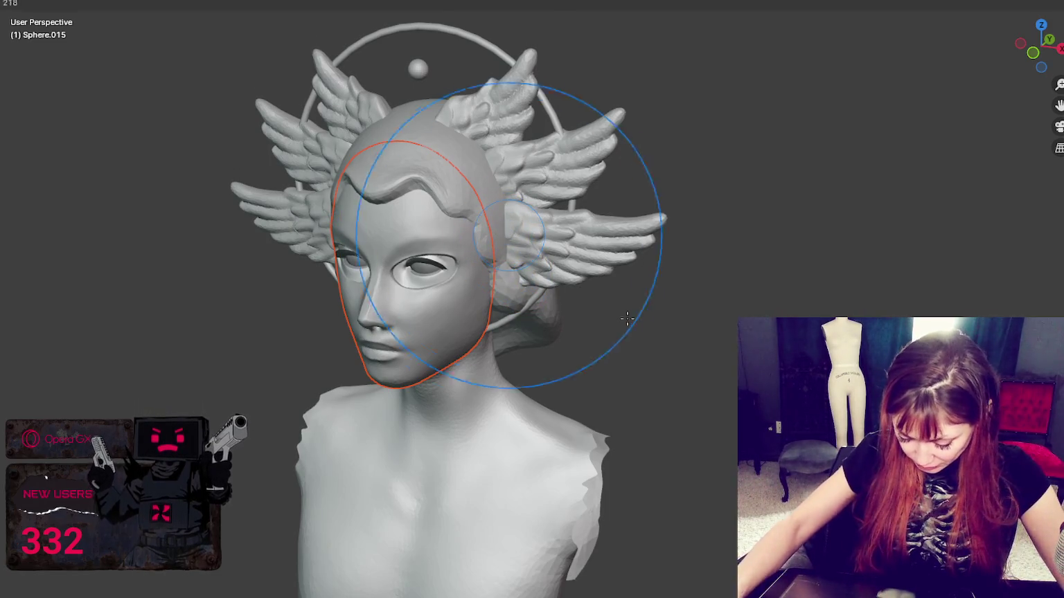
pyautogui.click(581, 304)
pyautogui.scroll(2, 693, 139)
pyautogui.scroll(1, 693, 139)
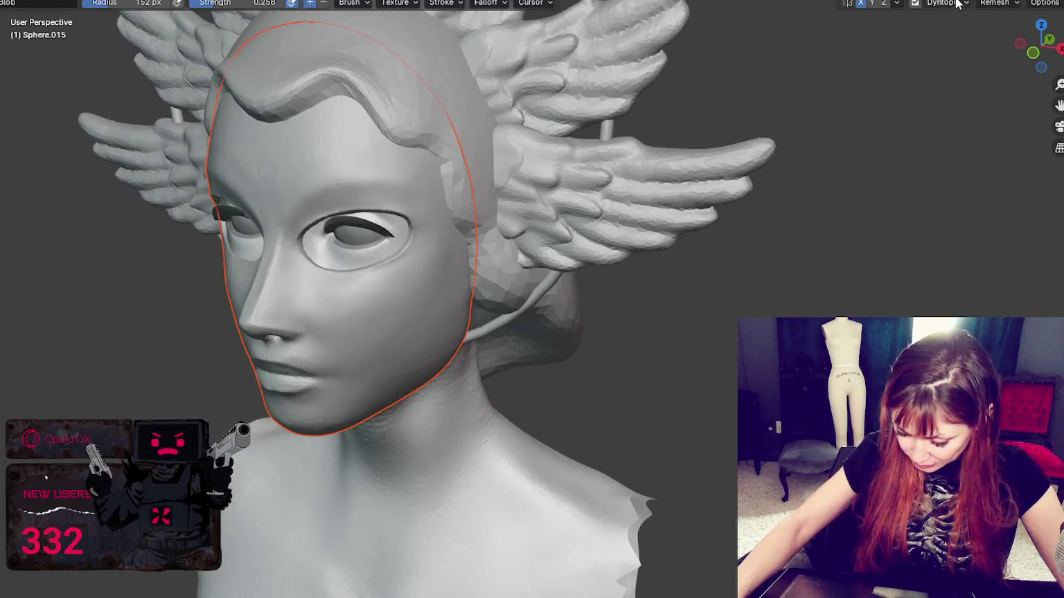
pyautogui.click(956, 4)
pyautogui.moveTo(668, 214); pyautogui.dragTo(575, 230, button='middle')
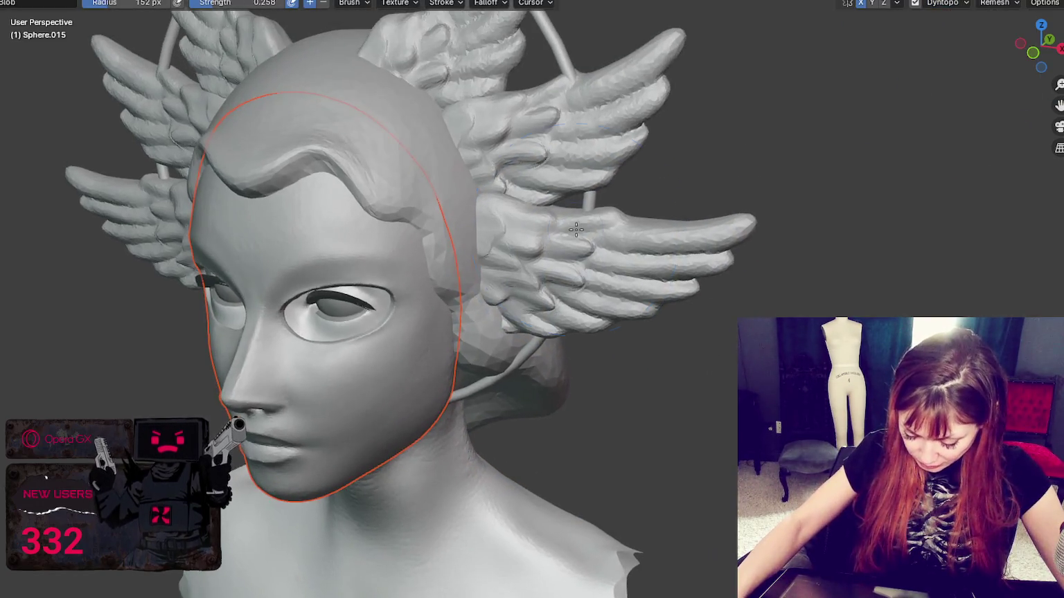
pyautogui.press('f')
pyautogui.click(524, 231)
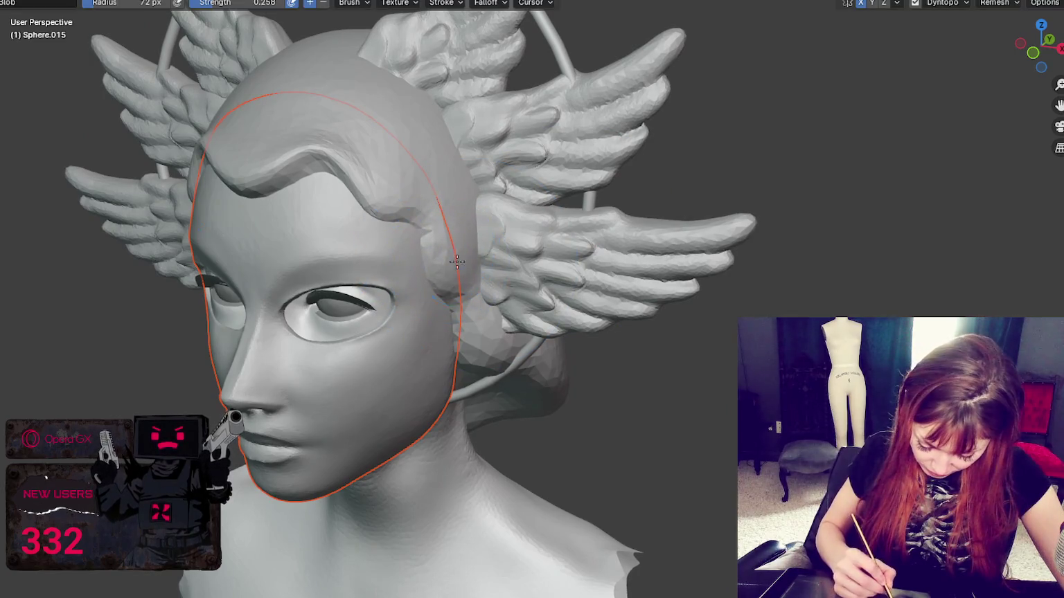
pyautogui.press('f')
pyautogui.click(351, 148)
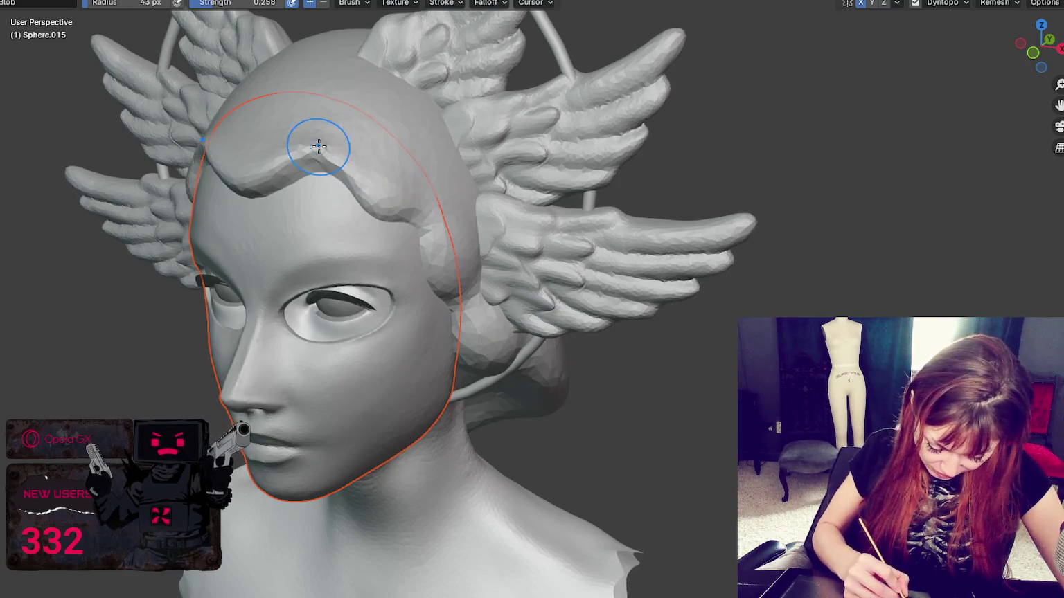
pyautogui.moveTo(340, 143)
pyautogui.mouseDown(button='middle')
pyautogui.moveTo(447, 122)
pyautogui.moveTo(503, 129)
pyautogui.mouseUp(button='middle')
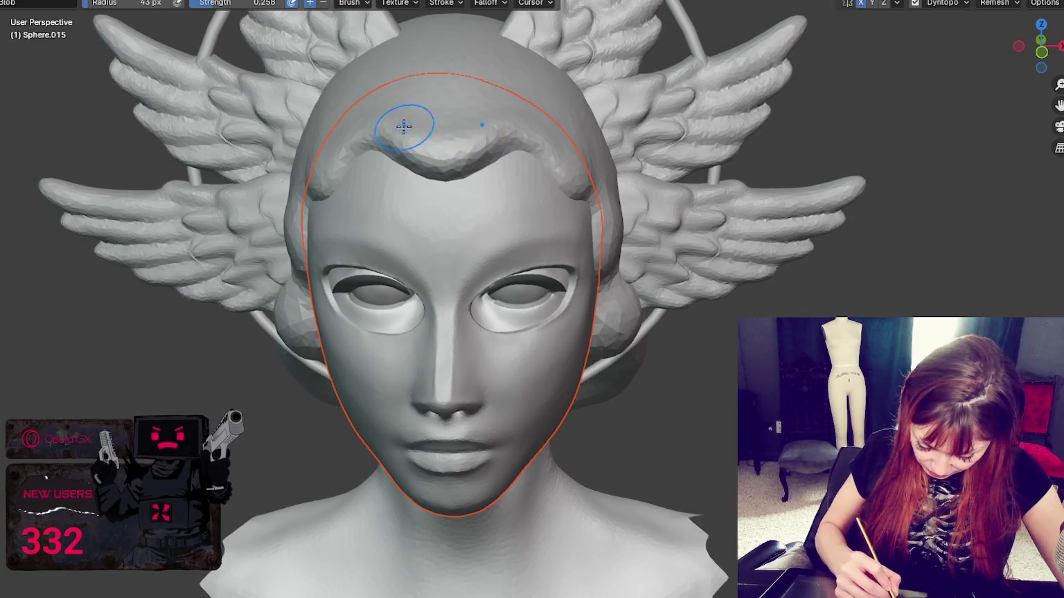
pyautogui.press(']')
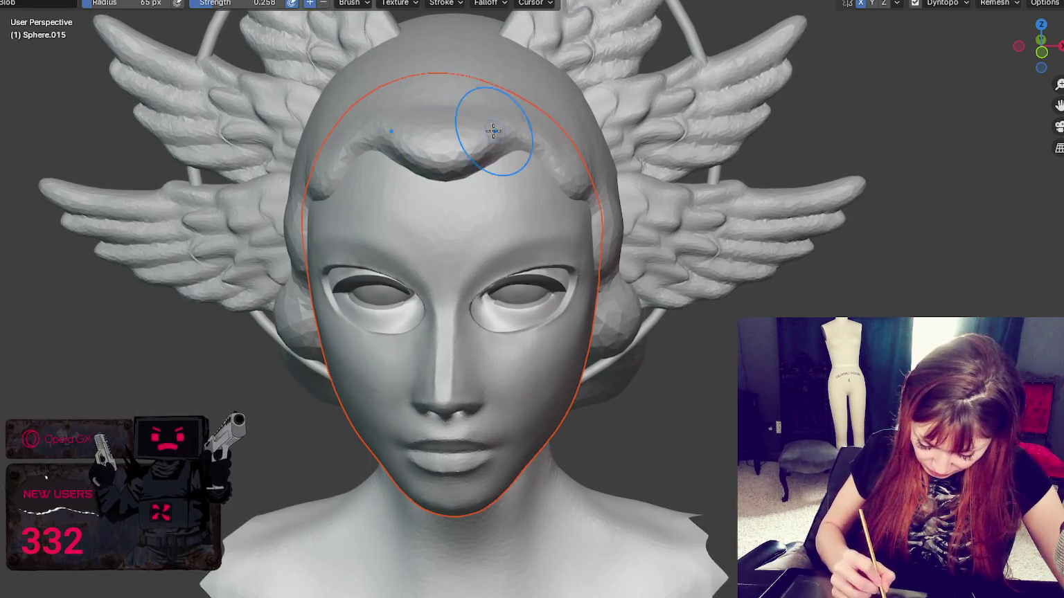
# Enlarge the brush to 104 px and build up the hair roll across the forehead
pyautogui.moveTo(499, 131); pyautogui.dragTo(556, 159, button='middle')
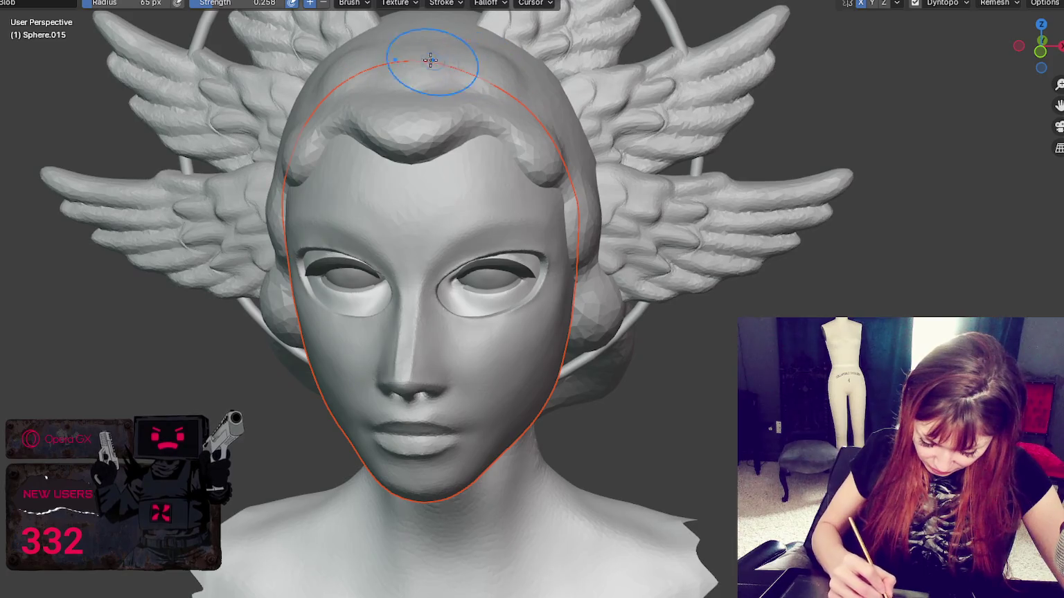
pyautogui.moveTo(550, 107); pyautogui.dragTo(562, 95, button='middle')
pyautogui.press('f')
pyautogui.click(493, 111)
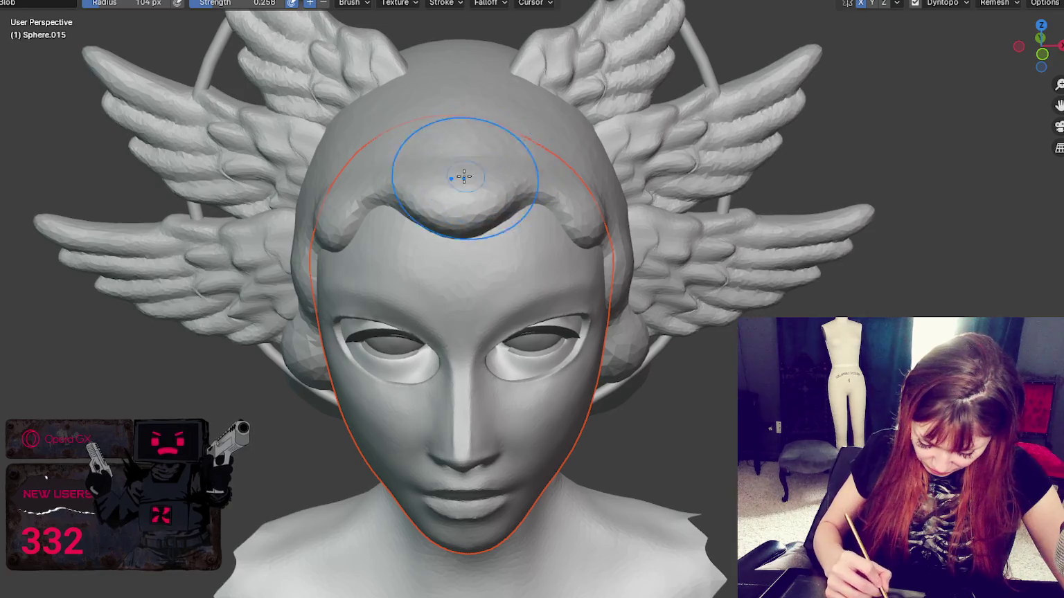
pyautogui.moveTo(518, 161)
pyautogui.mouseDown(button='middle')
pyautogui.moveTo(533, 142)
pyautogui.moveTo(513, 86)
pyautogui.mouseUp(button='middle')
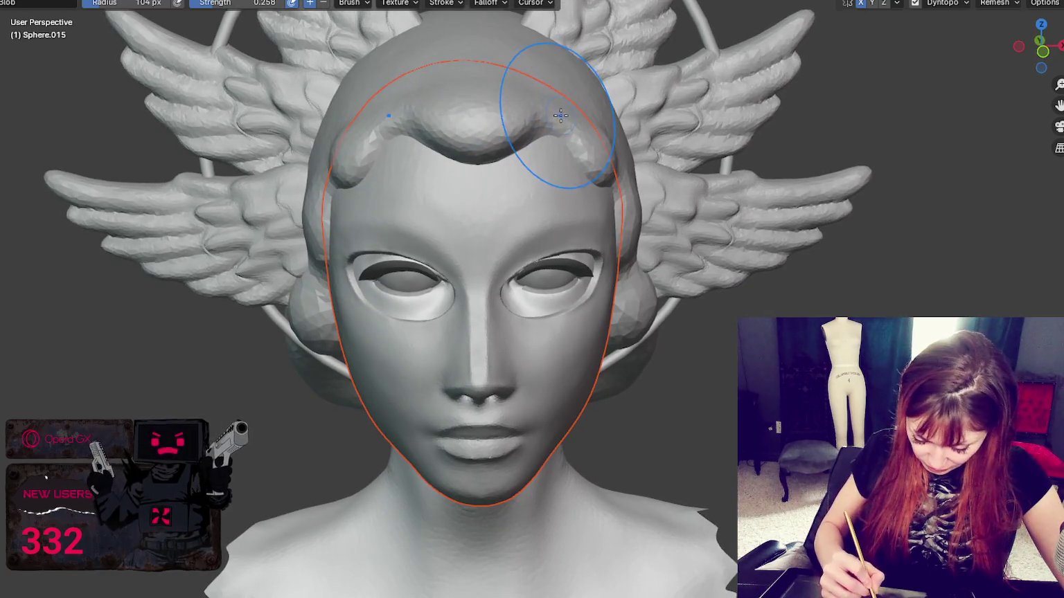
pyautogui.press('w')
pyautogui.click(610, 107)
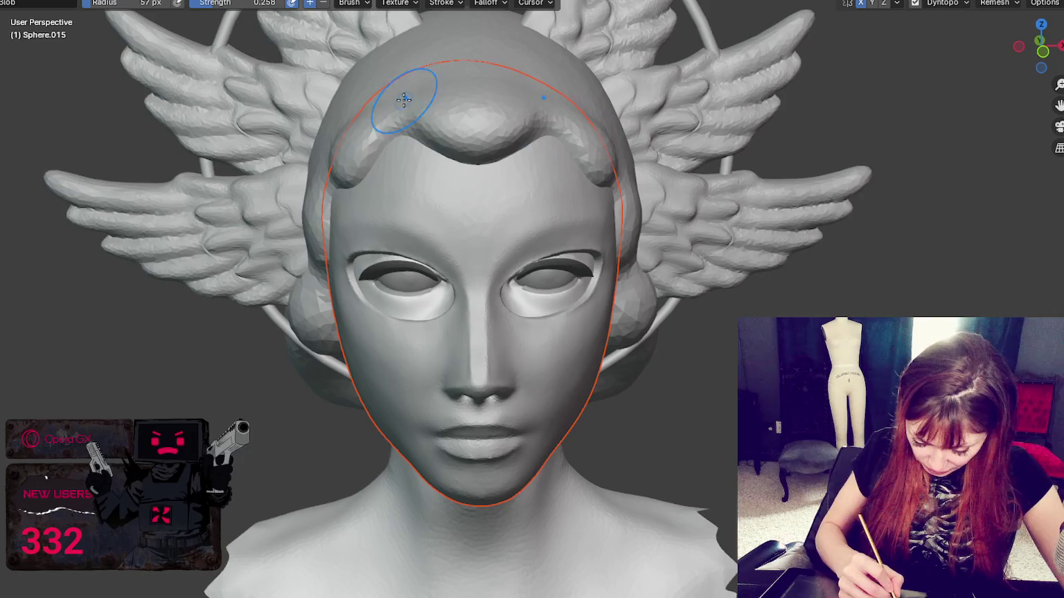
# Orbit around both profiles and back to frontal to inspect the forehead hair roll
pyautogui.moveTo(367, 113); pyautogui.dragTo(439, 111, button='middle')
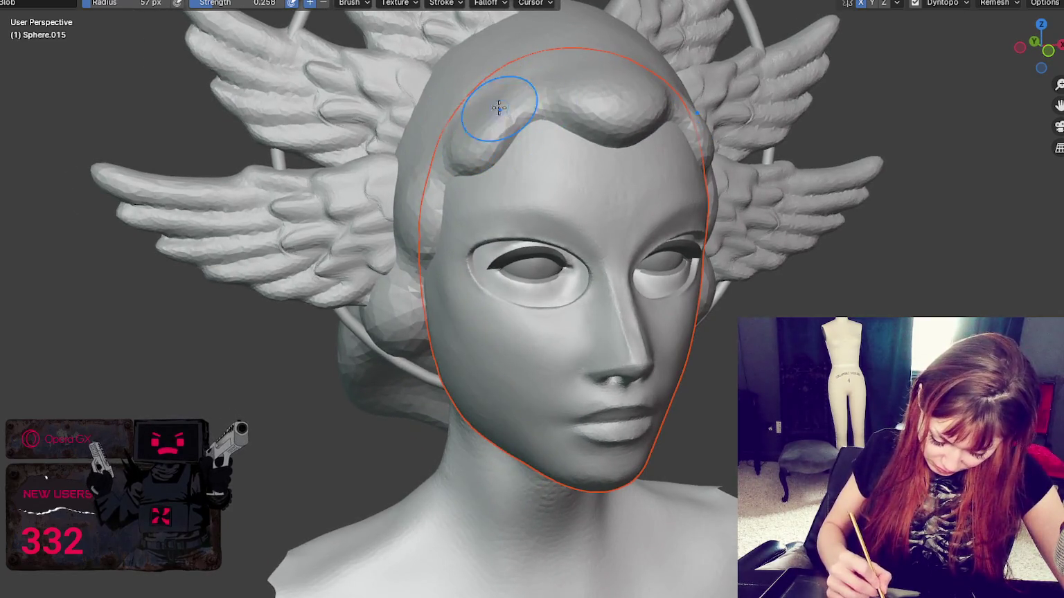
pyautogui.moveTo(450, 162); pyautogui.dragTo(543, 166, button='middle')
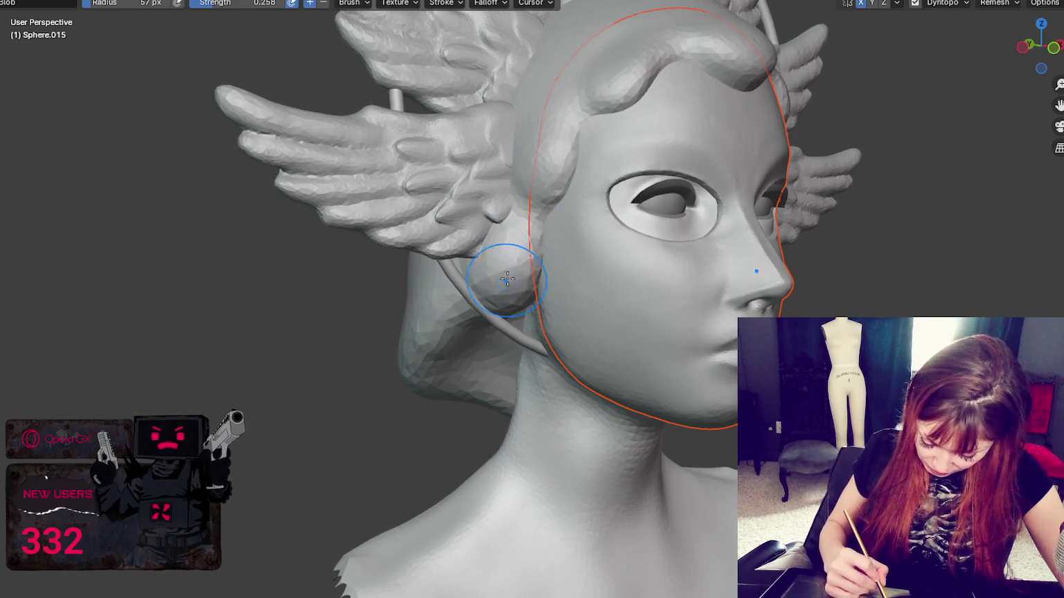
pyautogui.moveTo(499, 272); pyautogui.dragTo(581, 209, button='middle')
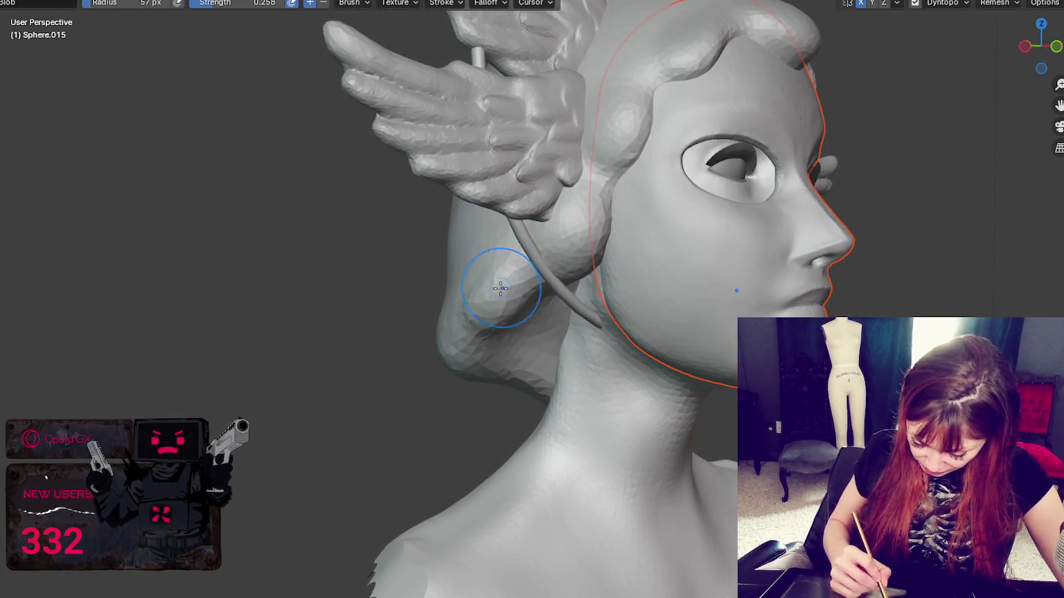
pyautogui.moveTo(530, 301); pyautogui.dragTo(445, 249, button='middle')
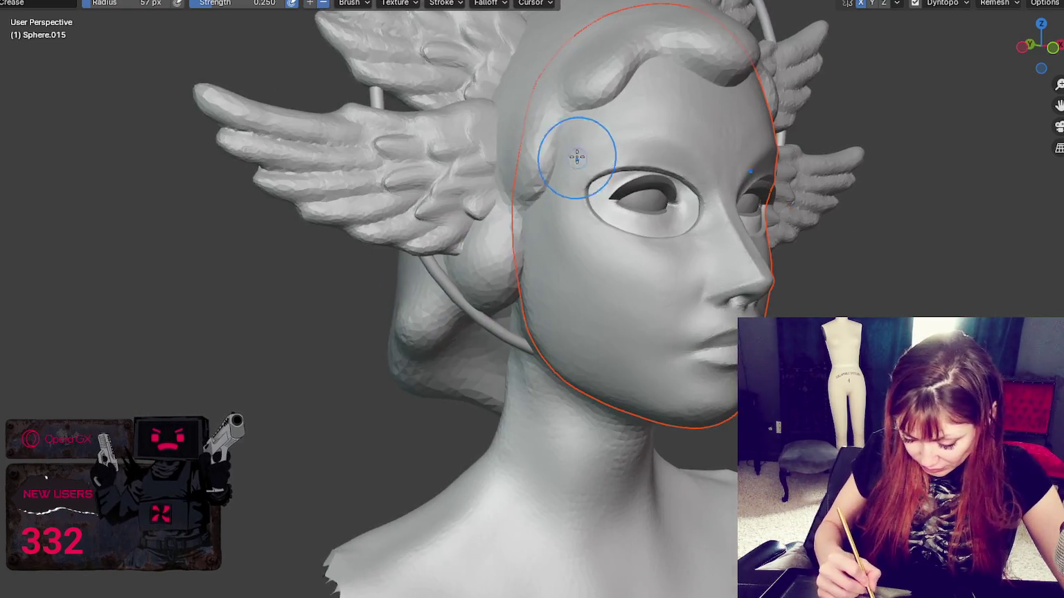
pyautogui.moveTo(595, 159)
pyautogui.mouseDown(button='middle')
pyautogui.moveTo(570, 154)
pyautogui.moveTo(644, 142)
pyautogui.moveTo(482, 61)
pyautogui.mouseUp(button='middle')
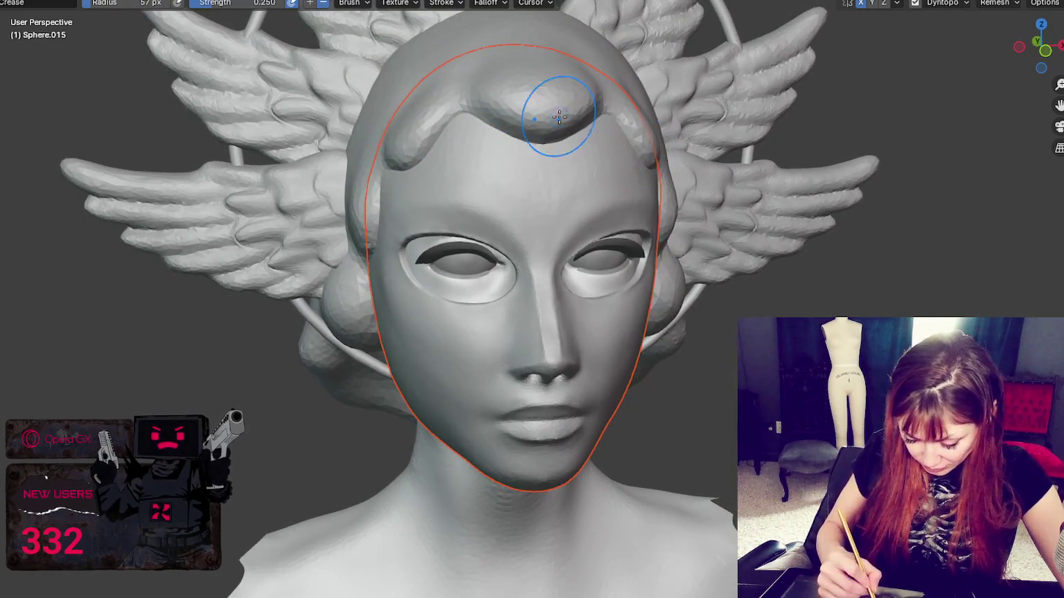
pyautogui.moveTo(536, 133); pyautogui.dragTo(442, 93, button='middle')
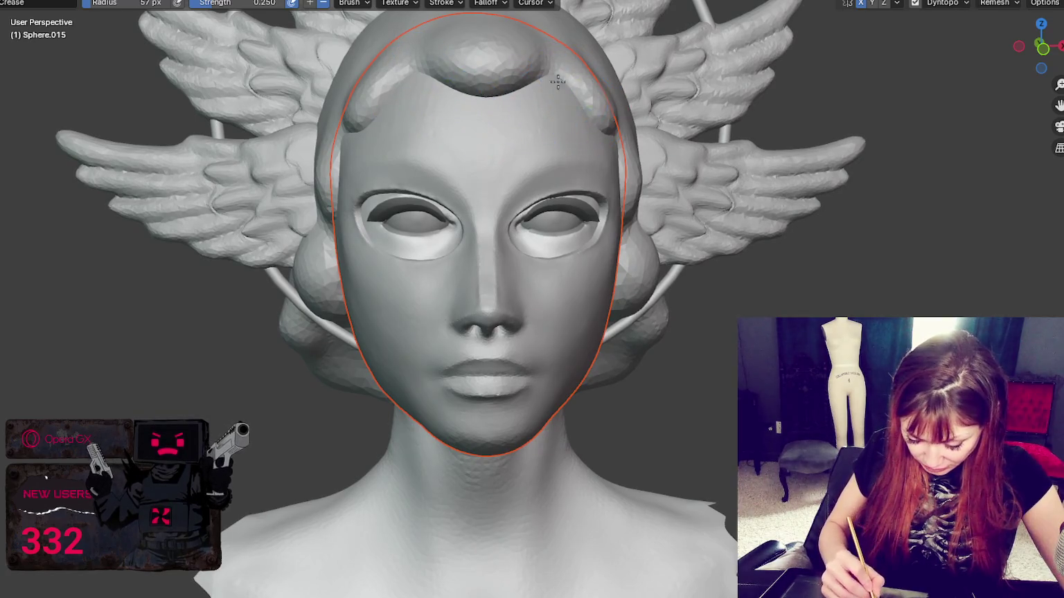
pyautogui.moveTo(667, 182)
pyautogui.mouseDown(button='middle')
pyautogui.moveTo(507, 161)
pyautogui.moveTo(313, 156)
pyautogui.mouseUp(button='middle')
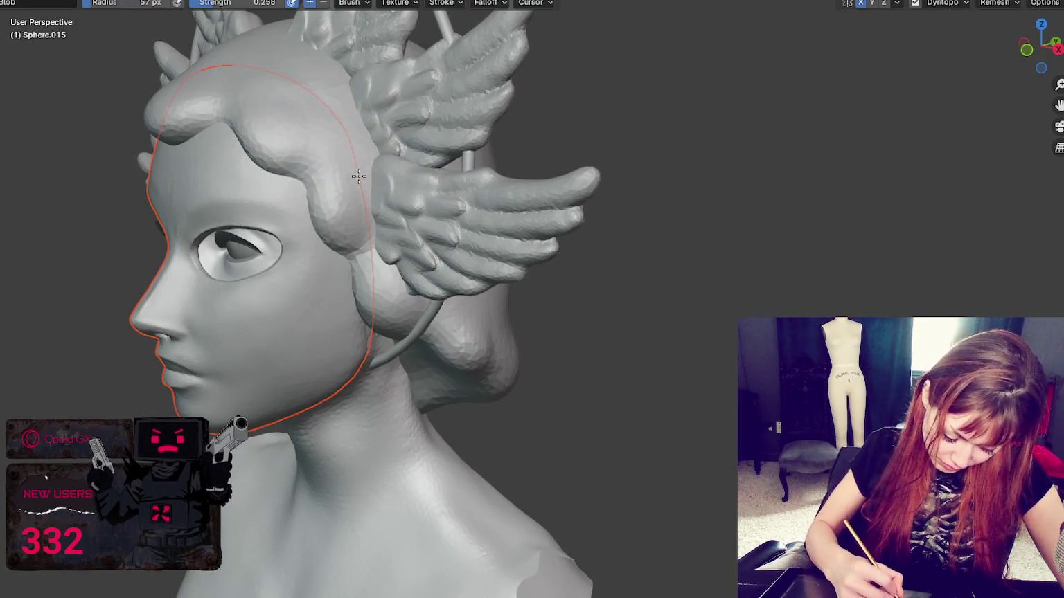
pyautogui.moveTo(354, 263)
pyautogui.mouseDown(button='middle')
pyautogui.moveTo(446, 171)
pyautogui.moveTo(532, 154)
pyautogui.moveTo(494, 101)
pyautogui.mouseUp(button='middle')
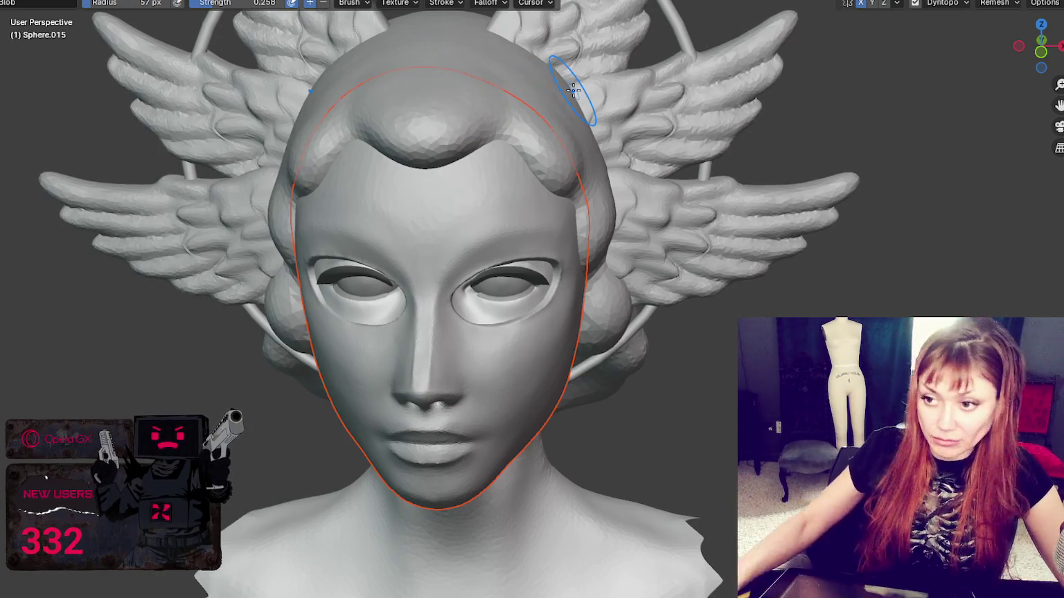
pyautogui.scroll(-5, 604, 143)
pyautogui.moveTo(603, 143); pyautogui.dragTo(629, 166, button='middle')
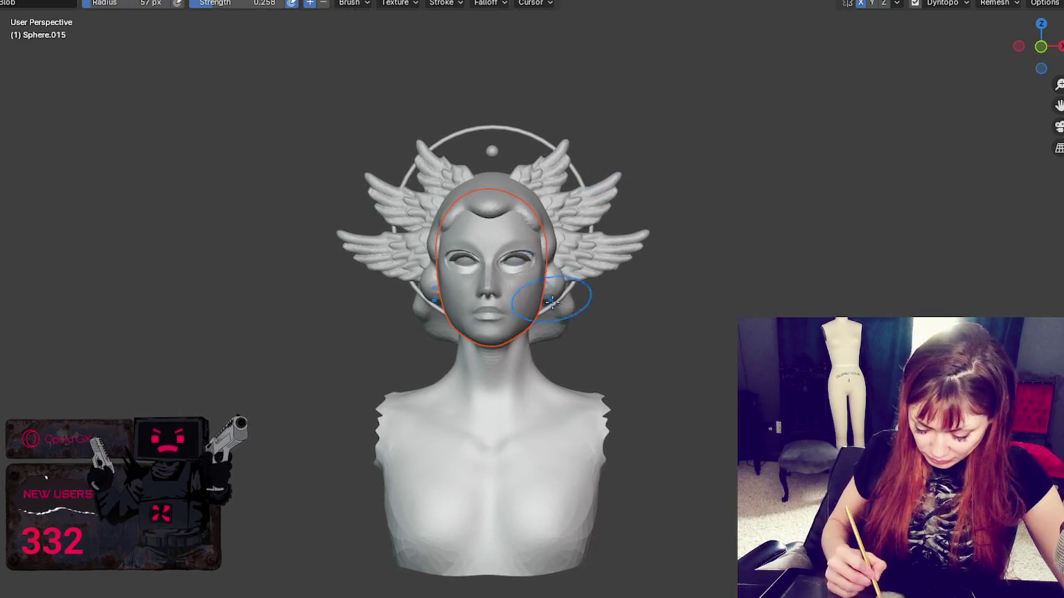
# Switch to the Grab brush and set its radius to 51 px while orbiting the bust
pyautogui.press('g')
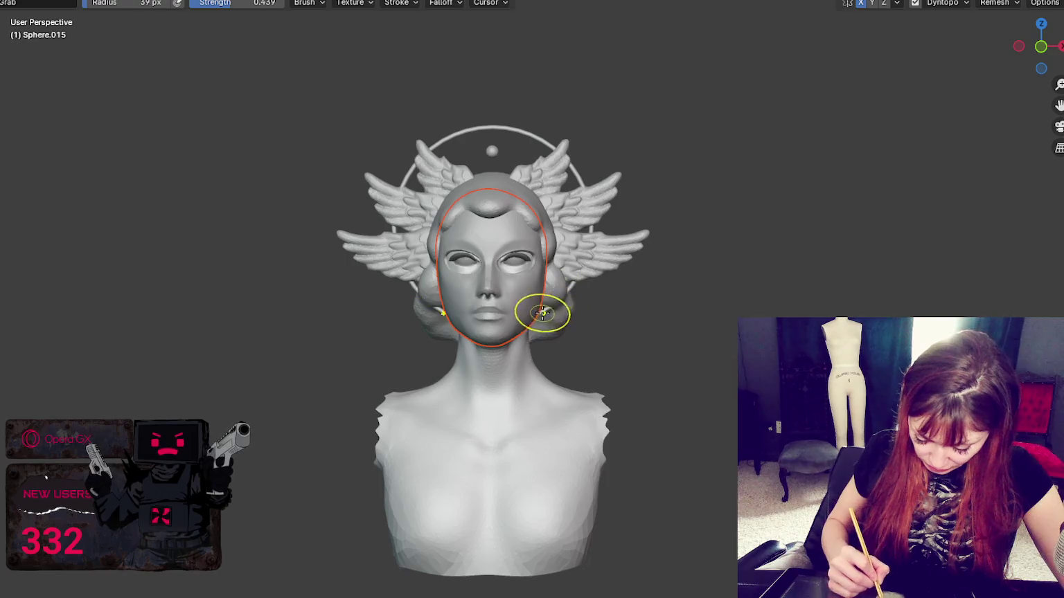
pyautogui.moveTo(579, 314); pyautogui.dragTo(588, 315, button='middle')
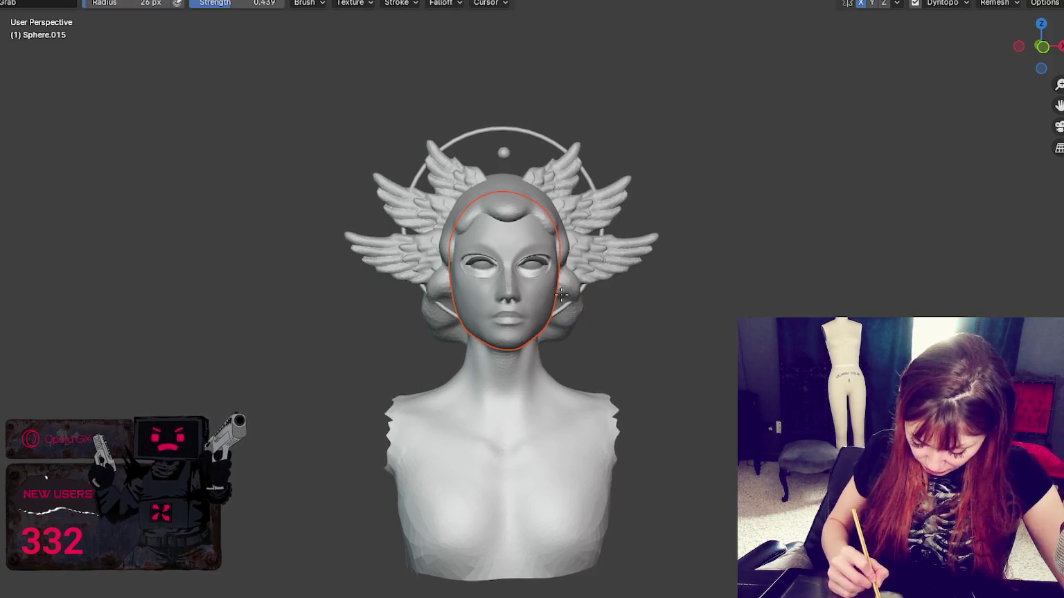
pyautogui.moveTo(581, 286)
pyautogui.mouseDown(button='middle')
pyautogui.moveTo(532, 289)
pyautogui.moveTo(533, 305)
pyautogui.moveTo(588, 300)
pyautogui.mouseUp(button='middle')
pyautogui.press('f')
pyautogui.click(508, 290)
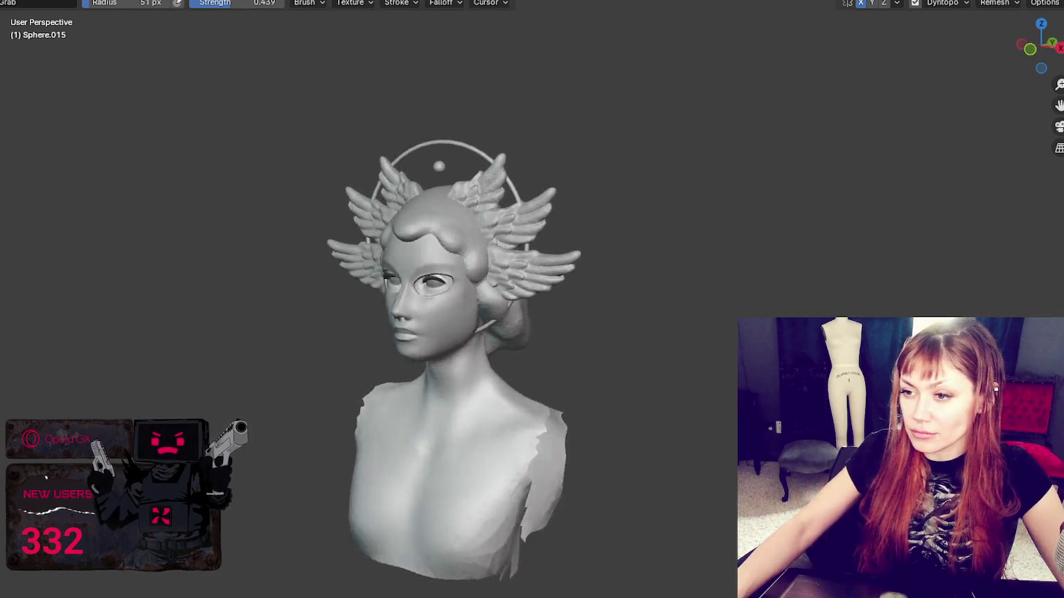
# Orbit behind the head and puff up the lower hair rim with the Blob brush
pyautogui.moveTo(700, 302); pyautogui.dragTo(779, 296, button='middle')
pyautogui.scroll(4, 574, 321)
pyautogui.moveTo(574, 321)
pyautogui.mouseDown(button='middle')
pyautogui.moveTo(560, 259)
pyautogui.moveTo(475, 278)
pyautogui.mouseUp(button='middle')
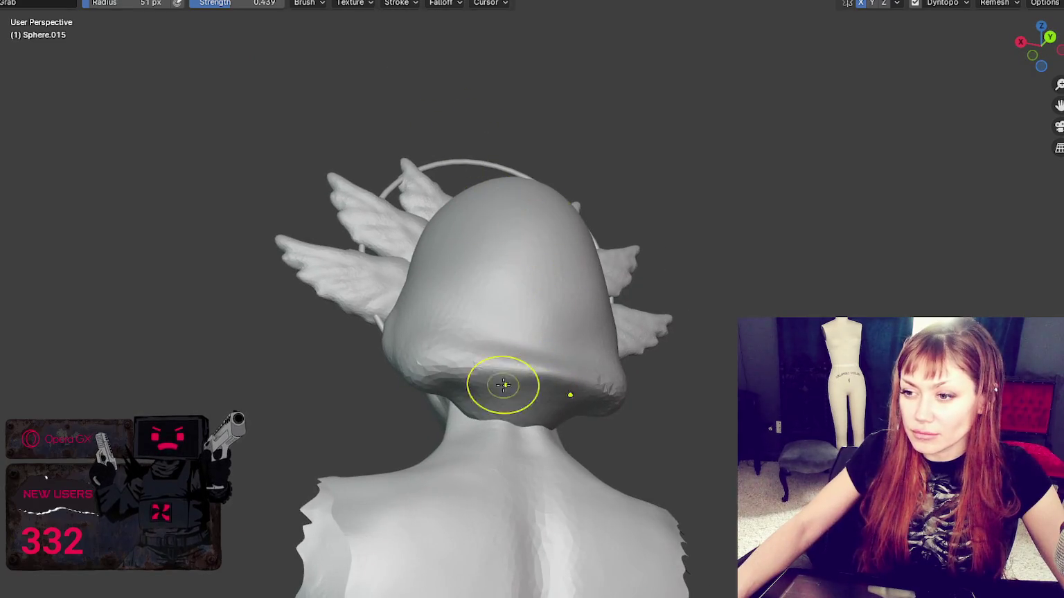
pyautogui.press('x')
pyautogui.press('b')
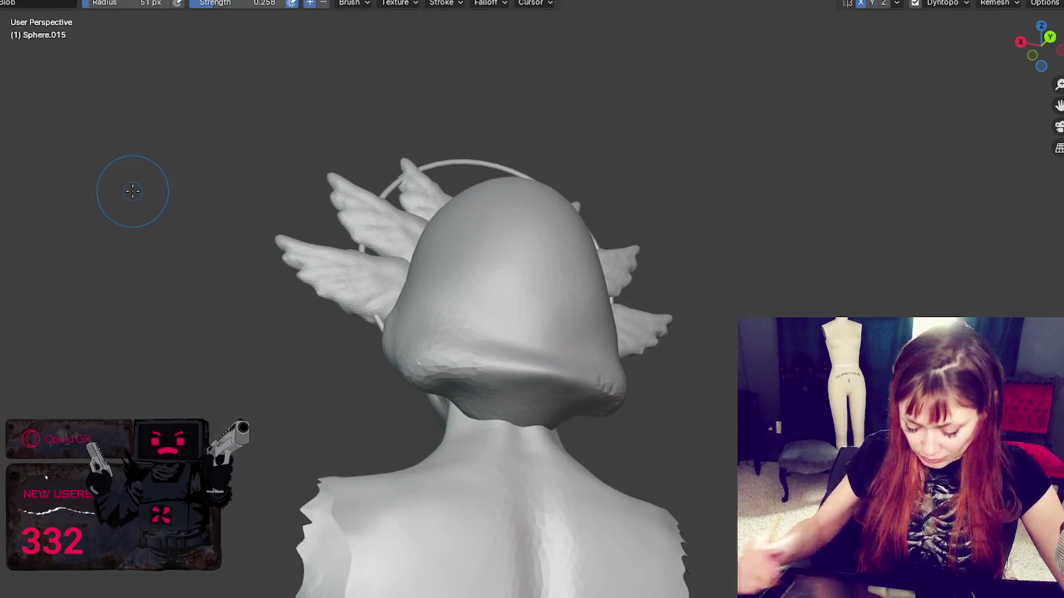
pyautogui.moveTo(513, 396); pyautogui.dragTo(509, 392)
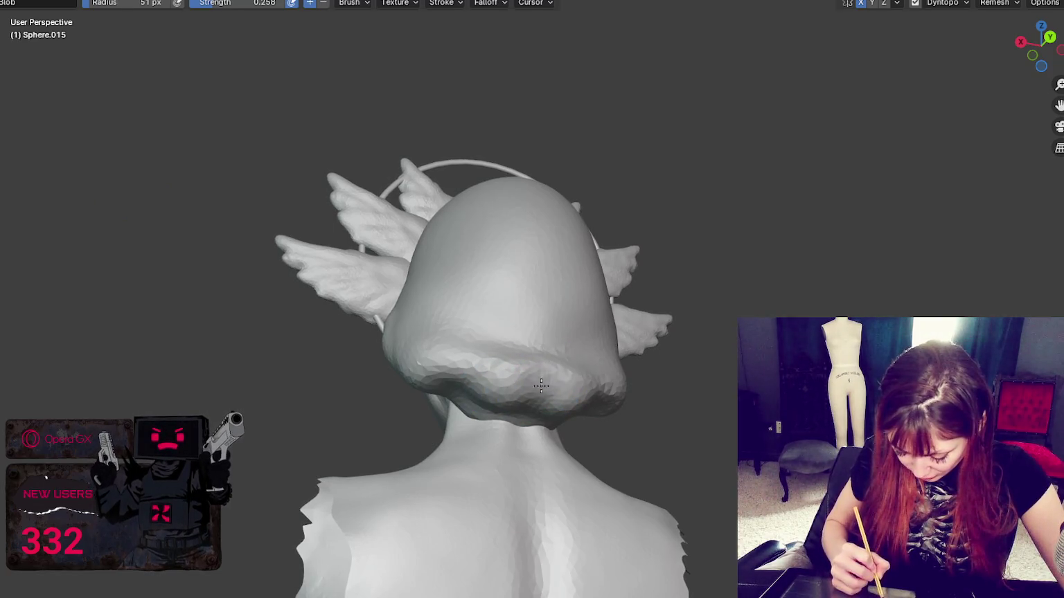
pyautogui.moveTo(564, 376)
pyautogui.mouseDown(button='middle')
pyautogui.moveTo(468, 351)
pyautogui.moveTo(478, 360)
pyautogui.mouseUp(button='middle')
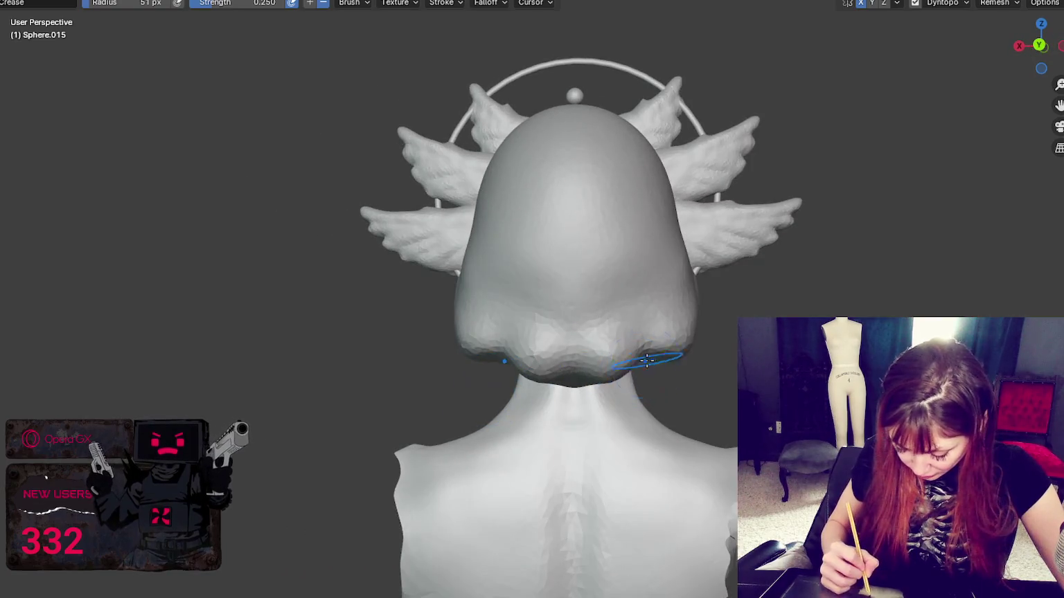
# Switch to Grab over the back hair and enlarge it to 107 px
pyautogui.press('g')
pyautogui.moveTo(534, 360)
pyautogui.mouseDown(button='middle')
pyautogui.moveTo(484, 388)
pyautogui.moveTo(518, 340)
pyautogui.moveTo(632, 349)
pyautogui.mouseUp(button='middle')
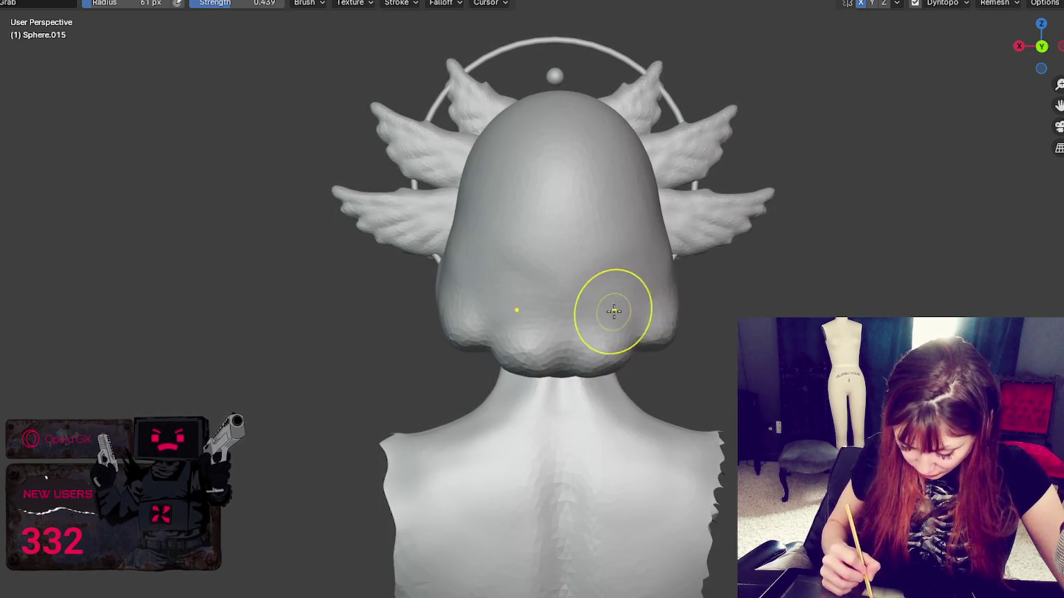
pyautogui.press('f')
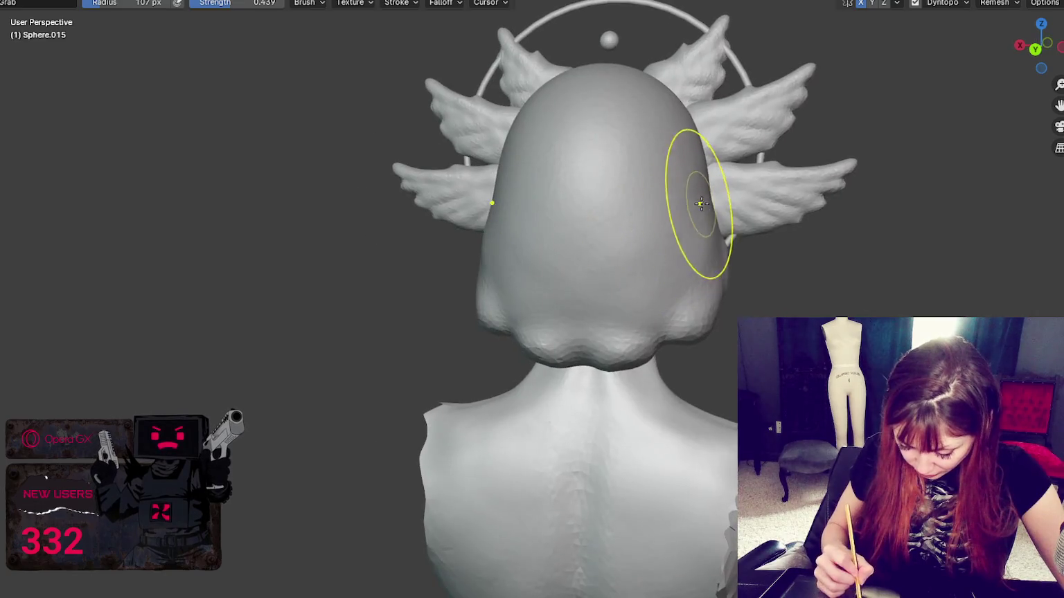